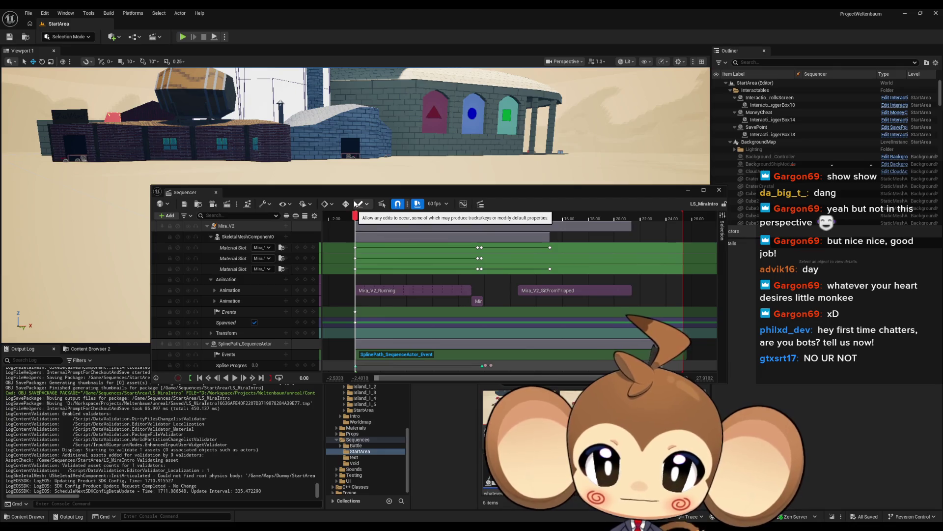
Shut the LS_MiraIntro sequence editor to return to the Sequences/StartArea folder
drag(463, 193, 544, 328)
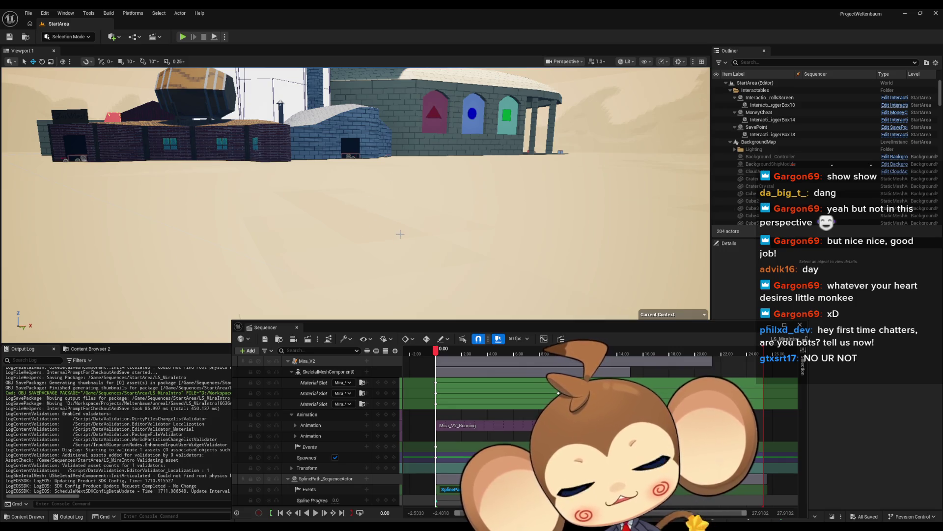
click(800, 325)
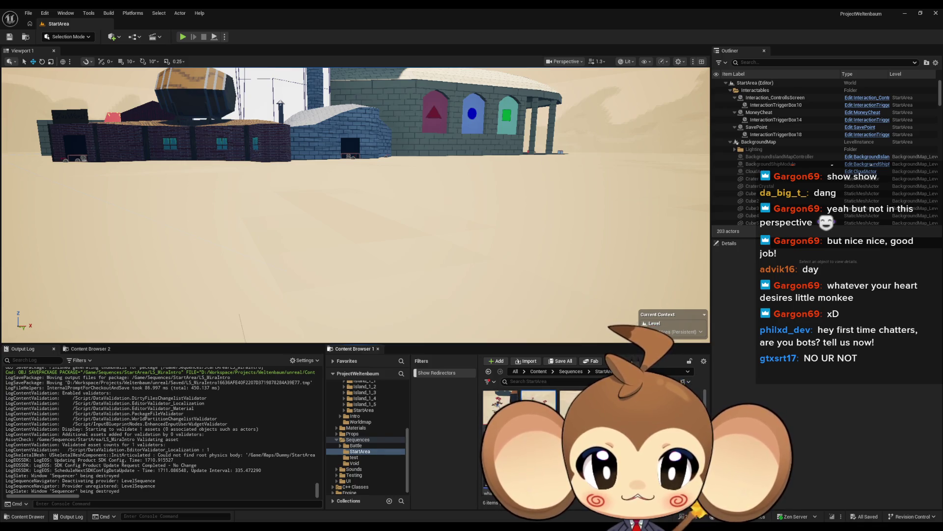
Copy the sitting-from-tripping asset under its default name and open the copy with Mira lying down
click(587, 488)
key(ctrl+d)
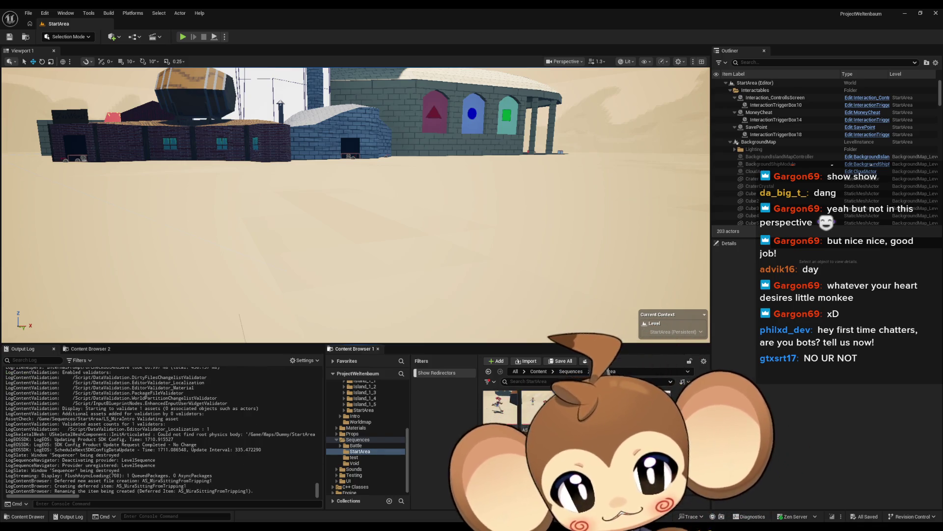
key(Return)
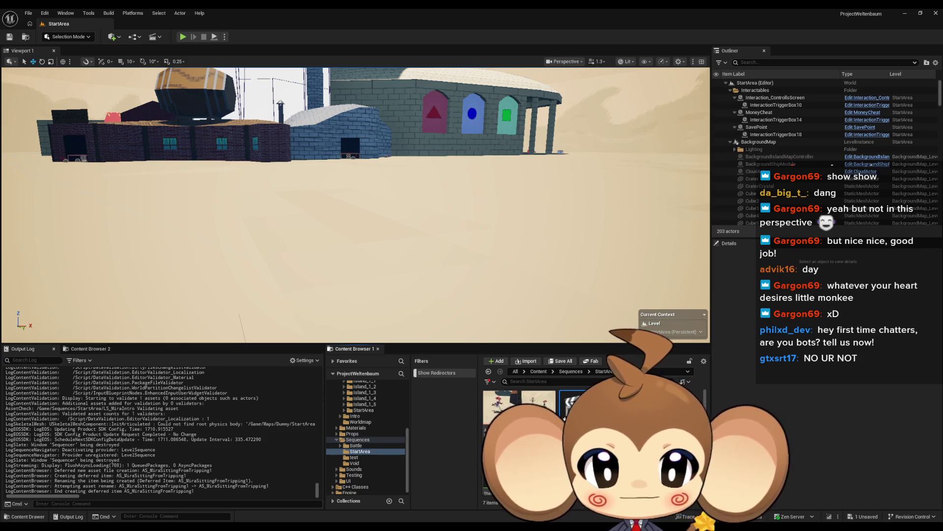
double_click(570, 400)
drag(590, 327, 479, 275)
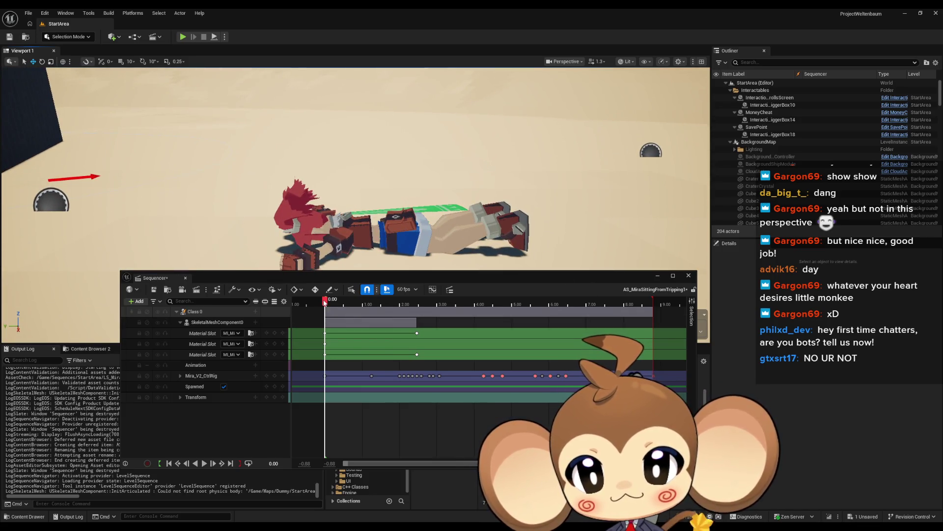
Shift all material slot keys 0.95 s later, then drag the first key back to 0.00
mouse_move(325, 300)
mouse_down()
mouse_move(604, 301)
mouse_move(669, 326)
mouse_up()
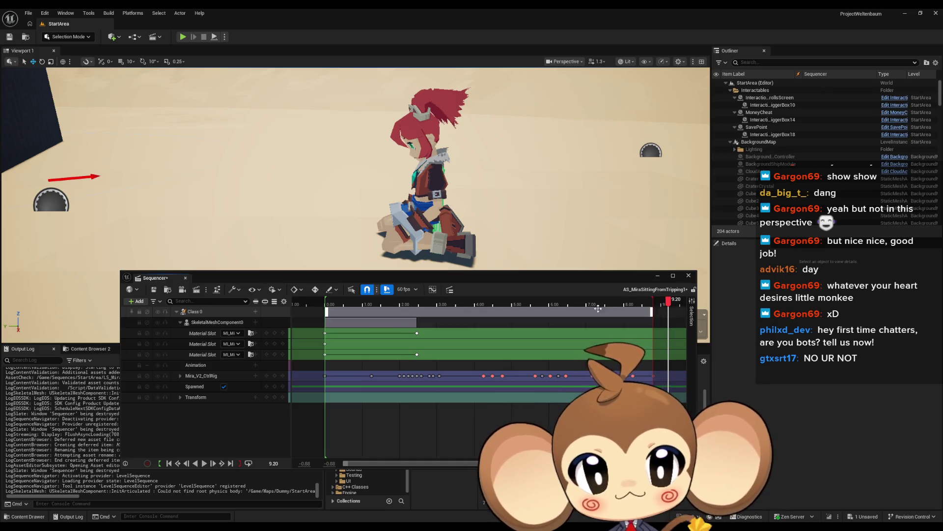
mouse_move(577, 277)
mouse_down()
mouse_move(529, 163)
mouse_move(571, 271)
mouse_up()
mouse_move(636, 395)
mouse_down()
mouse_move(597, 322)
mouse_move(600, 329)
mouse_move(314, 334)
mouse_move(323, 306)
mouse_move(315, 308)
mouse_move(335, 358)
mouse_move(330, 332)
mouse_up()
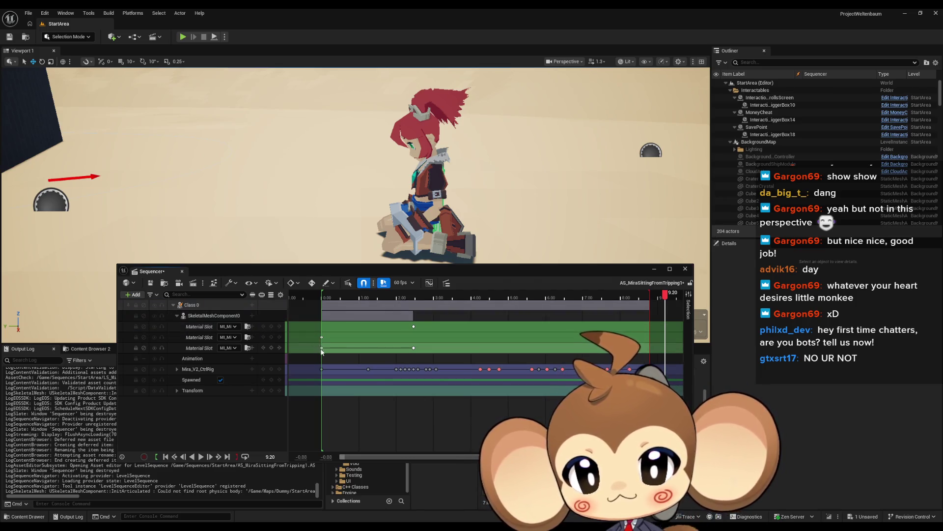
drag(385, 357, 417, 356)
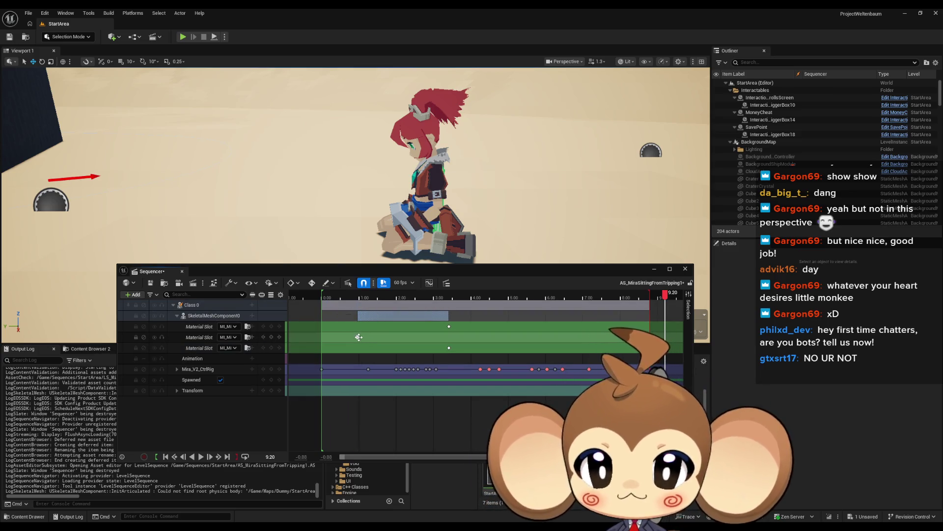
mouse_move(357, 337)
mouse_down()
mouse_move(324, 343)
mouse_move(402, 341)
mouse_move(322, 340)
mouse_up()
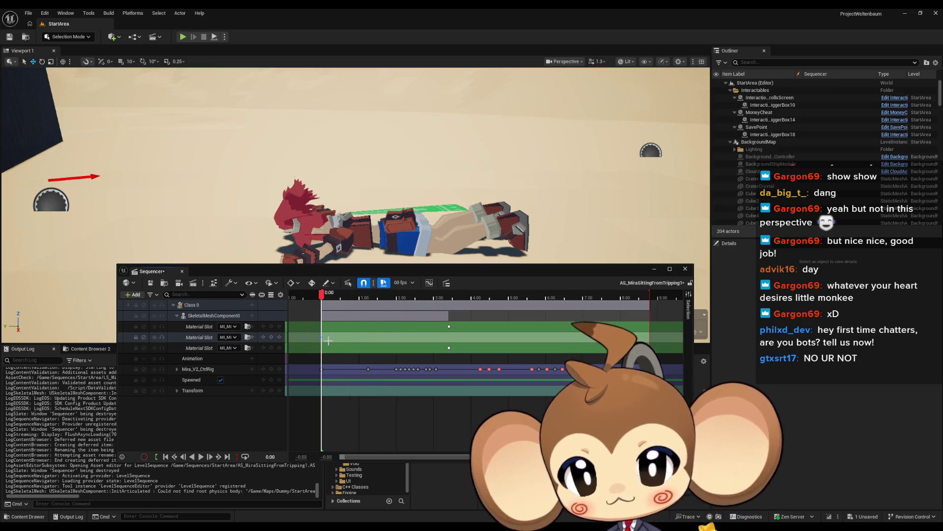
Move the third Material Slot key to about 0.57 s
scroll(322, 340, up, 5)
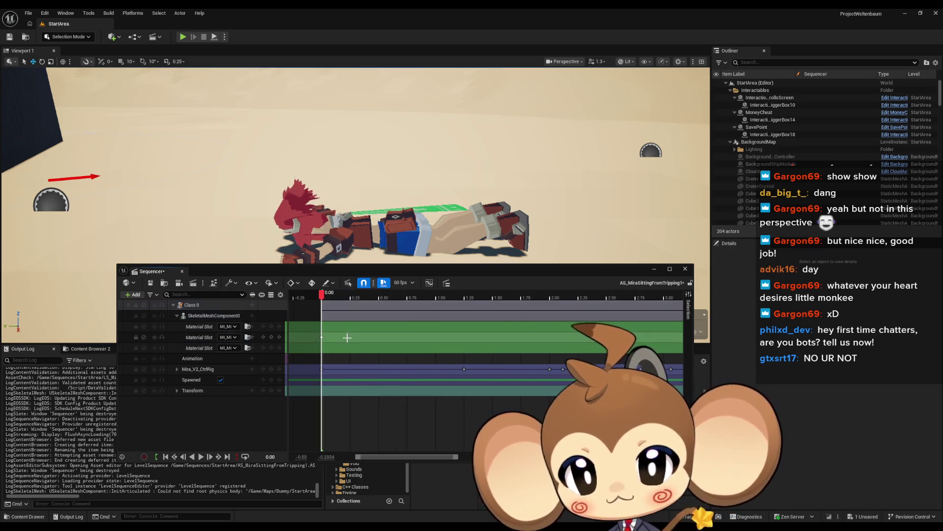
drag(321, 337, 323, 339)
scroll(509, 332, down, 3)
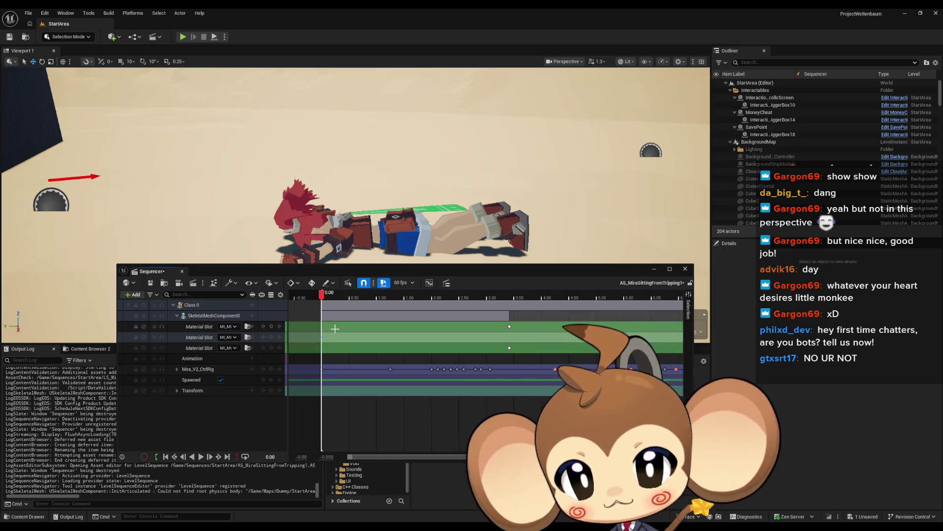
click(510, 327)
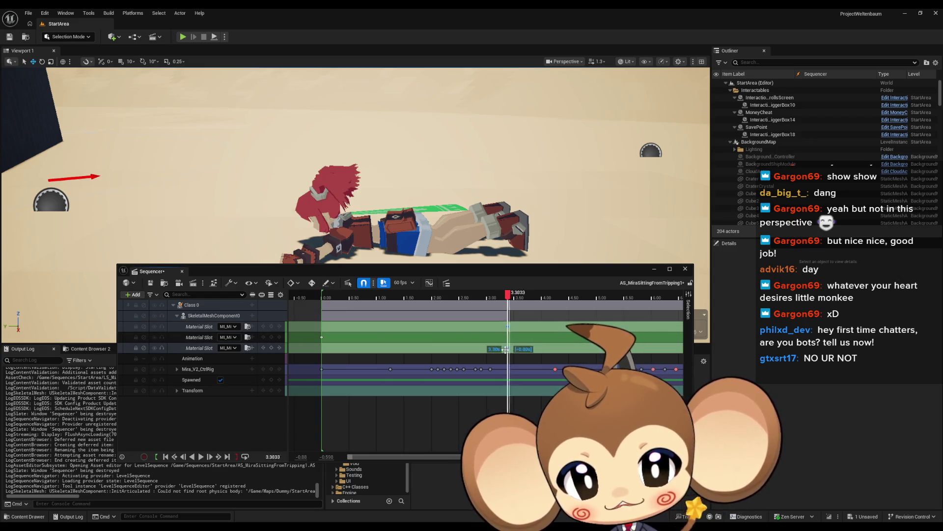
drag(510, 347, 316, 351)
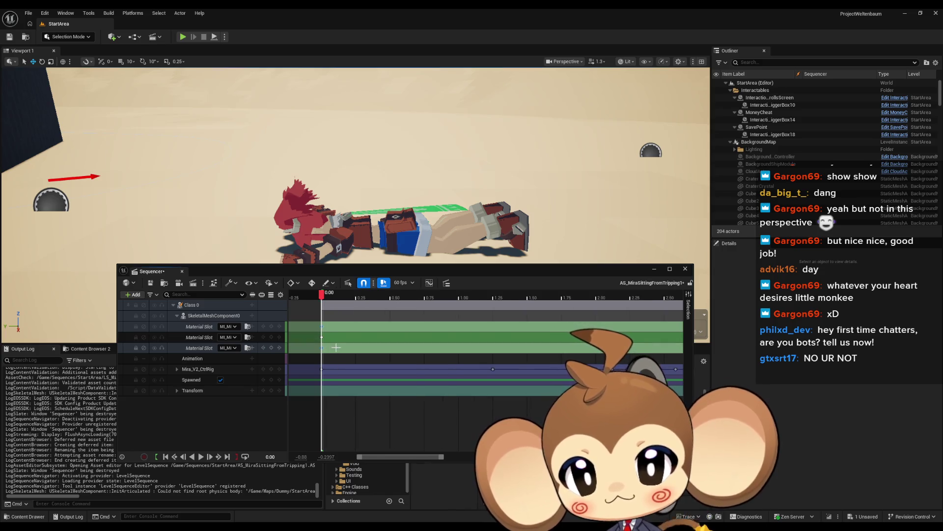
Select and delete the Control Rig track's tripping keyframes, then move the view closer to seated Mira
scroll(347, 356, down, 5)
mouse_move(313, 363)
mouse_down()
mouse_move(461, 394)
mouse_move(428, 370)
mouse_move(323, 372)
mouse_up()
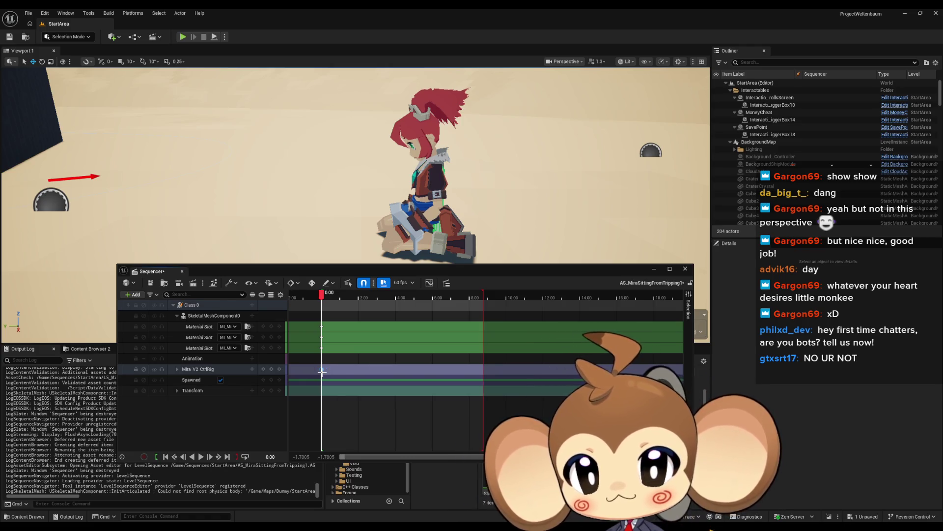
scroll(320, 344, up, 5)
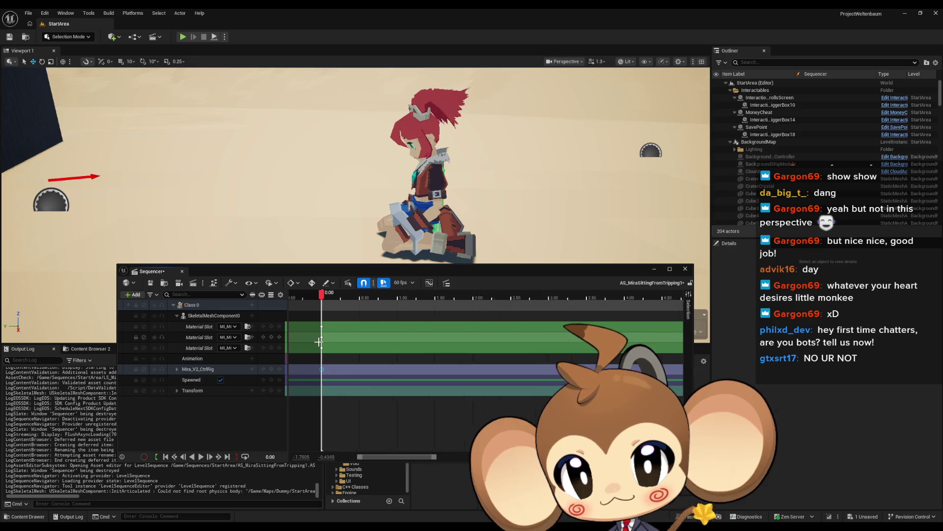
scroll(319, 341, up, 3)
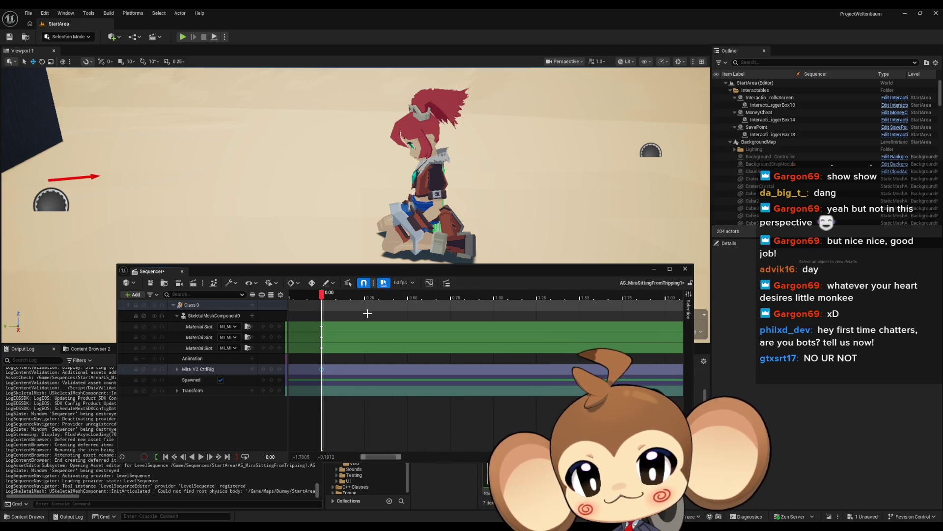
mouse_move(368, 222)
mouse_down()
mouse_move(364, 211)
mouse_move(354, 231)
mouse_move(344, 216)
mouse_move(354, 211)
mouse_move(344, 221)
mouse_move(324, 217)
mouse_move(359, 182)
mouse_move(427, 226)
mouse_up()
scroll(347, 195, down, 2)
Expand the Mira_V2_CtrlRig track and select spine_006_ctrl, entering Animation Mode on seated Mira
drag(414, 270, 402, 340)
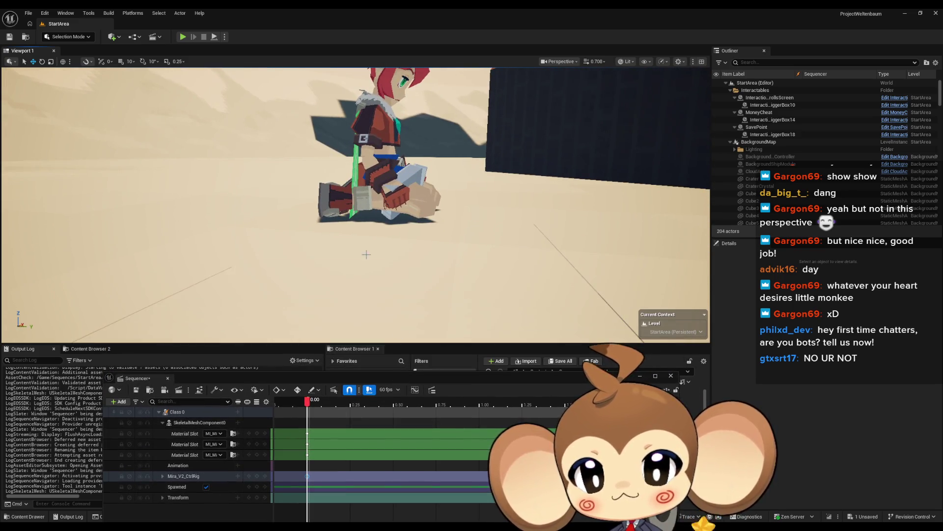
drag(366, 254, 386, 246)
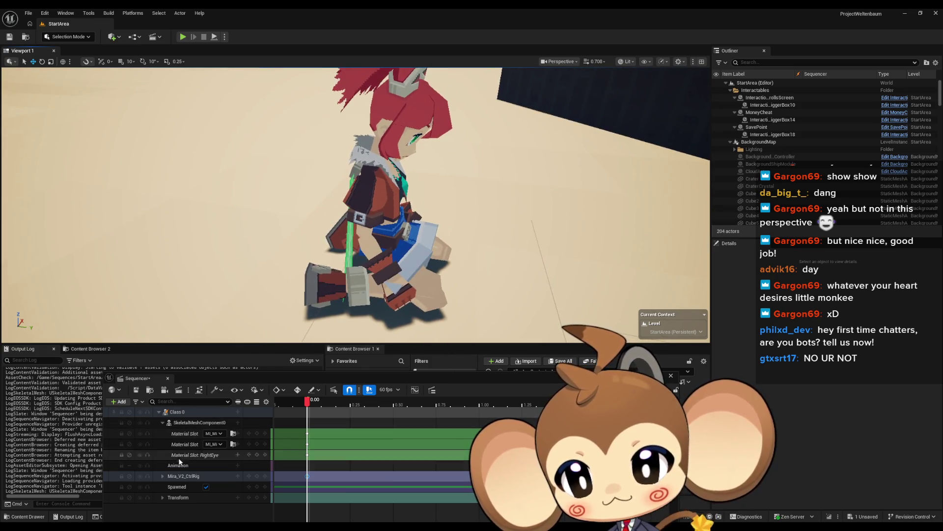
click(163, 476)
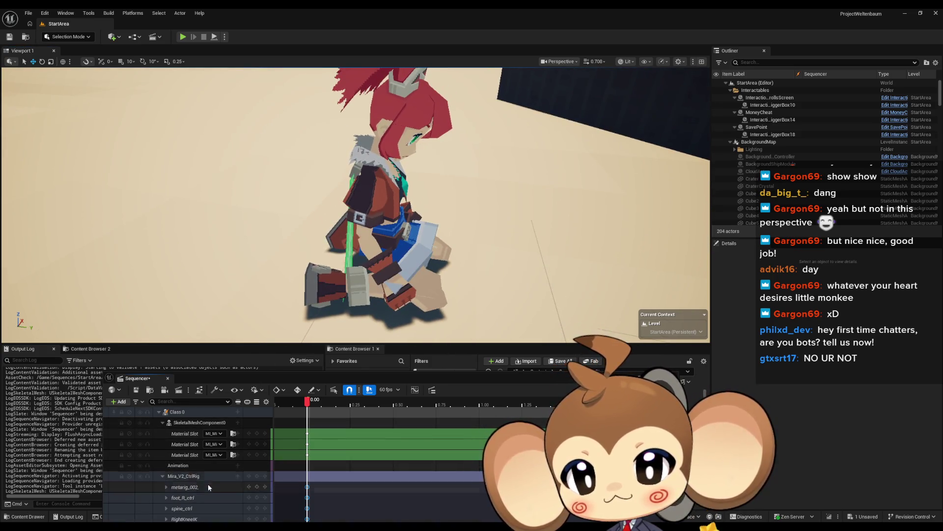
scroll(208, 486, down, 3)
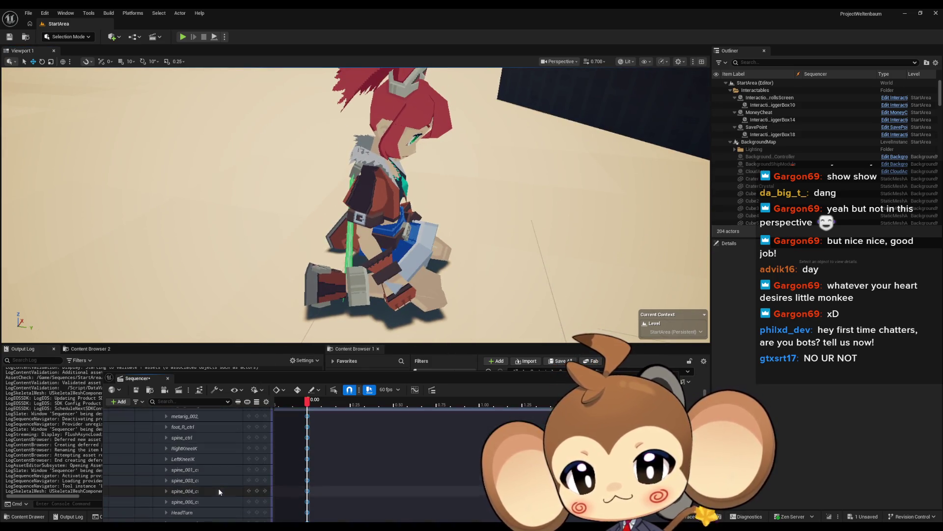
scroll(199, 459, down, 2)
click(196, 457)
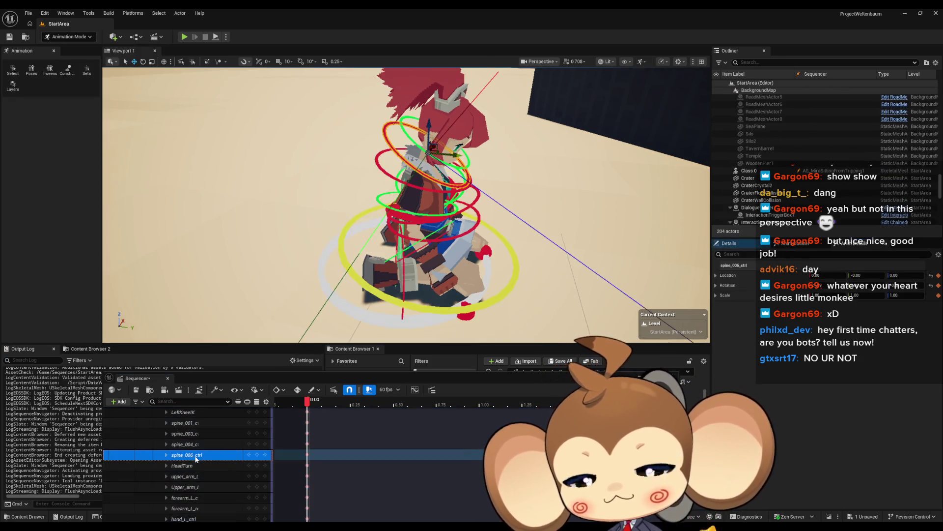
mouse_move(393, 206)
mouse_down()
mouse_move(433, 194)
mouse_move(418, 199)
mouse_up()
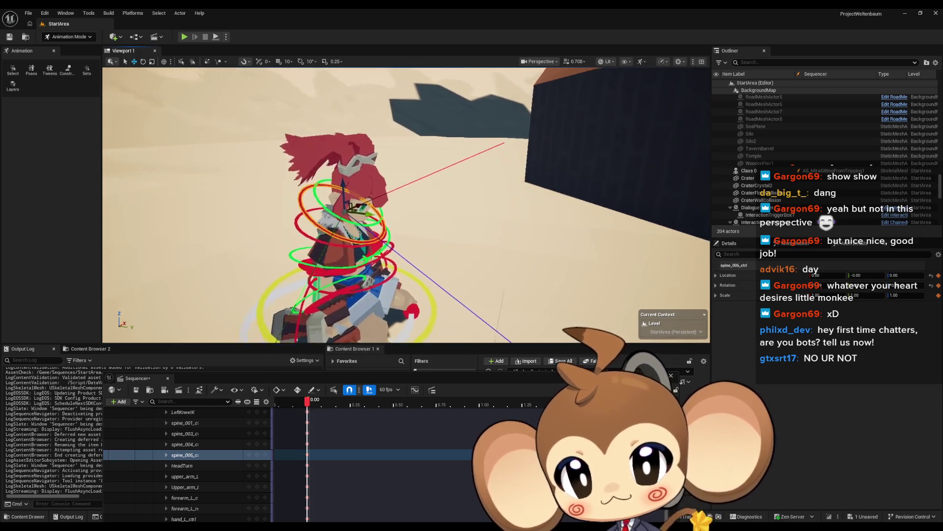
mouse_move(307, 285)
mouse_down()
mouse_move(290, 281)
mouse_move(307, 285)
mouse_up()
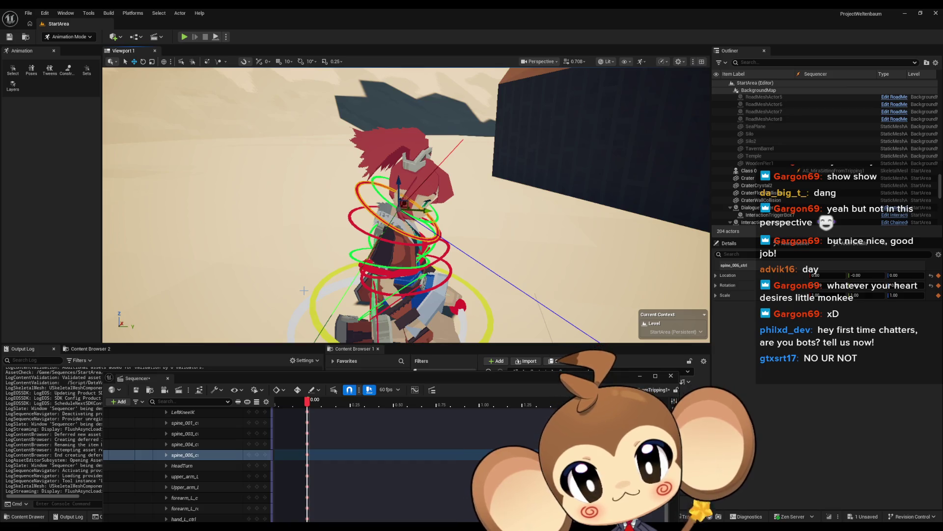
Rotate spine_006_ctrl to about 21.39 so Mira's upper spine tilts
drag(398, 294, 379, 293)
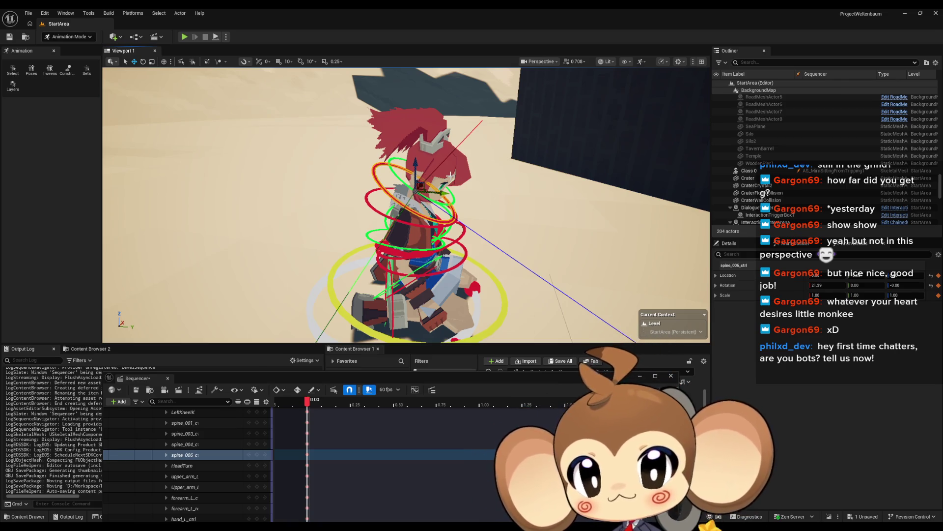
Orbit around Mira to check the pose and select spine_003_ctrl
mouse_move(472, 211)
mouse_down()
mouse_move(373, 221)
mouse_move(408, 227)
mouse_move(379, 227)
mouse_move(363, 212)
mouse_move(414, 317)
mouse_up()
click(413, 226)
scroll(423, 451, down, 10)
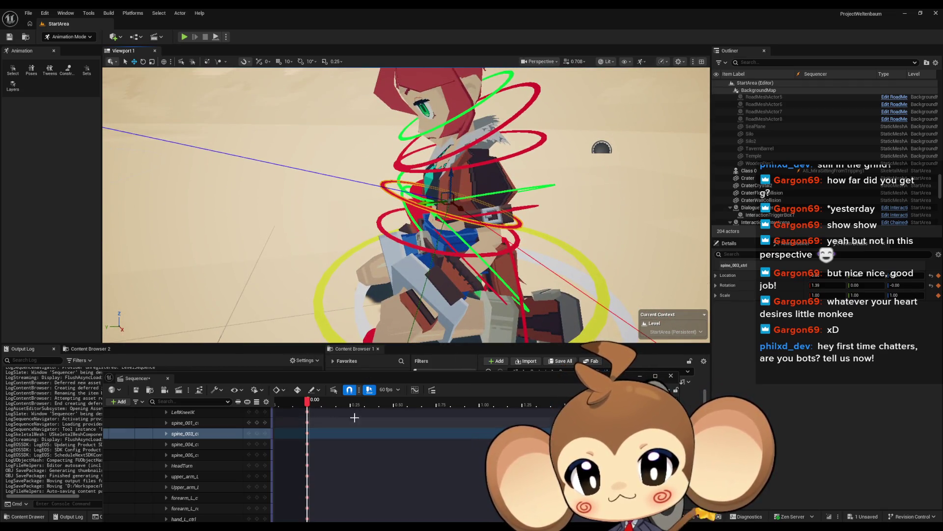
scroll(423, 452, down, 3)
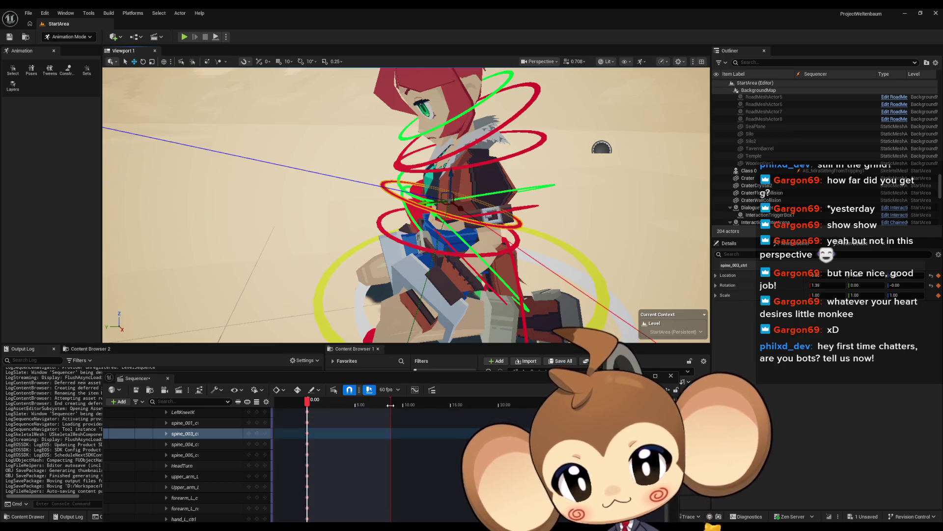
Set the sequence end to about 2.3 s, preview the pose at 0.4333 s, and switch the gizmo to rotate
mouse_move(395, 403)
mouse_down()
mouse_move(321, 404)
mouse_move(345, 404)
mouse_up()
scroll(331, 422, up, 12)
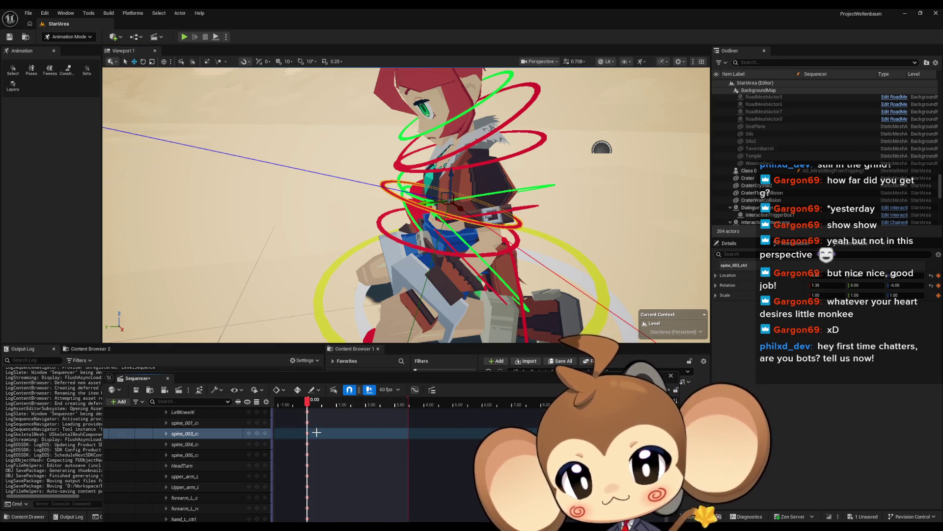
scroll(336, 413, up, 4)
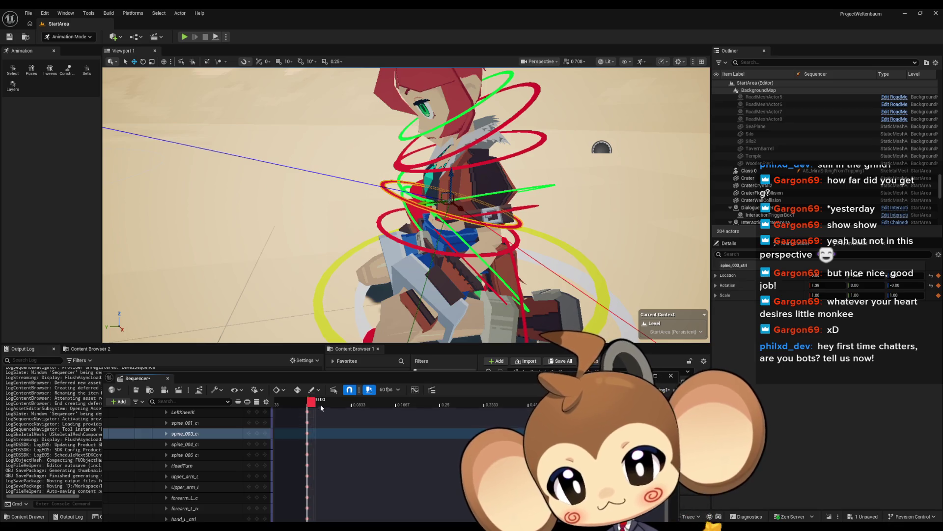
click(343, 405)
drag(343, 405, 572, 413)
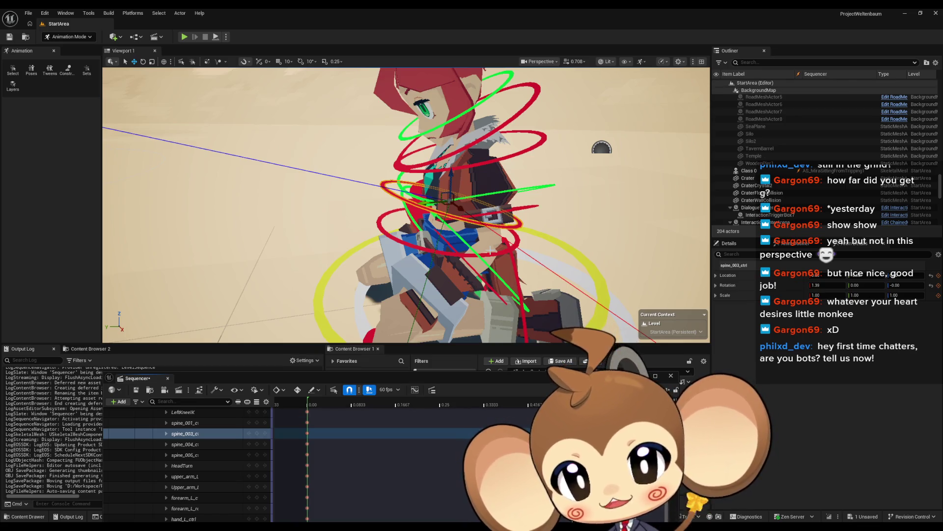
key(f)
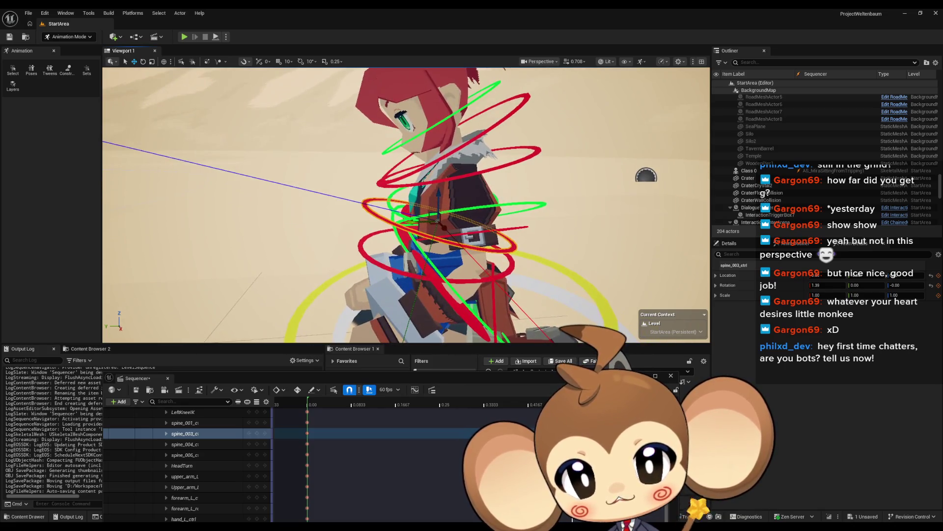
click(143, 62)
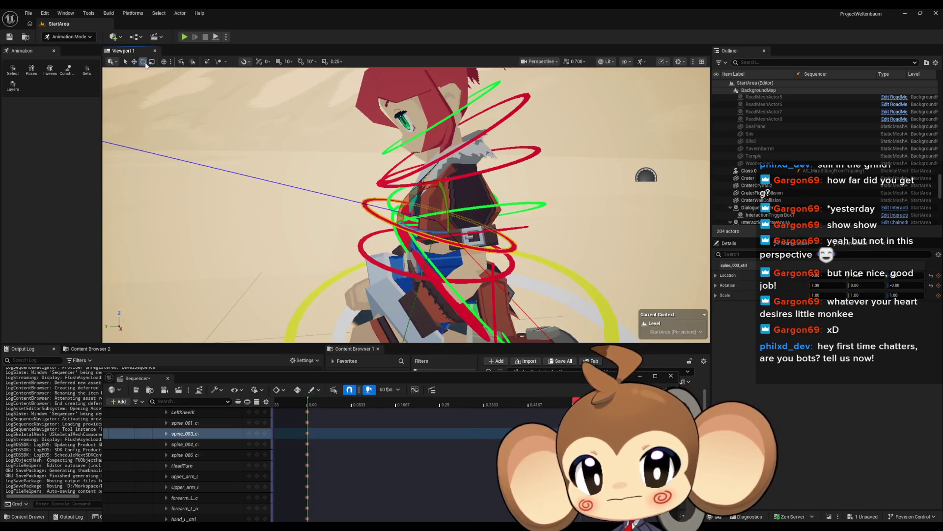
Rotate the torso control slightly using the yellow rotation ring
scroll(417, 194, down, 3)
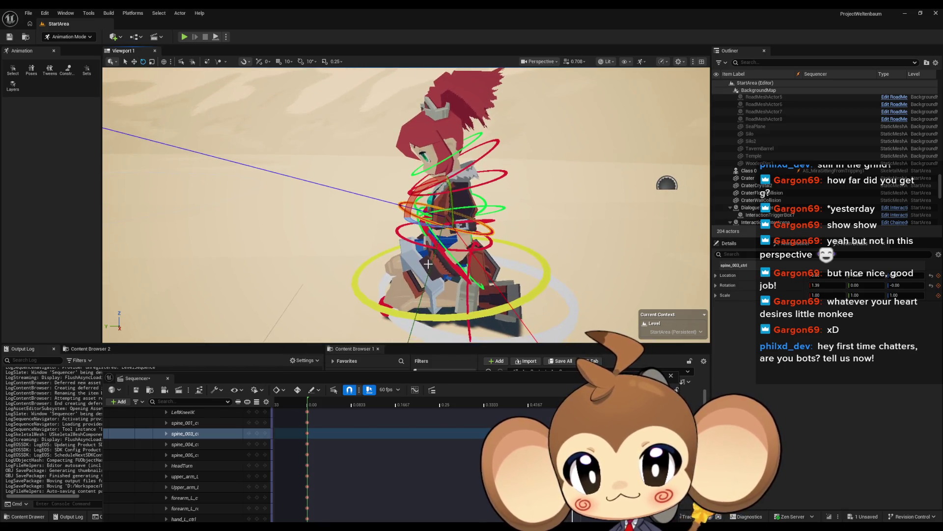
scroll(418, 195, up, 5)
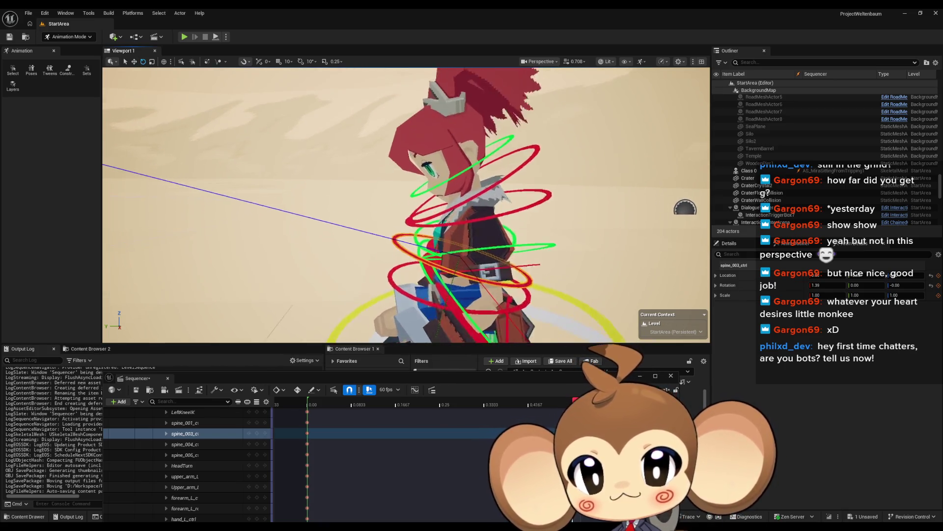
scroll(443, 223, up, 2)
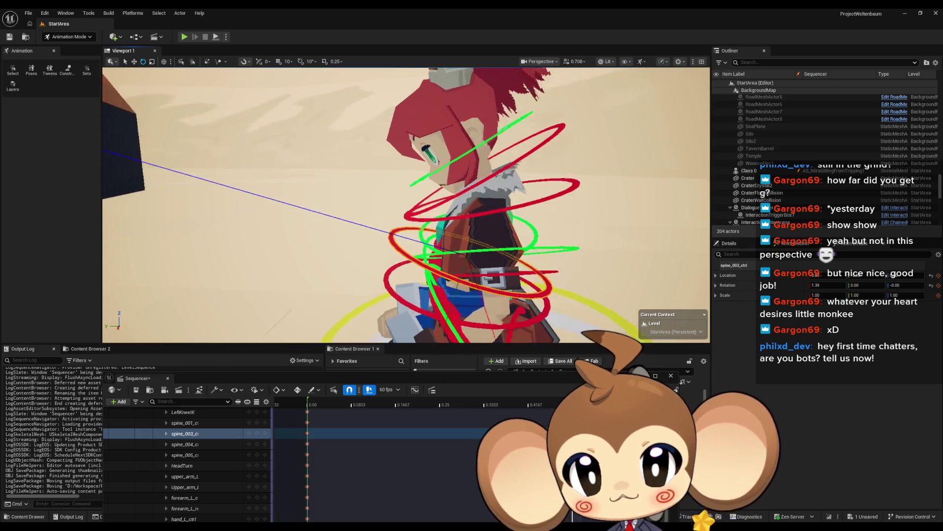
mouse_move(480, 237)
mouse_down()
mouse_move(444, 212)
mouse_move(494, 247)
mouse_move(464, 226)
mouse_move(485, 287)
mouse_move(496, 270)
mouse_up()
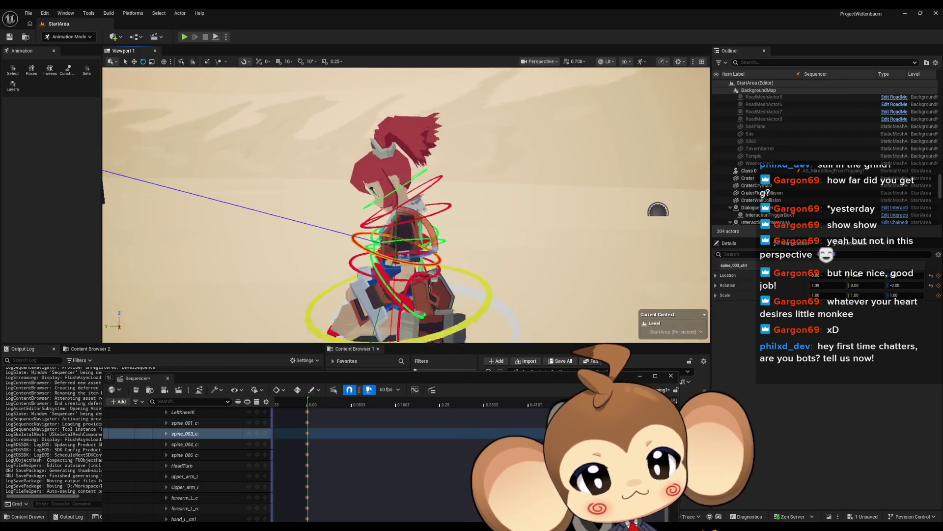
Orbit around Mira and select spine_003_ctrl on the rig
scroll(406, 205, up, 5)
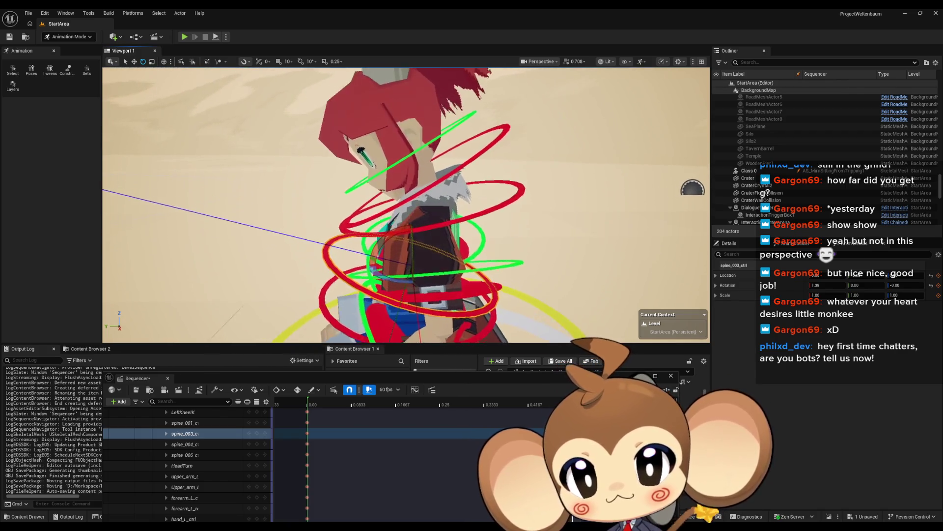
drag(386, 126, 387, 127)
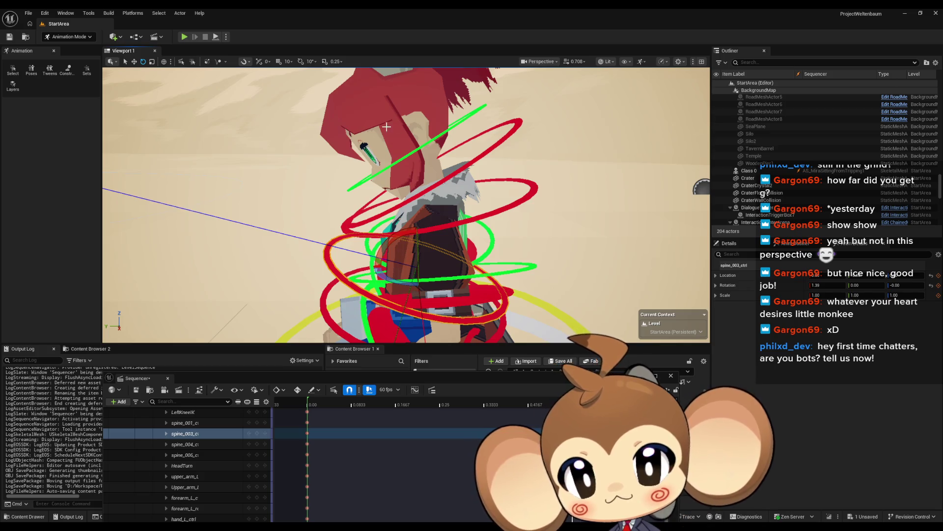
drag(387, 127, 398, 244)
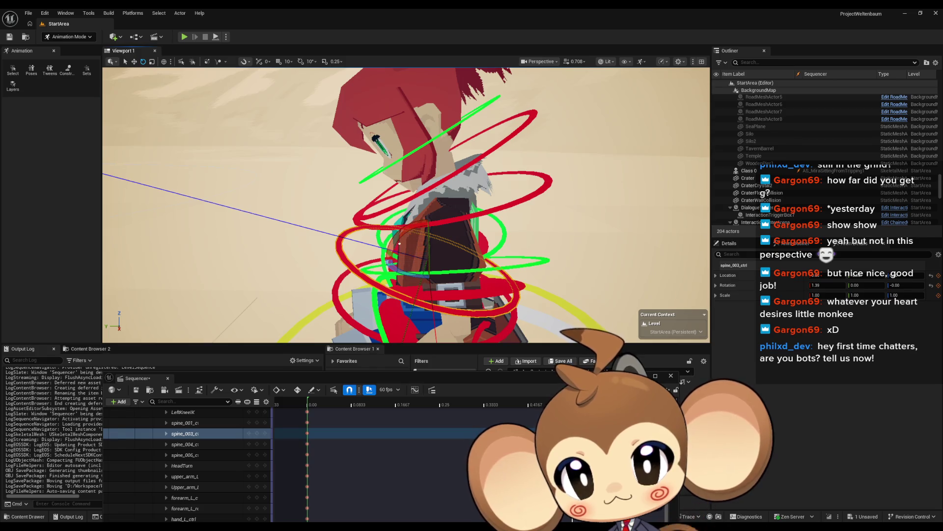
click(399, 243)
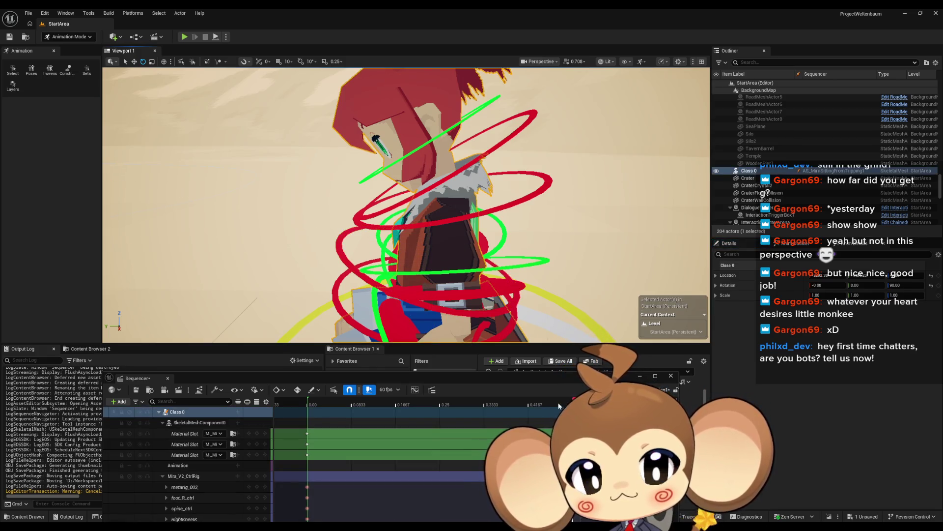
click(383, 252)
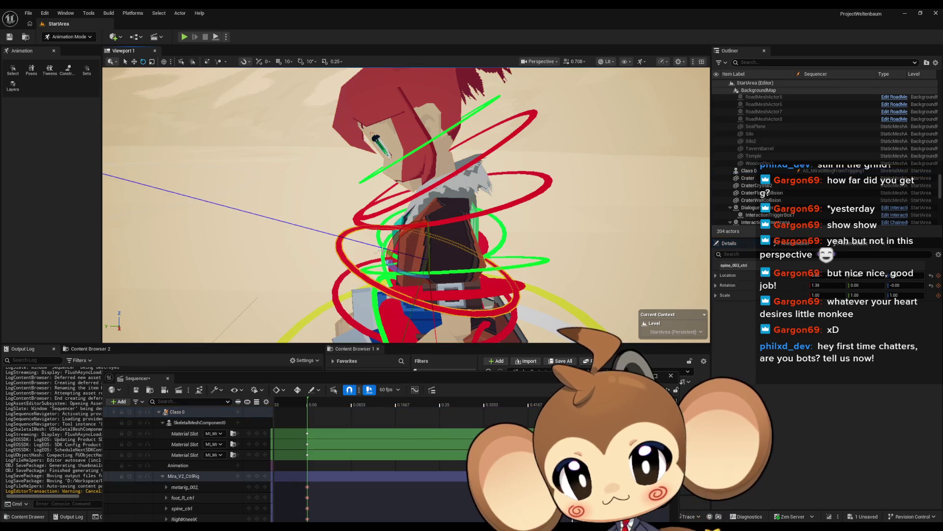
Rotate spine_003_ctrl to tilt Mira's upper body and scrub the timeline to compare
drag(383, 250, 445, 211)
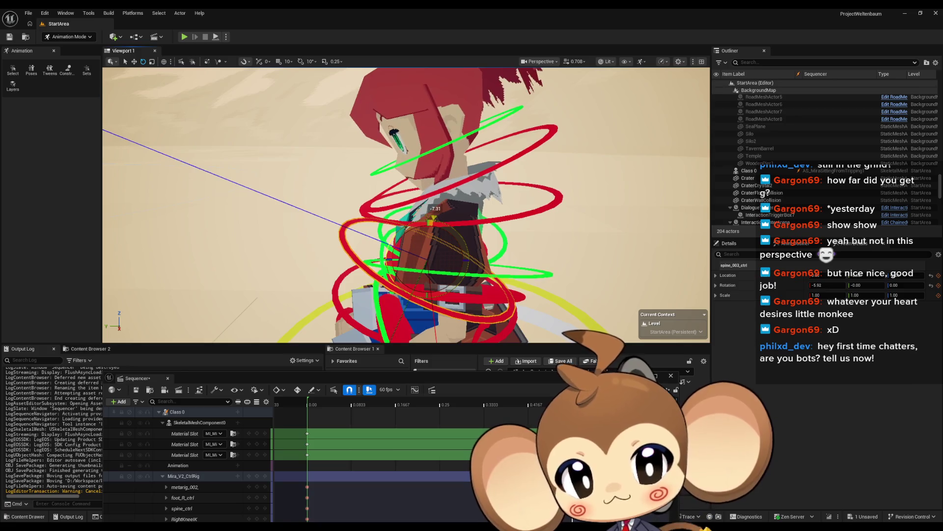
scroll(382, 465, down, 1)
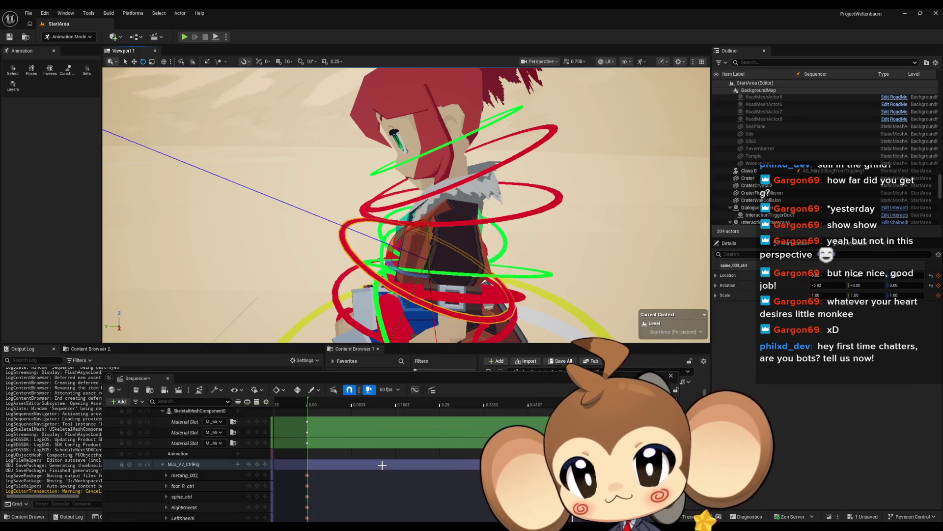
scroll(258, 453, down, 1)
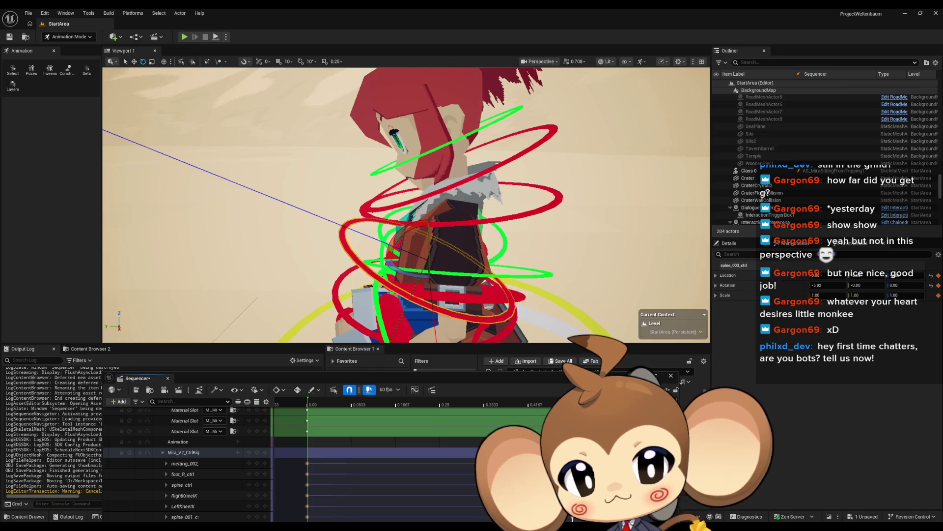
mouse_move(406, 401)
mouse_down()
mouse_move(309, 396)
mouse_move(493, 404)
mouse_move(311, 402)
mouse_move(463, 415)
mouse_move(570, 406)
mouse_up()
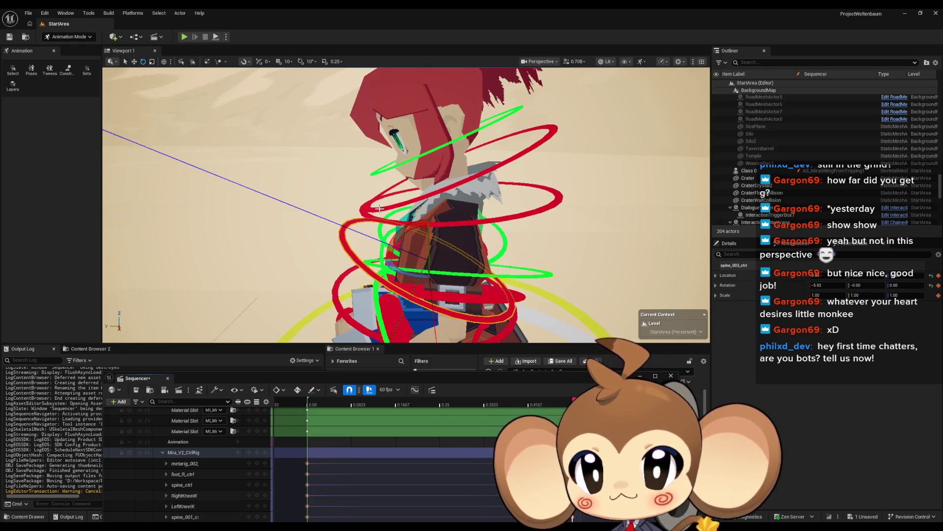
Rotate the chest spine control, settling at 12.37, and return to the first frame
click(374, 221)
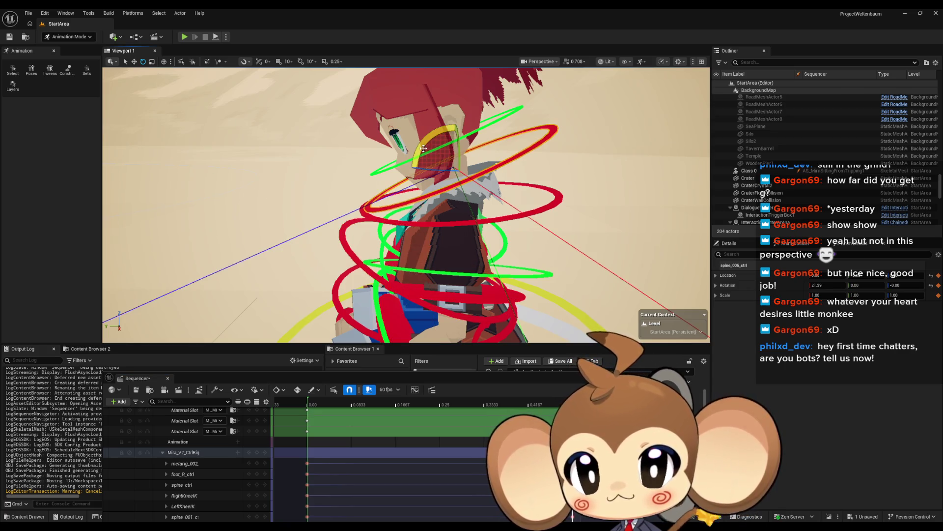
click(402, 224)
drag(457, 159, 455, 156)
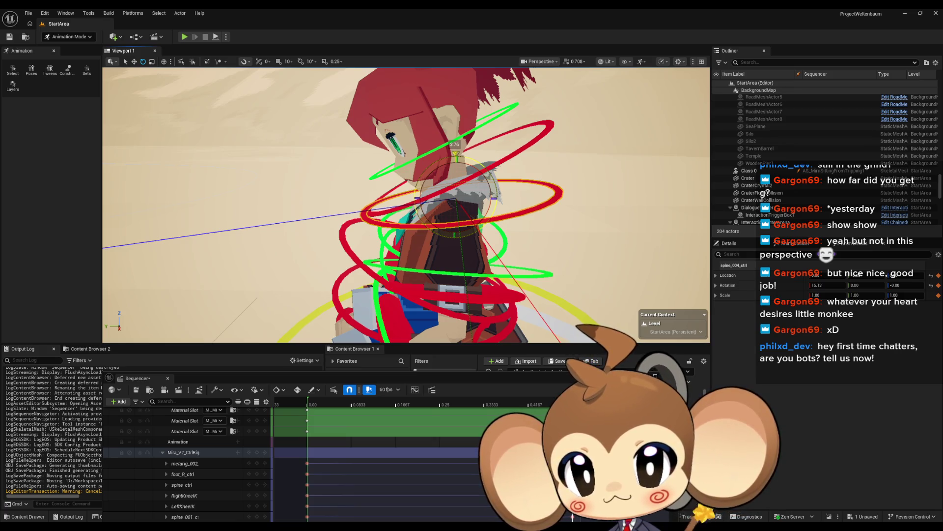
drag(456, 156, 455, 158)
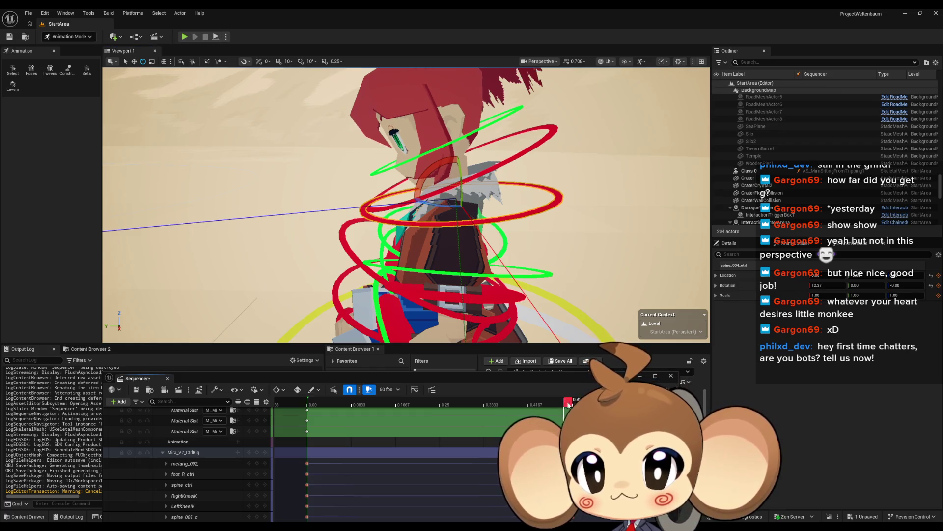
drag(568, 404, 316, 401)
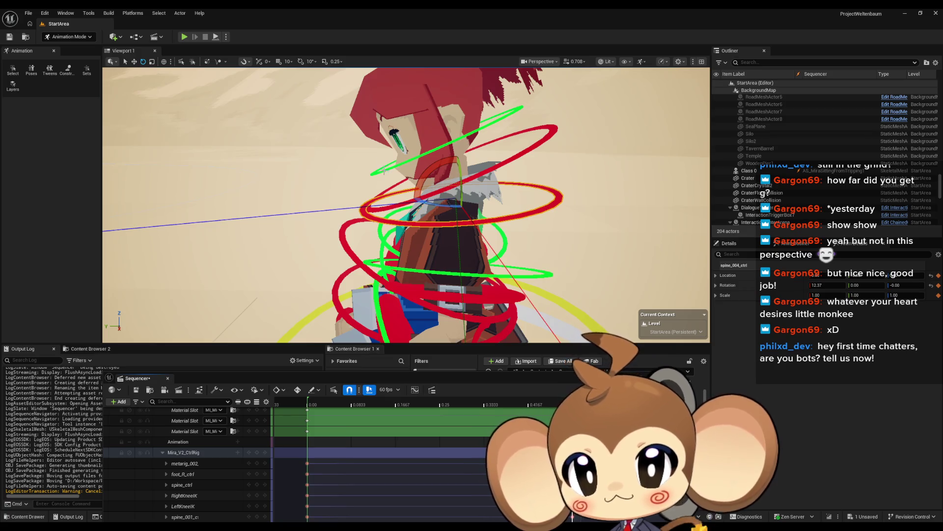
Rotate the top spine control further to about 26.40 and compare poses across the timeline
click(393, 165)
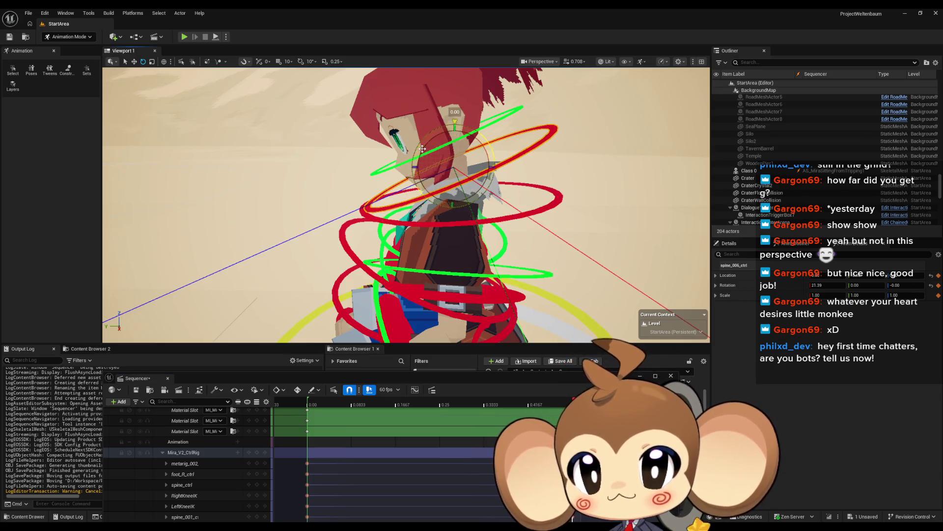
drag(452, 122, 476, 130)
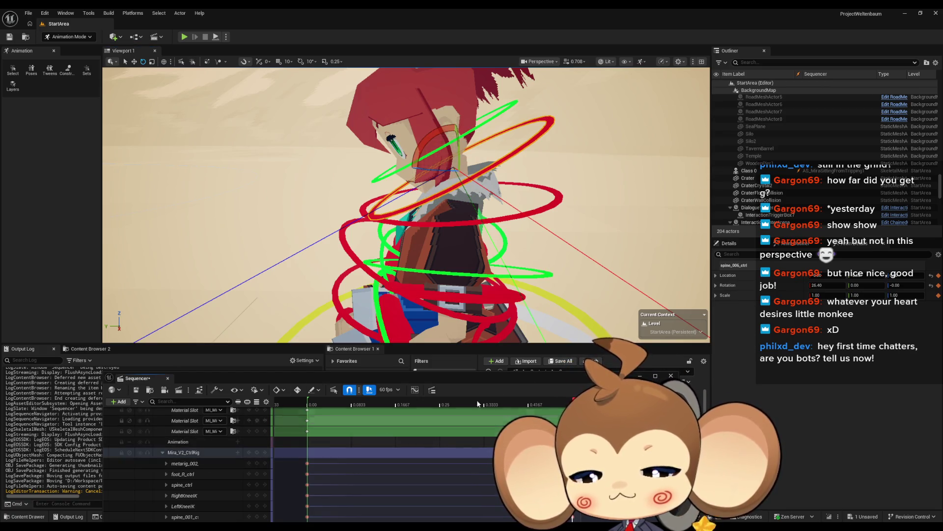
click(501, 400)
mouse_move(489, 399)
mouse_down()
mouse_move(342, 391)
mouse_move(531, 387)
mouse_move(295, 389)
mouse_move(342, 389)
mouse_up()
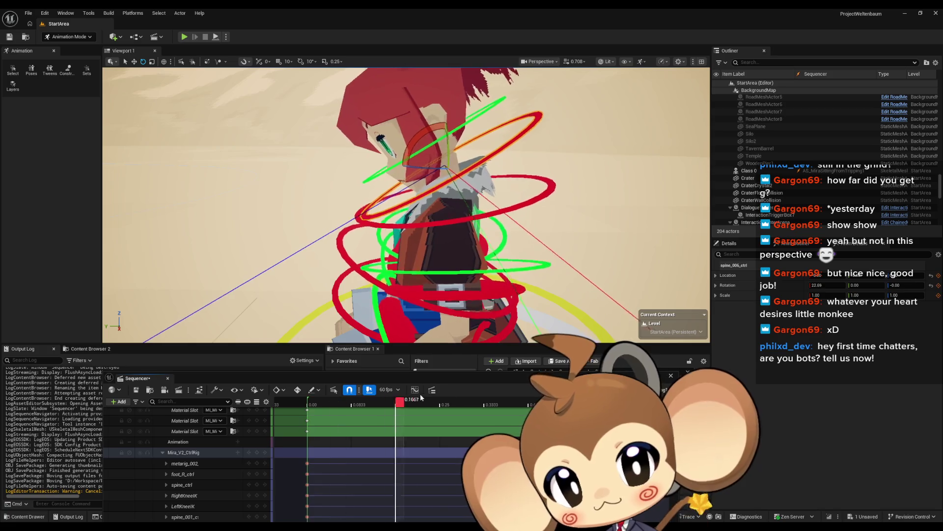
mouse_move(555, 390)
mouse_down()
mouse_move(304, 382)
mouse_move(568, 391)
mouse_move(555, 391)
mouse_up()
drag(406, 204, 496, 189)
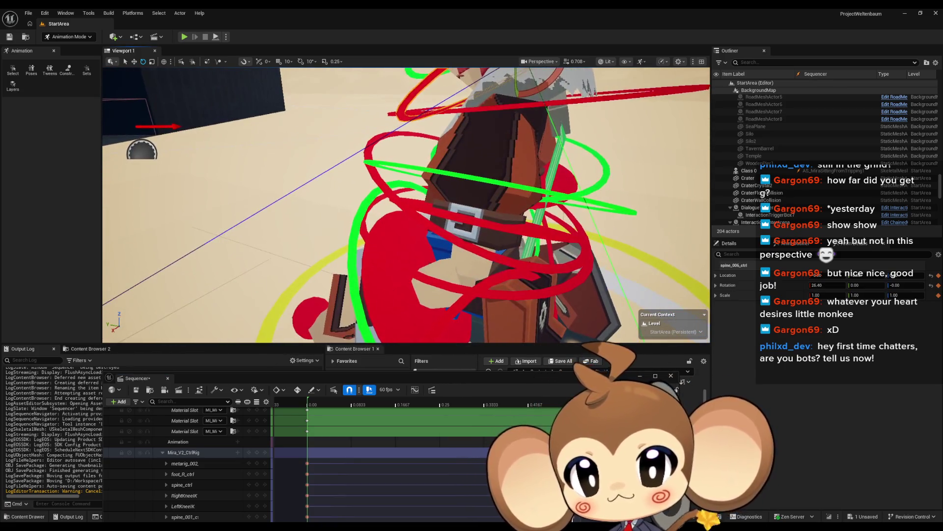
click(344, 241)
drag(406, 205, 474, 200)
scroll(396, 279, up, 5)
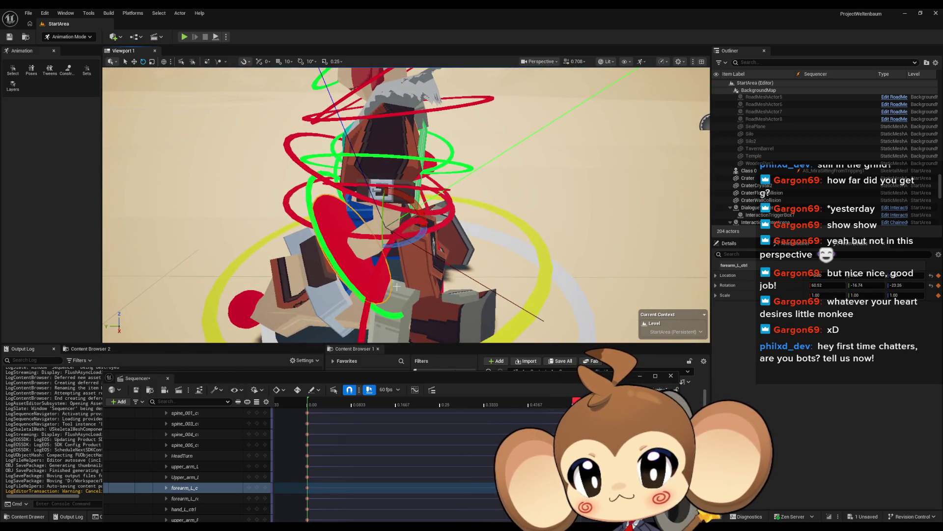
click(491, 401)
mouse_move(491, 401)
mouse_down()
mouse_move(352, 400)
mouse_move(315, 388)
mouse_up()
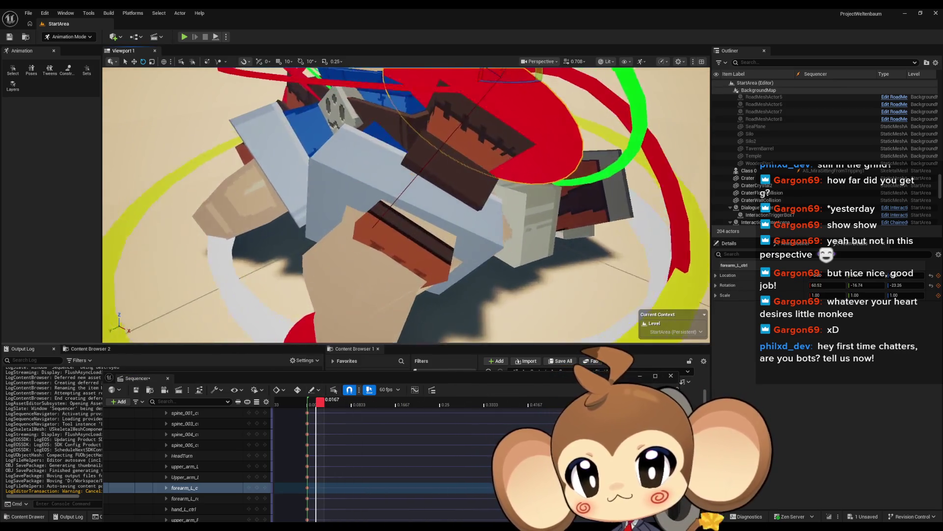
scroll(406, 205, down, 5)
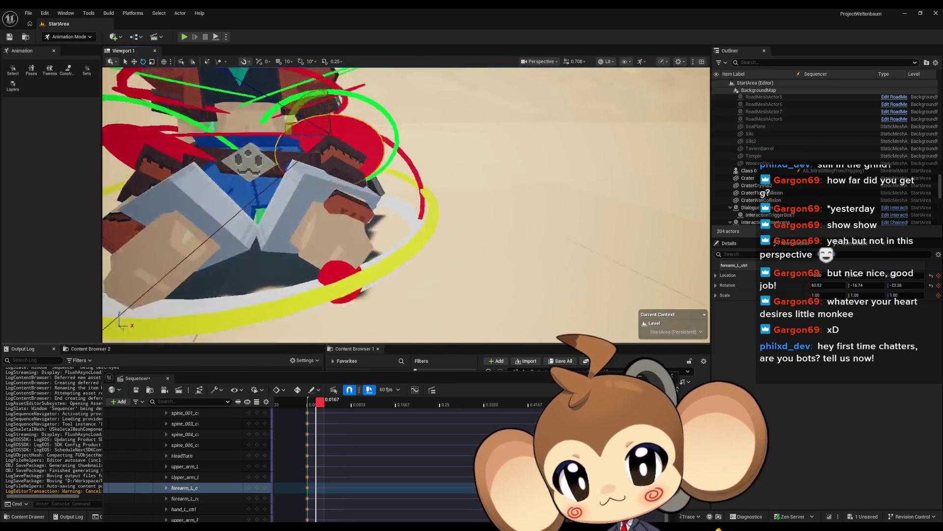
mouse_move(406, 205)
alt+mouse_down()
mouse_move(374, 192)
mouse_move(364, 211)
mouse_move(393, 187)
mouse_move(402, 191)
mouse_move(373, 202)
alt+mouse_up()
Close Sequencer, confirm deleting AS_MiraSittingFromTripping1, and open the keyframed sequence with Mira lying down
click(671, 375)
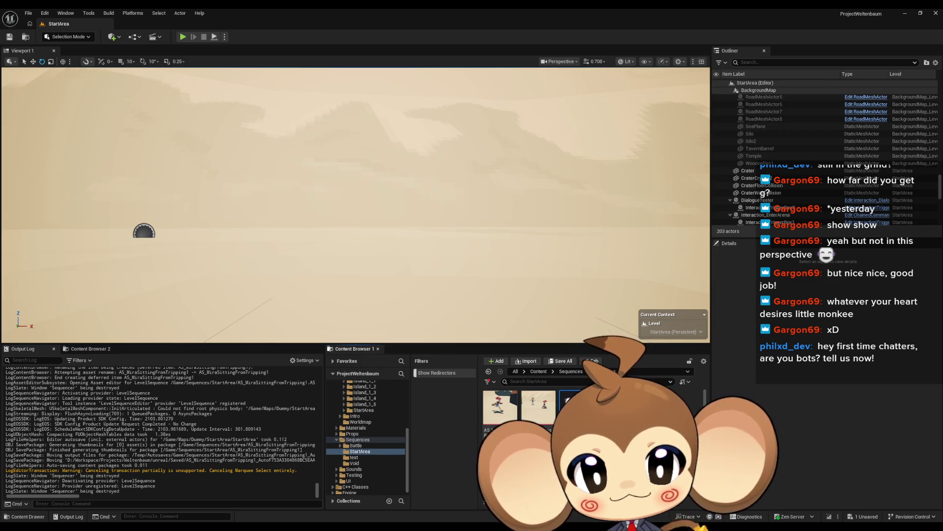
key(Delete)
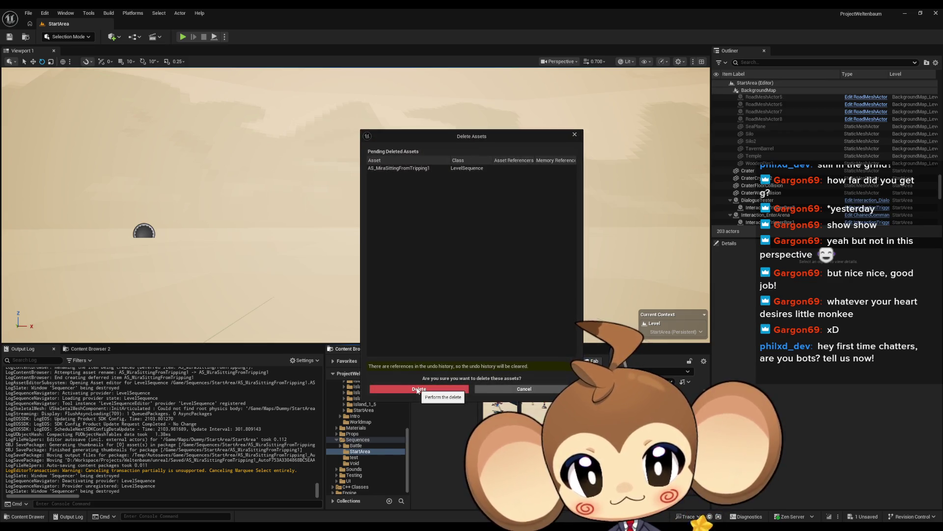
click(416, 390)
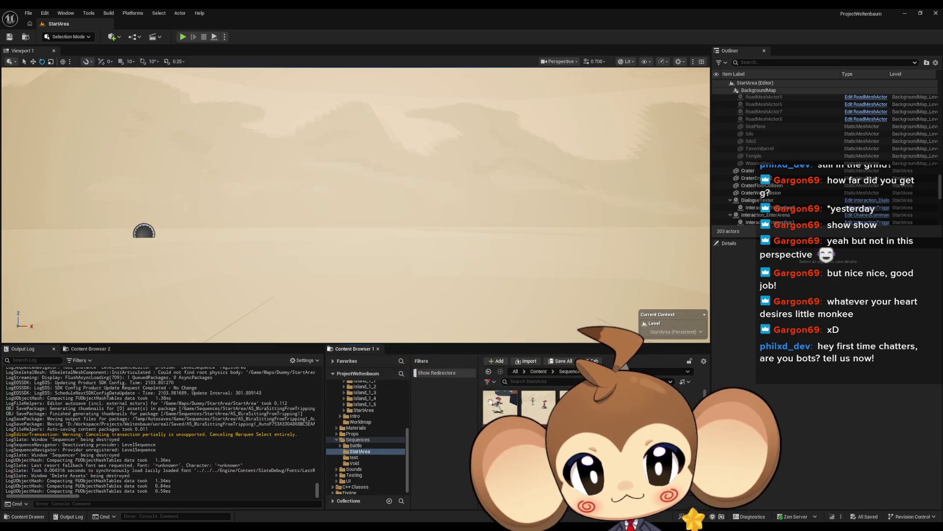
double_click(539, 408)
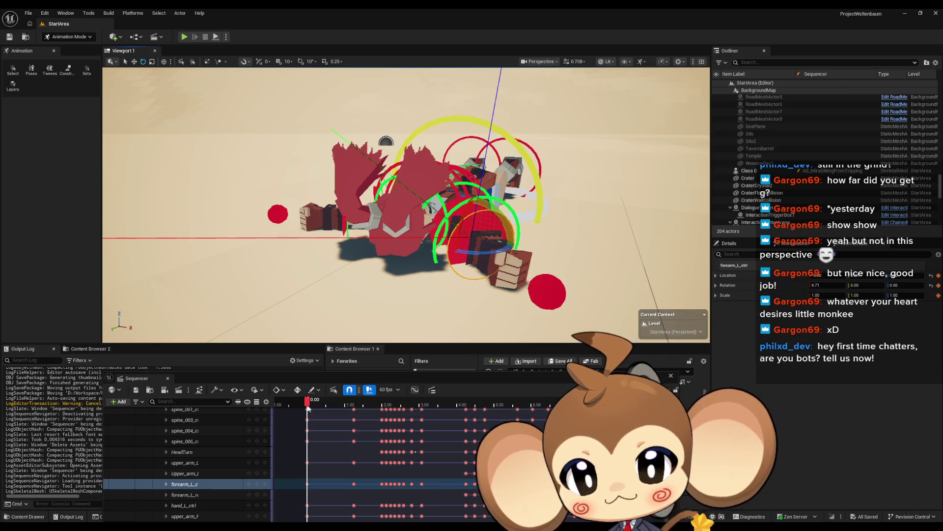
Play the sequence from 4.5667 and orbit the view down toward Mira's lap
click(478, 404)
key(space)
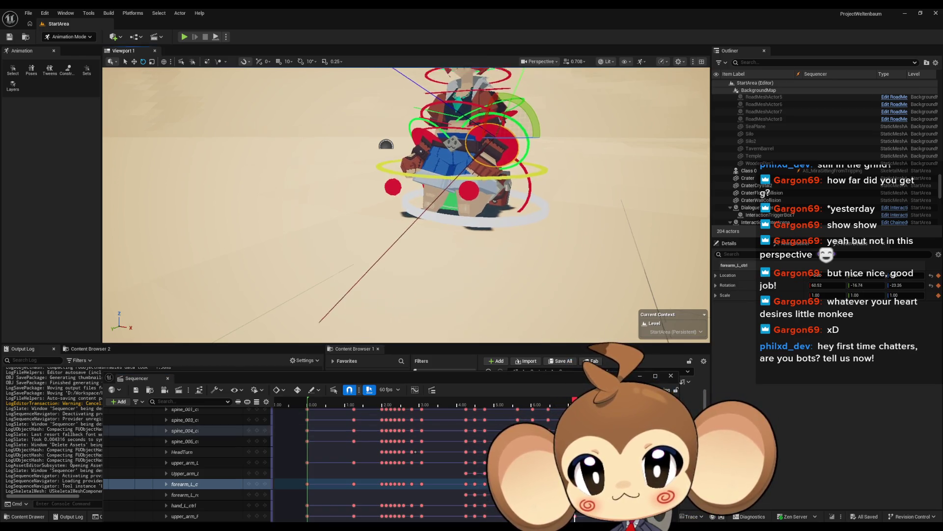
mouse_move(408, 197)
mouse_down()
mouse_move(379, 187)
mouse_move(344, 152)
mouse_move(324, 216)
mouse_up()
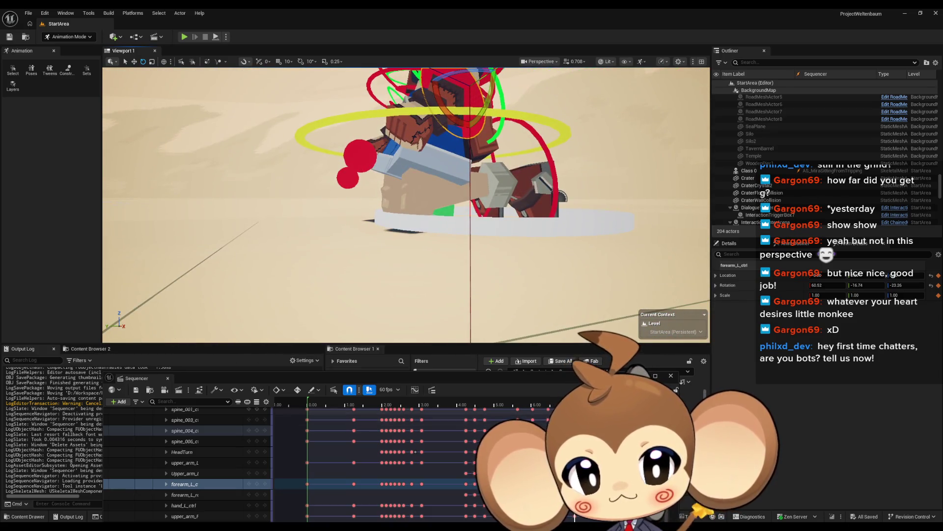
key(ctrl+z)
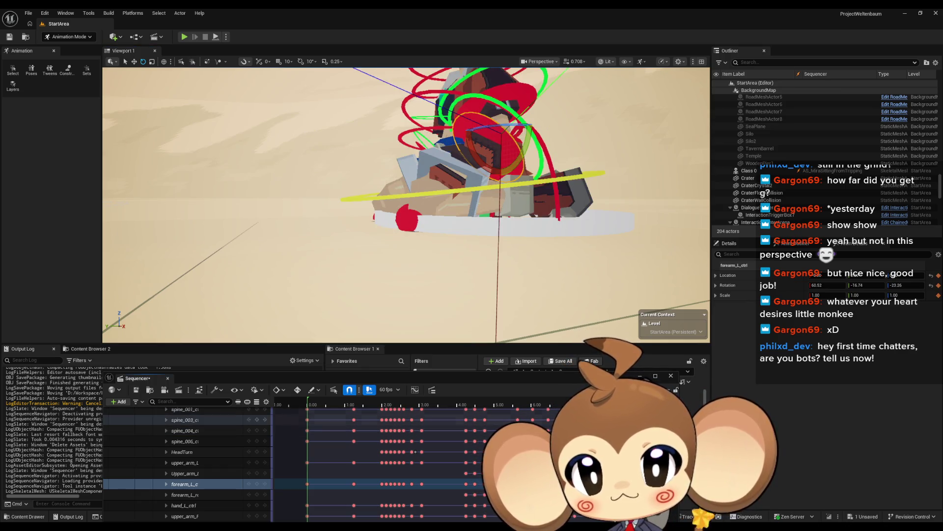
mouse_move(344, 197)
mouse_down()
mouse_move(344, 246)
mouse_move(344, 187)
mouse_up()
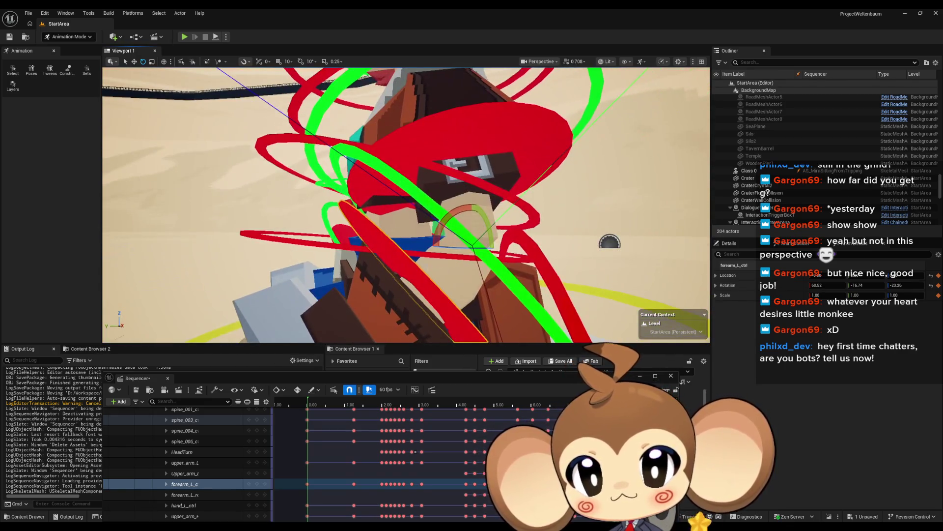
drag(411, 272, 410, 230)
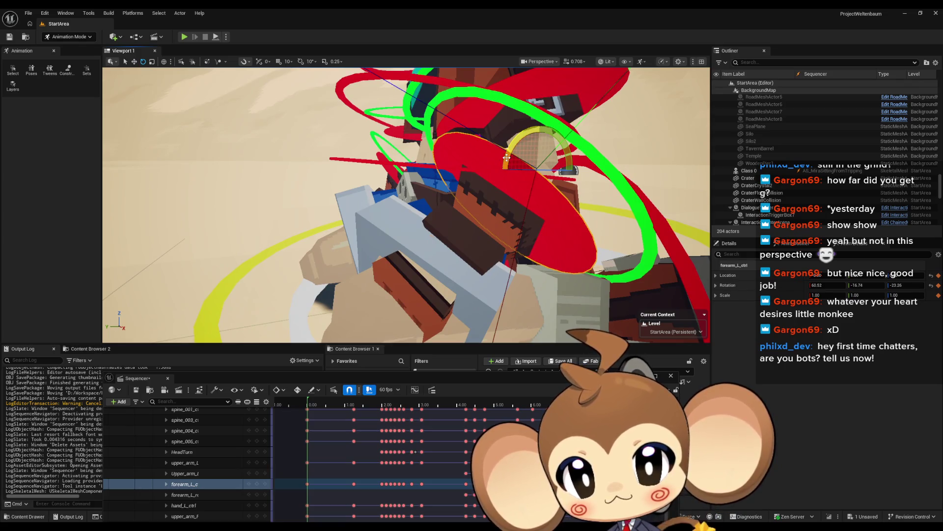
Rotate forearm_L_ctrl further to about 70.00, -7.79, -27.30, then select spine_001_ctrl
drag(507, 157, 541, 127)
drag(505, 171, 358, 183)
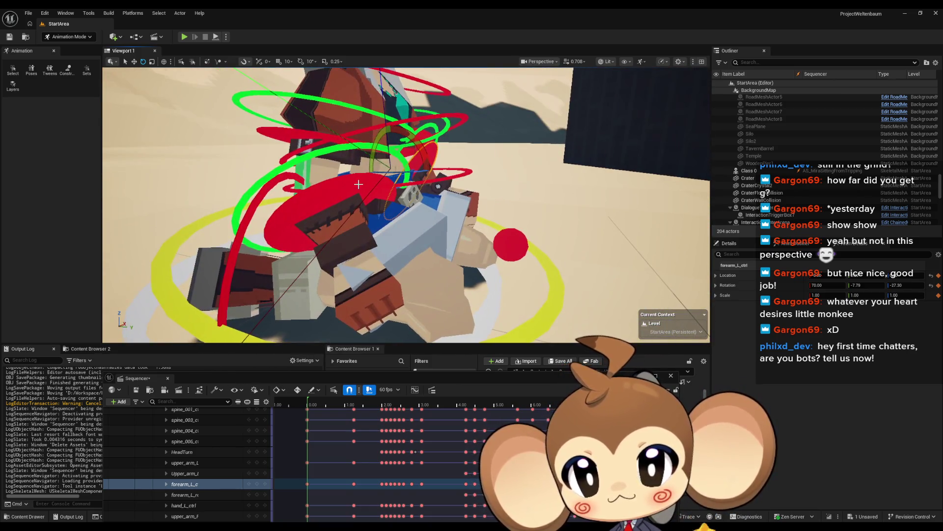
click(349, 190)
Select forearm_R_ctrl and rotate it to roughly 80.80, 16.41, 46.42 around the torso
key(f)
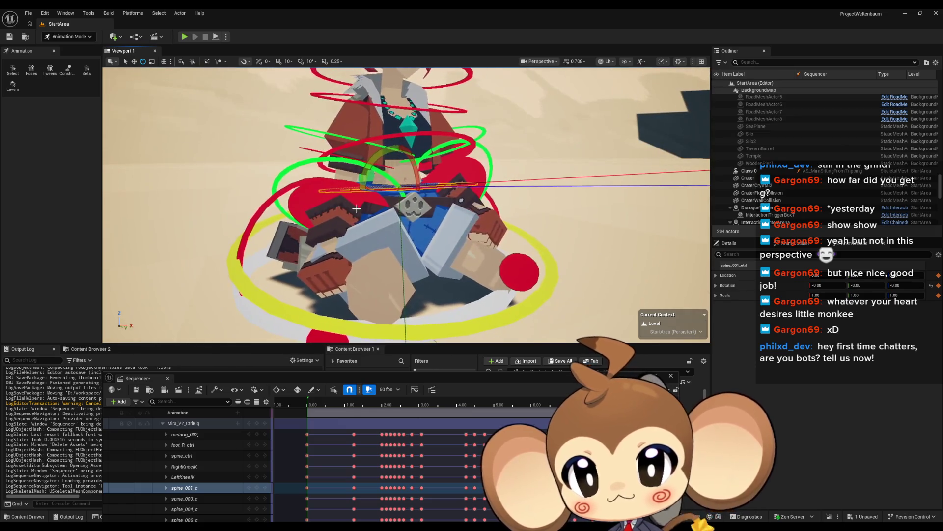
click(307, 201)
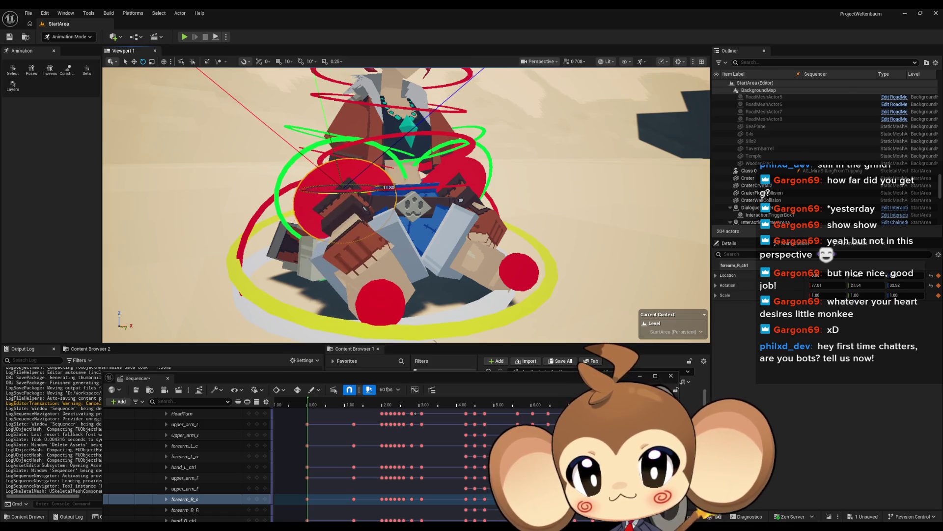
scroll(406, 205, up, 5)
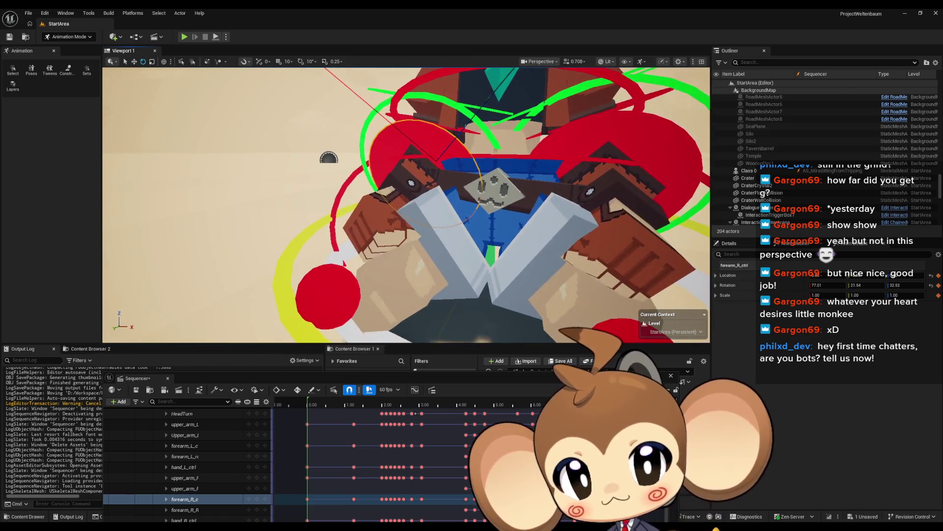
mouse_move(406, 205)
mouse_down()
mouse_move(343, 211)
mouse_move(348, 156)
mouse_move(303, 195)
mouse_up()
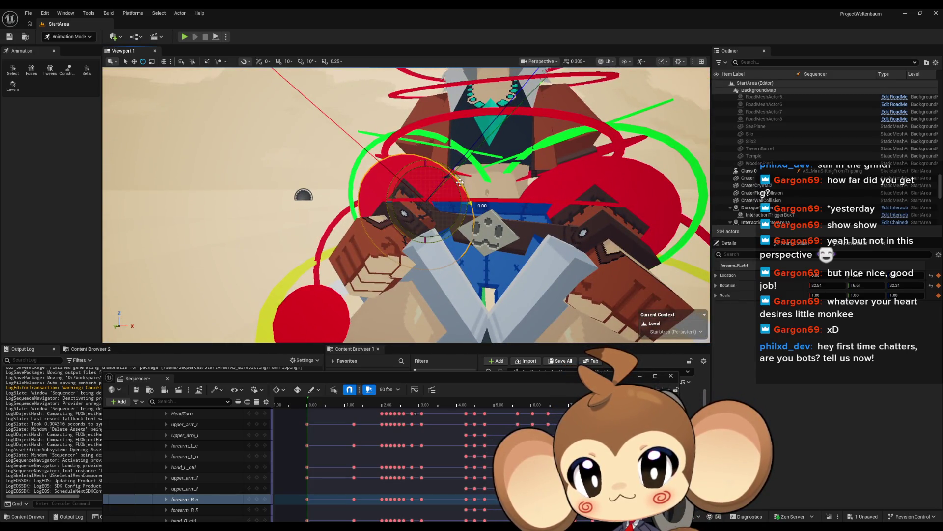
drag(459, 183, 466, 209)
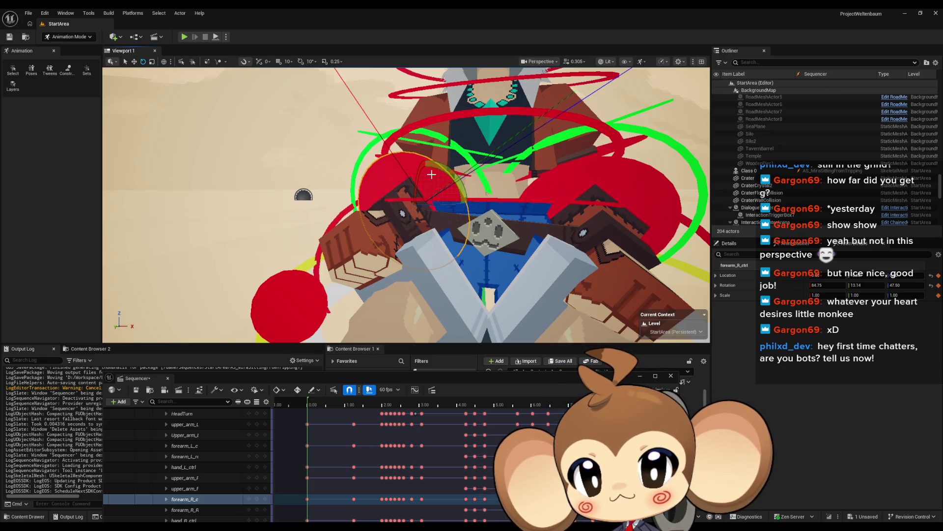
drag(419, 173, 424, 158)
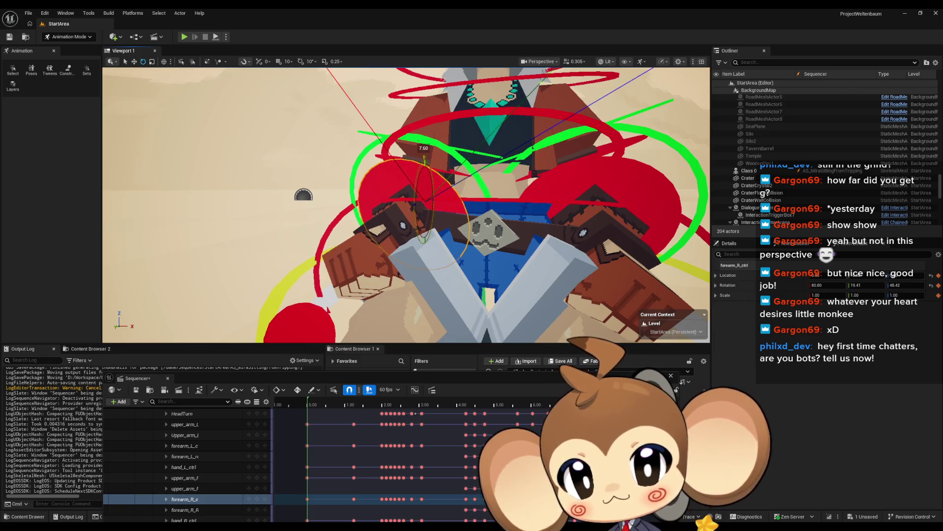
scroll(418, 174, down, 5)
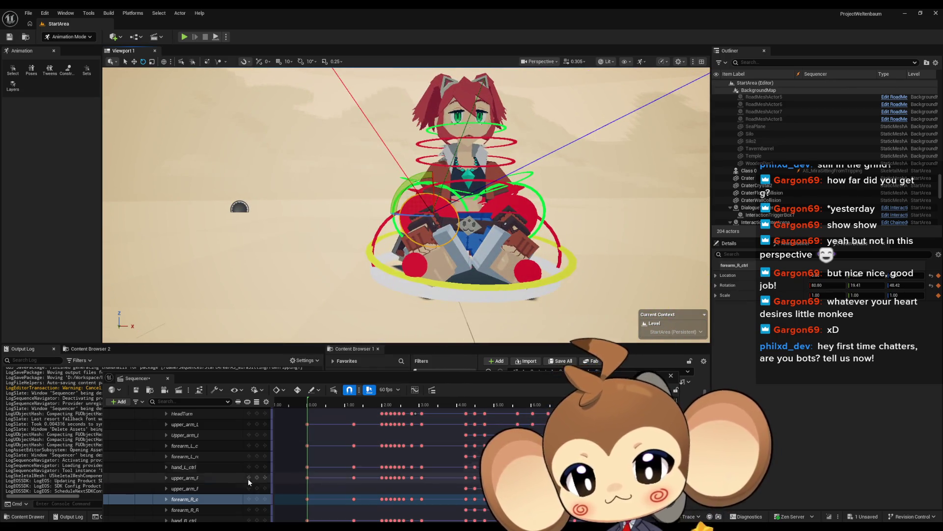
scroll(231, 468, up, 5)
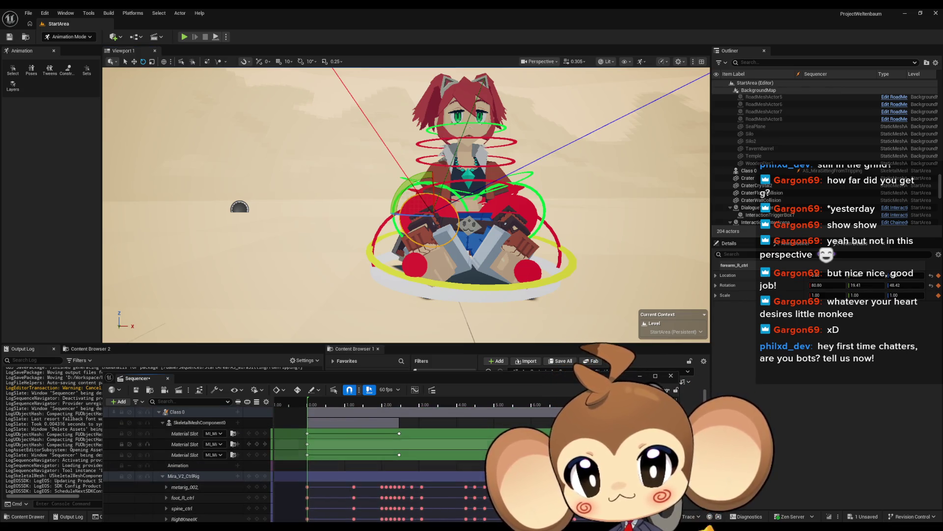
Scrub the sequence between about 6.3 and 6.86 seconds to preview the arm motion
click(544, 403)
mouse_move(544, 403)
mouse_down()
mouse_move(615, 388)
mouse_move(583, 393)
mouse_up()
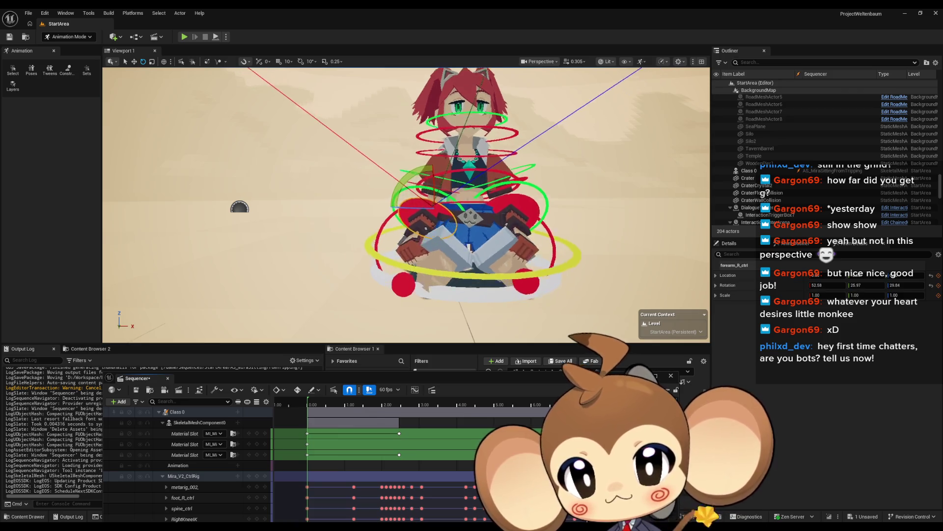
mouse_move(583, 393)
mouse_down()
mouse_move(548, 393)
mouse_move(565, 389)
mouse_move(551, 389)
mouse_move(559, 394)
mouse_up()
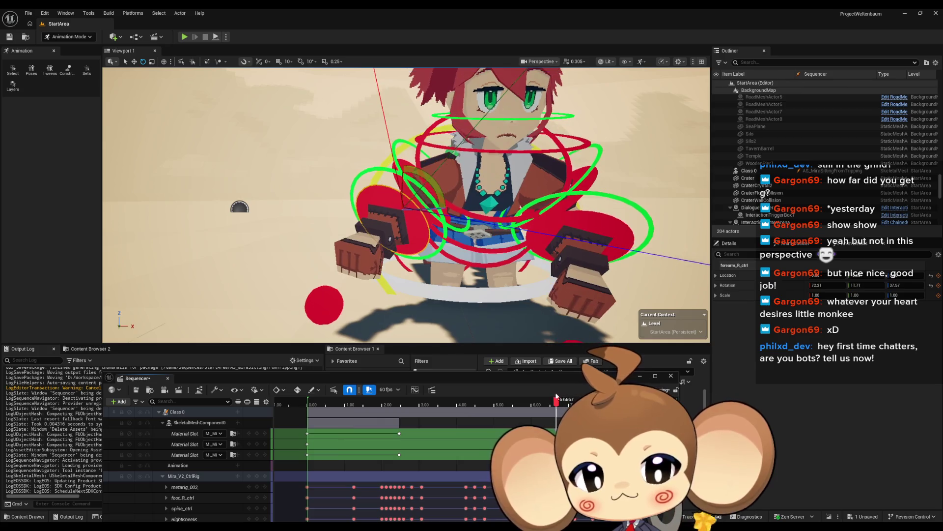
drag(556, 399, 549, 399)
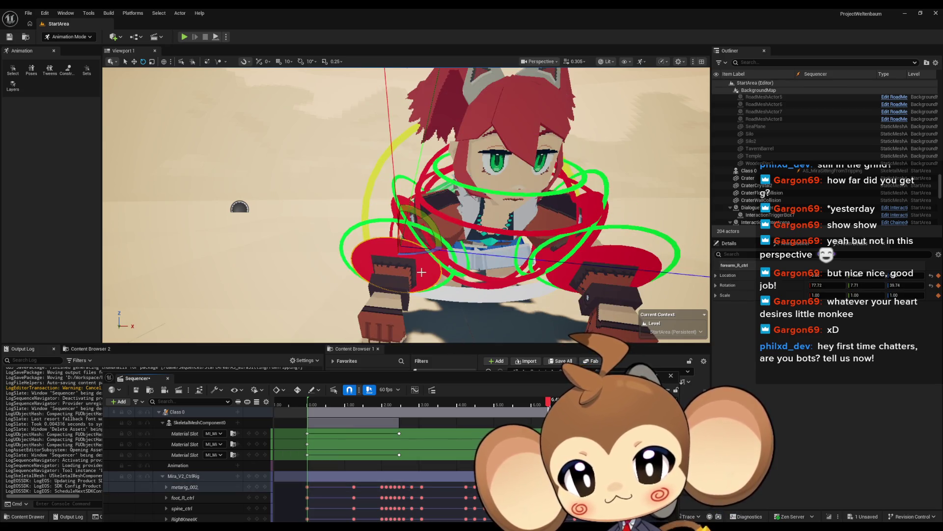
scroll(186, 462, down, 5)
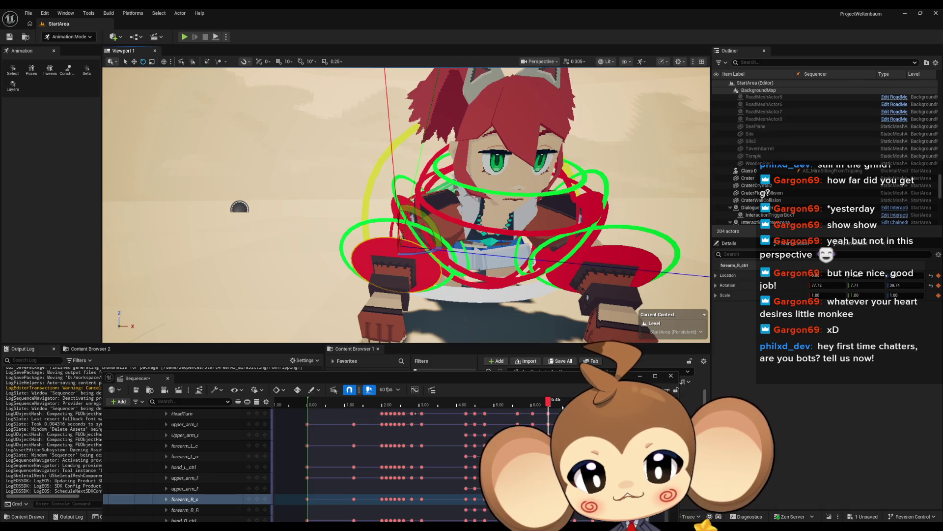
drag(551, 401, 563, 400)
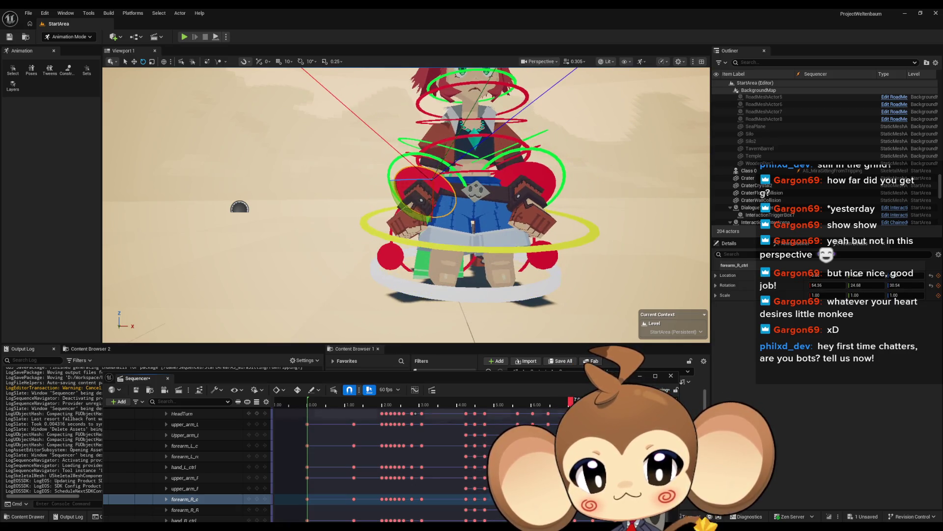
mouse_move(569, 401)
mouse_down()
mouse_move(555, 400)
mouse_move(564, 401)
mouse_move(560, 393)
mouse_move(551, 414)
mouse_move(574, 400)
mouse_up()
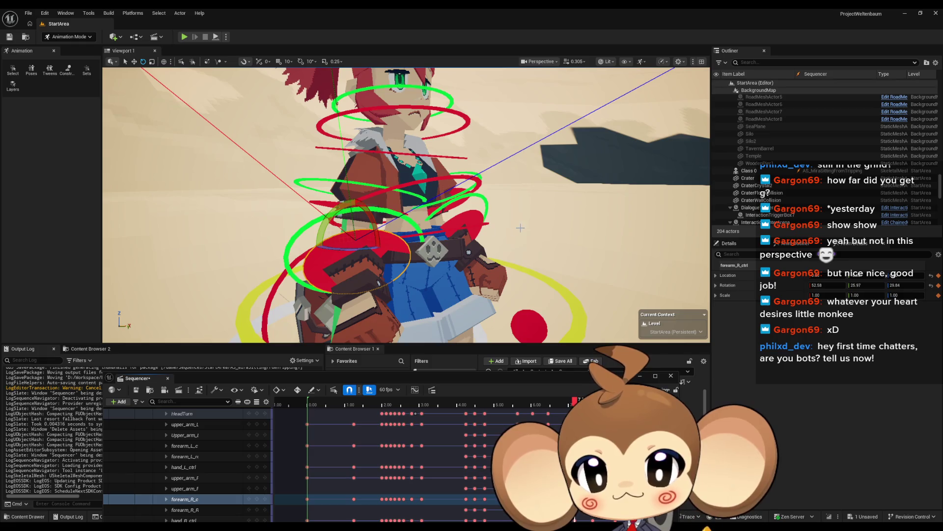
From a wider front view, scrub the ending from about 6.4 seconds and select upper_arm_R_ctrl
drag(537, 223, 496, 229)
scroll(405, 205, up, 3)
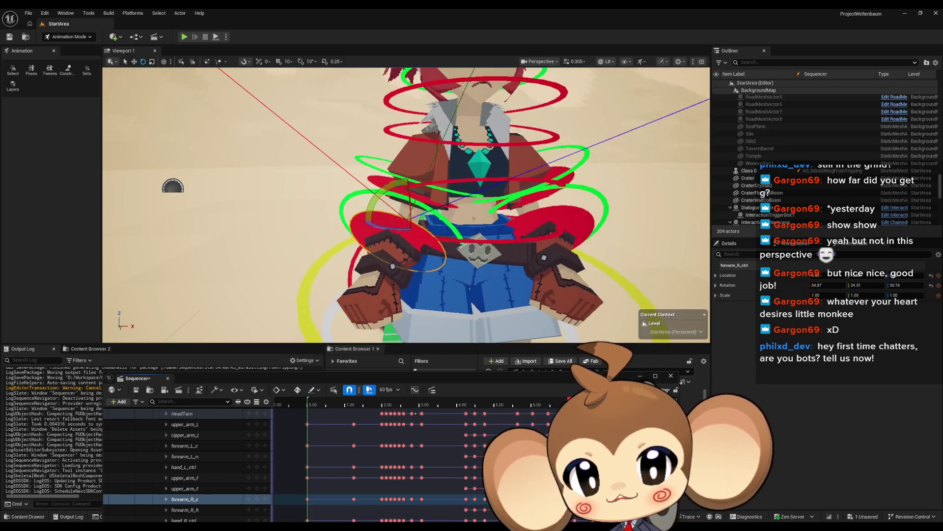
click(551, 401)
mouse_move(551, 401)
mouse_down()
mouse_move(573, 402)
mouse_move(559, 404)
mouse_up()
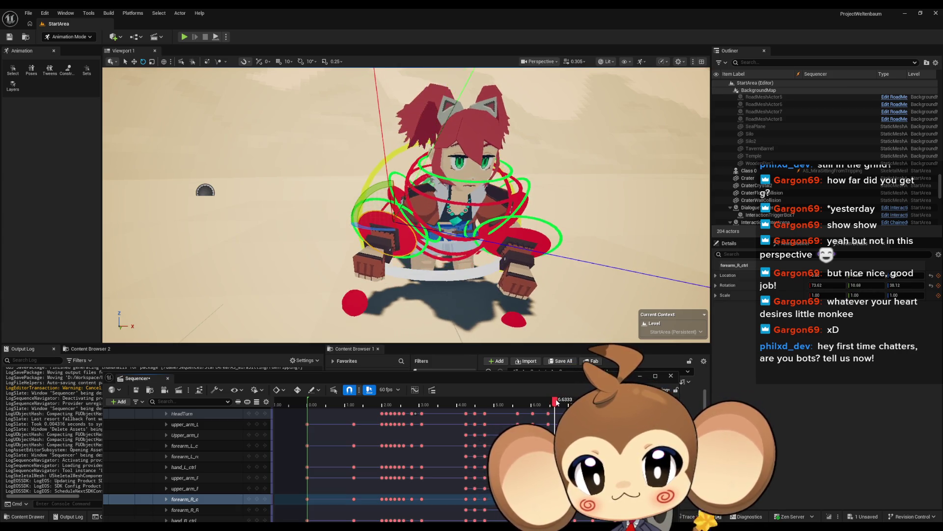
drag(555, 402, 574, 402)
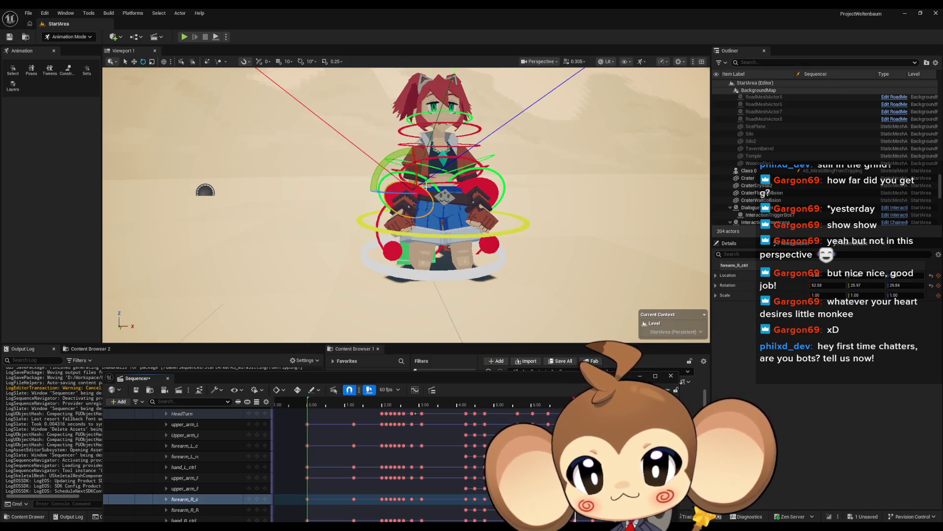
click(505, 226)
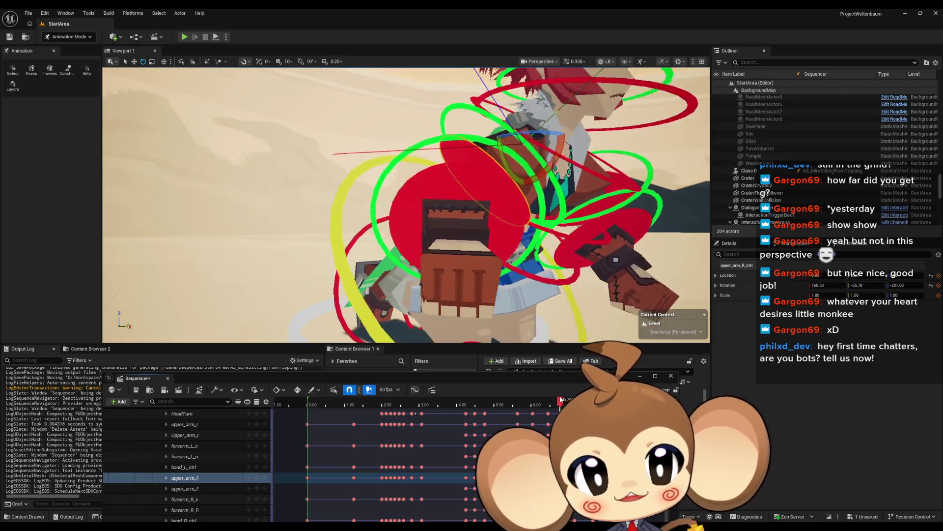
Scrub from about 6.55 seconds to where Mira stands upright, then zoom in on her
mouse_move(560, 400)
mouse_down()
mouse_move(554, 396)
mouse_move(582, 393)
mouse_move(544, 388)
mouse_move(580, 387)
mouse_move(548, 387)
mouse_move(560, 407)
mouse_move(574, 407)
mouse_move(549, 403)
mouse_move(574, 408)
mouse_up()
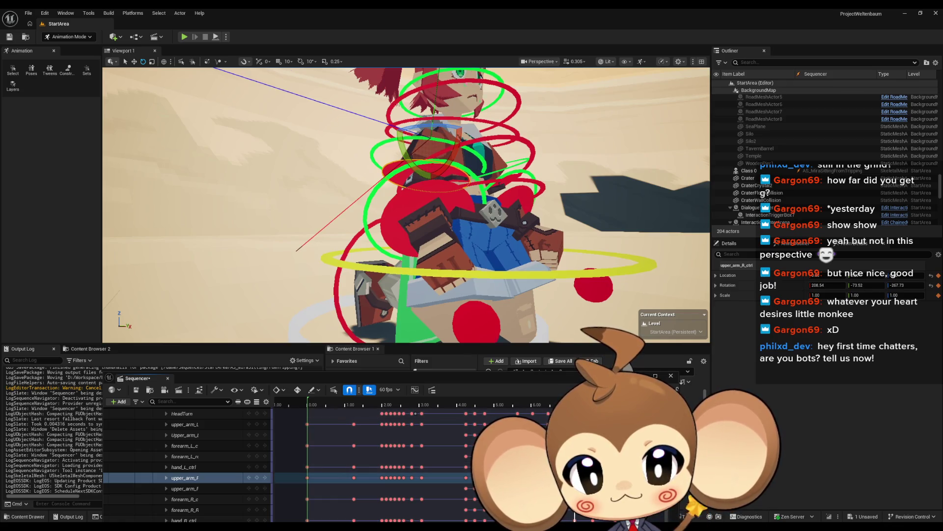
drag(574, 408, 532, 406)
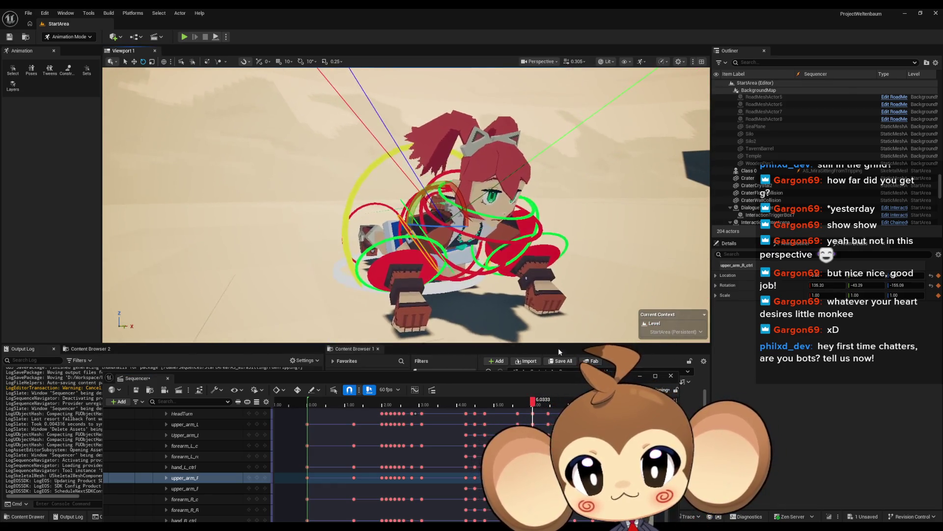
drag(548, 404, 581, 404)
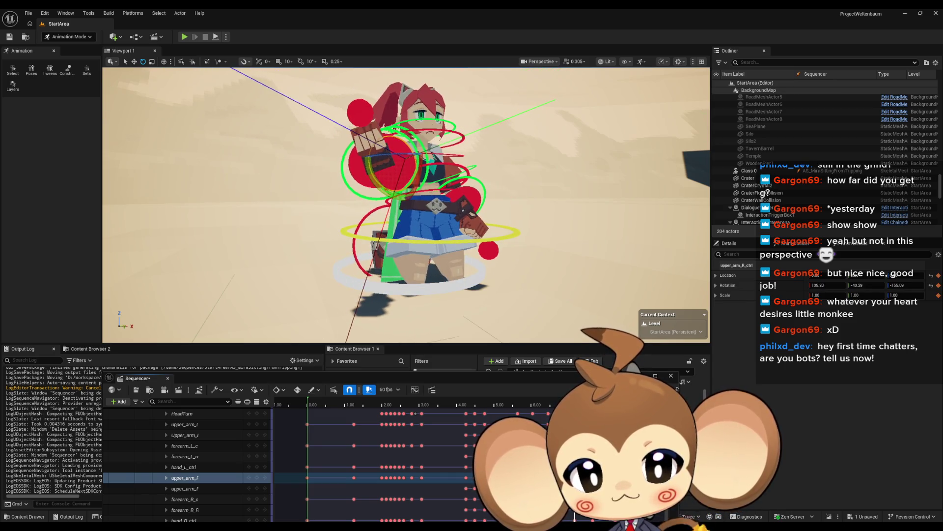
scroll(494, 262, up, 5)
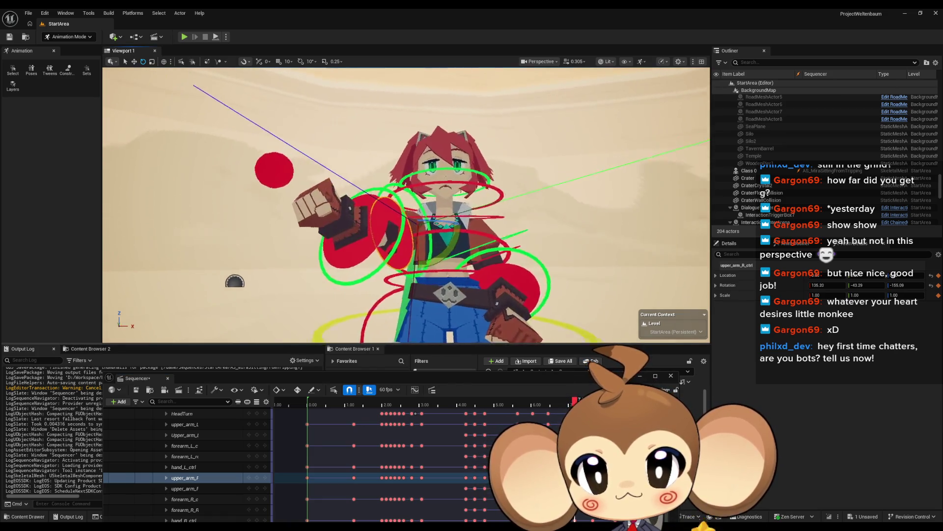
scroll(396, 281, up, 3)
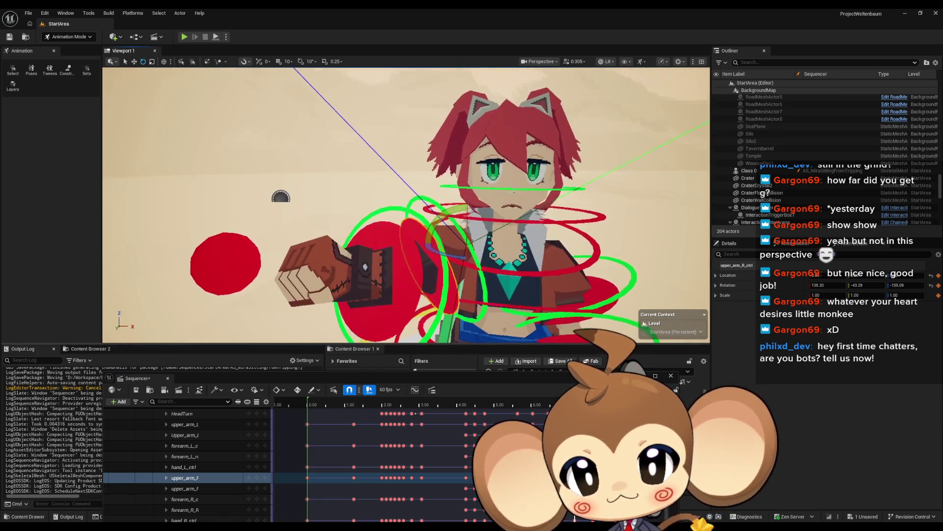
Rotate upper_arm_R_ctrl into a new sitting position, viewed from her side
drag(396, 280, 295, 231)
scroll(405, 204, up, 3)
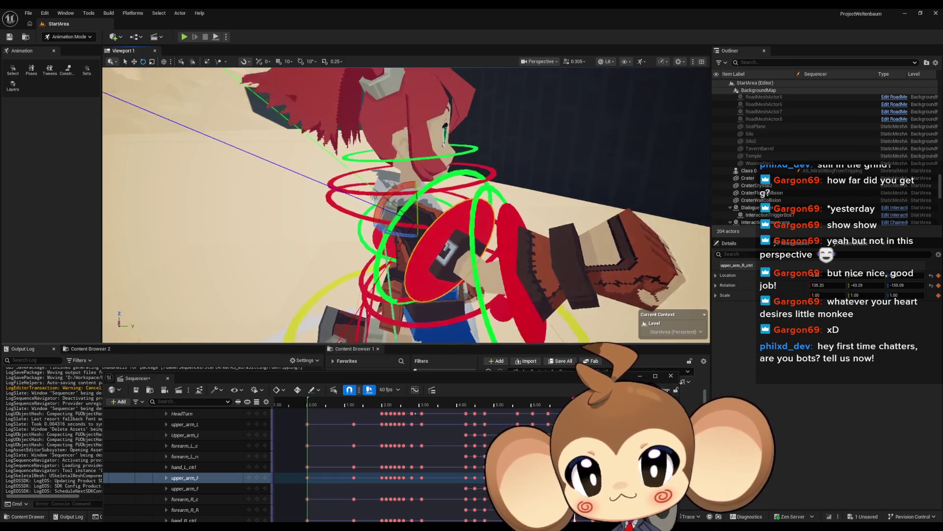
drag(422, 196, 403, 162)
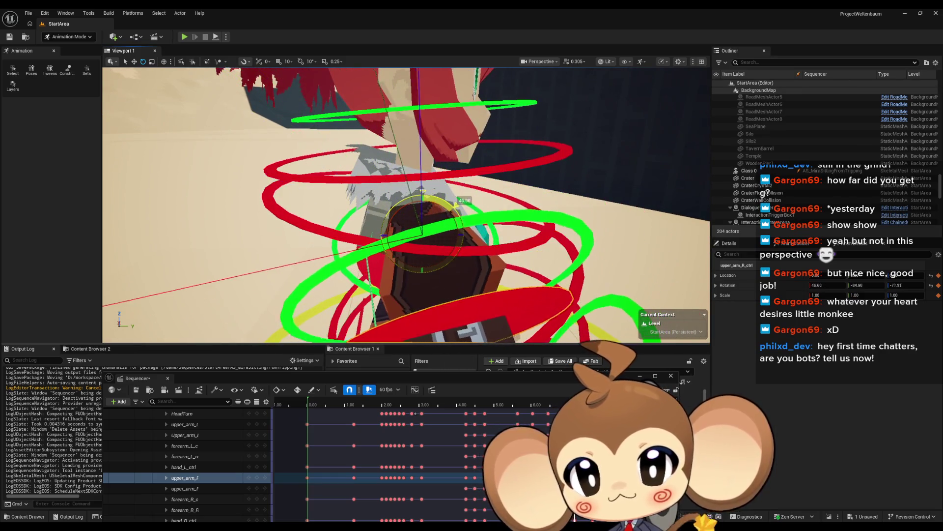
scroll(462, 241, down, 5)
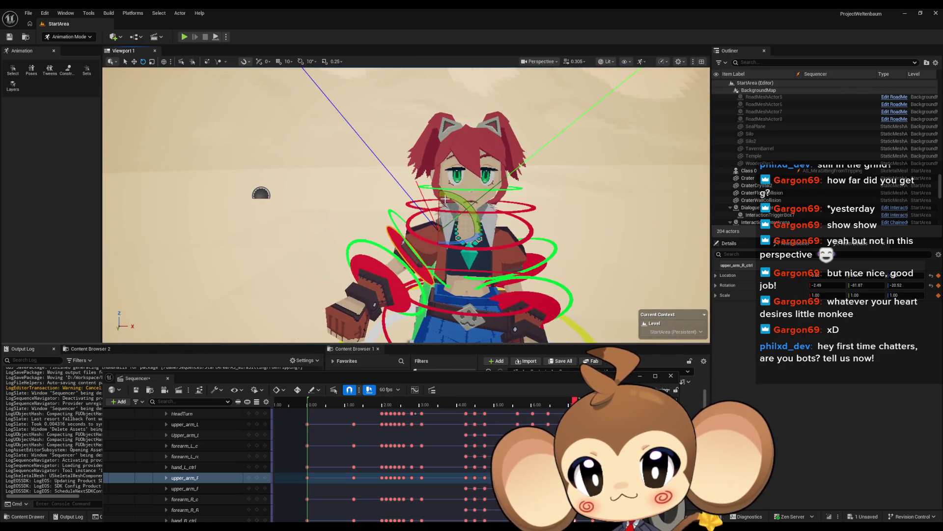
scroll(478, 241, down, 3)
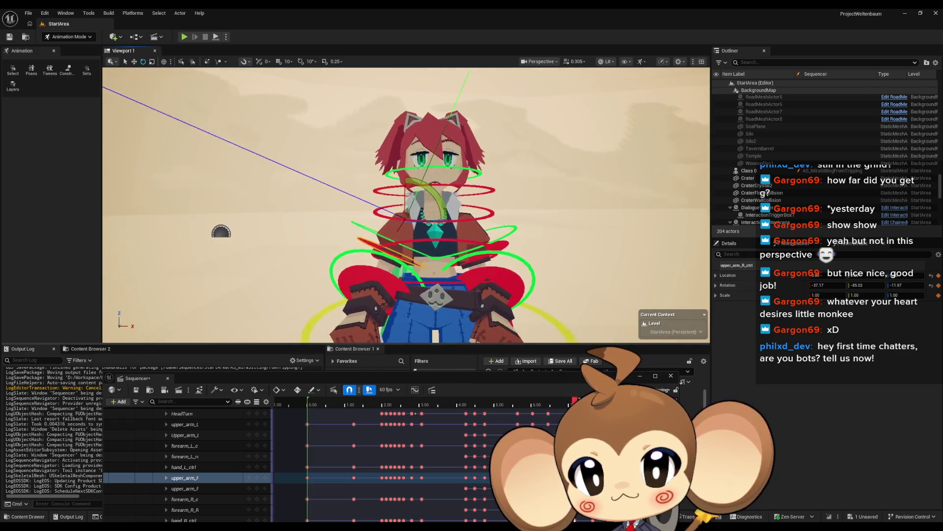
scroll(468, 266, up, 5)
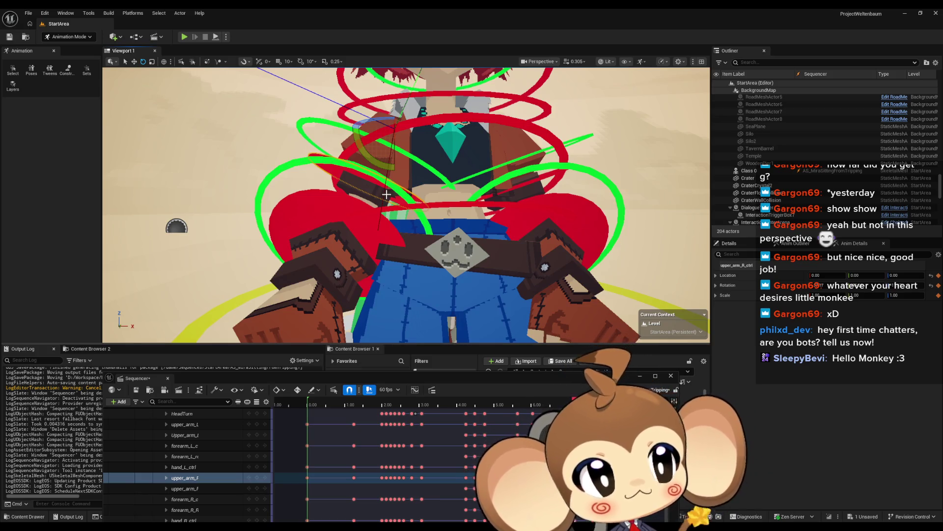
scroll(410, 256, down, 4)
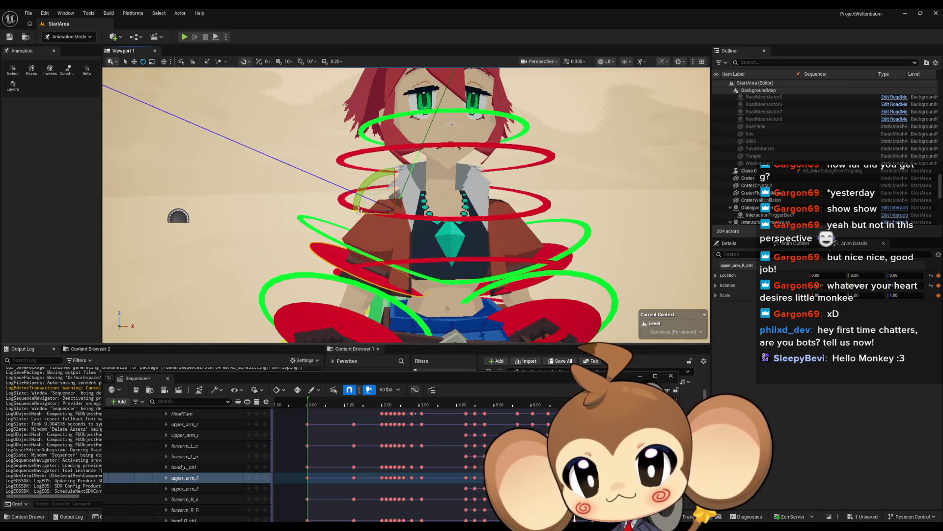
drag(358, 210, 403, 221)
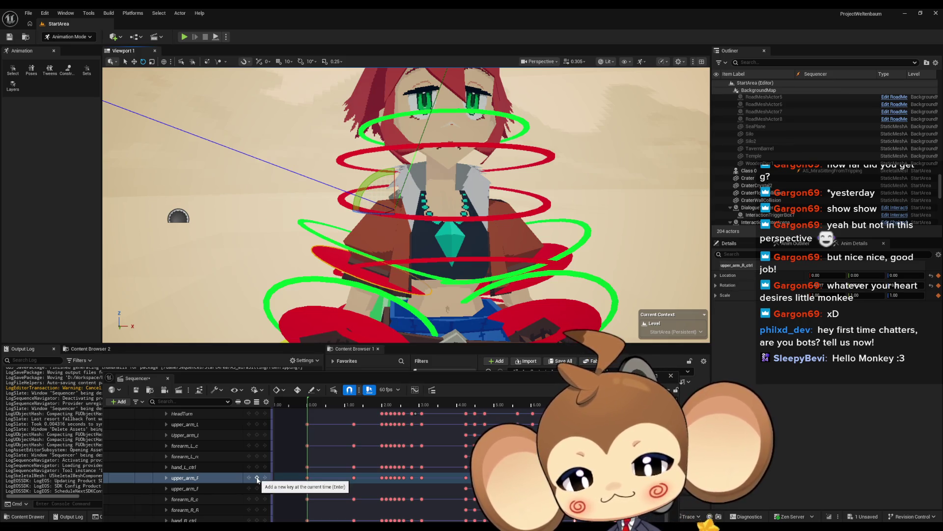
Scrub through the sitting animation near six seconds and select forearm_R_ctrl
scroll(405, 205, down, 5)
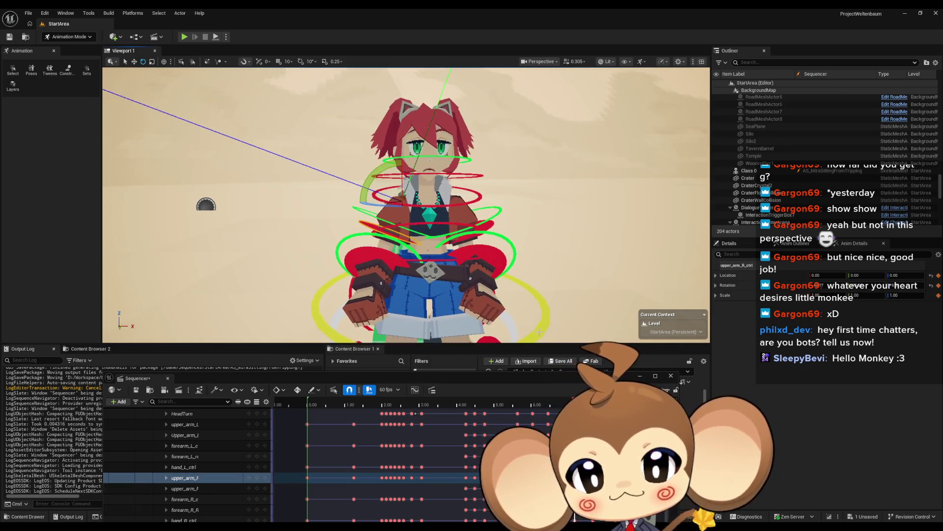
mouse_move(406, 205)
mouse_down()
mouse_move(406, 241)
mouse_move(405, 217)
mouse_up()
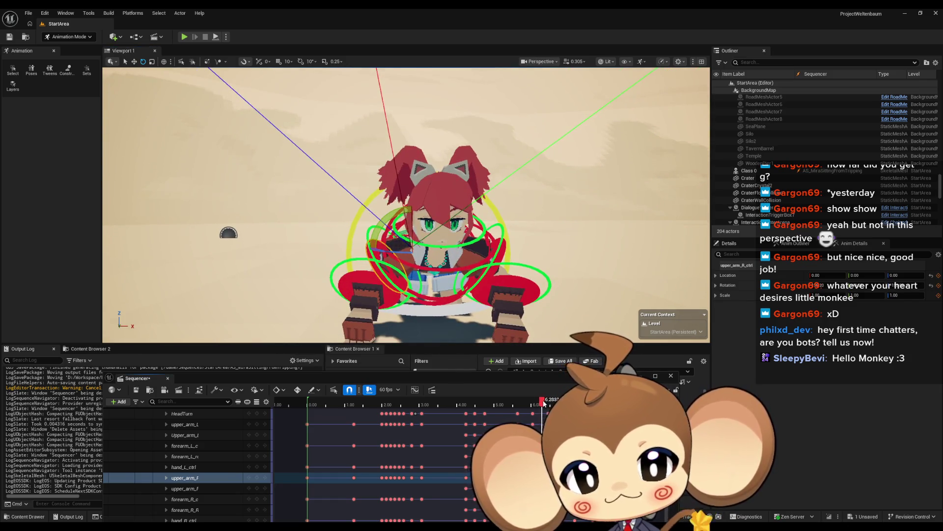
drag(543, 403, 584, 403)
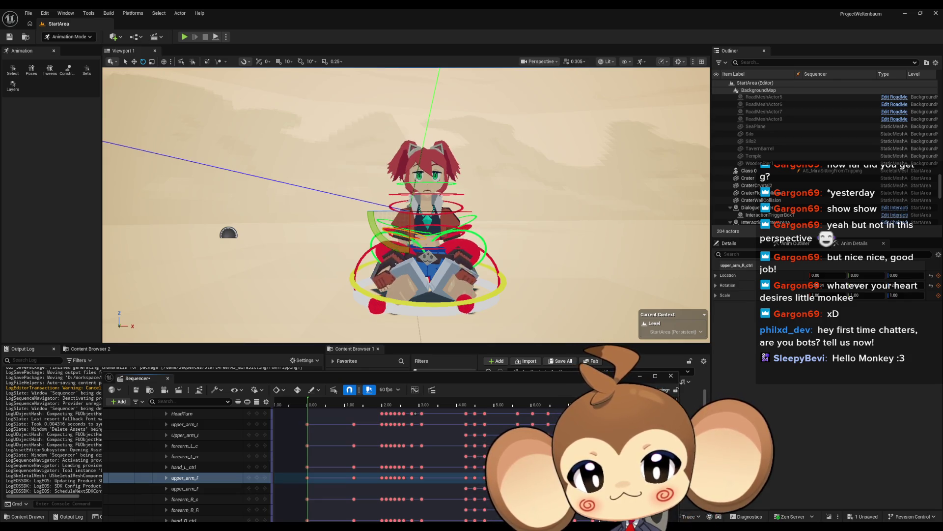
drag(583, 403, 574, 403)
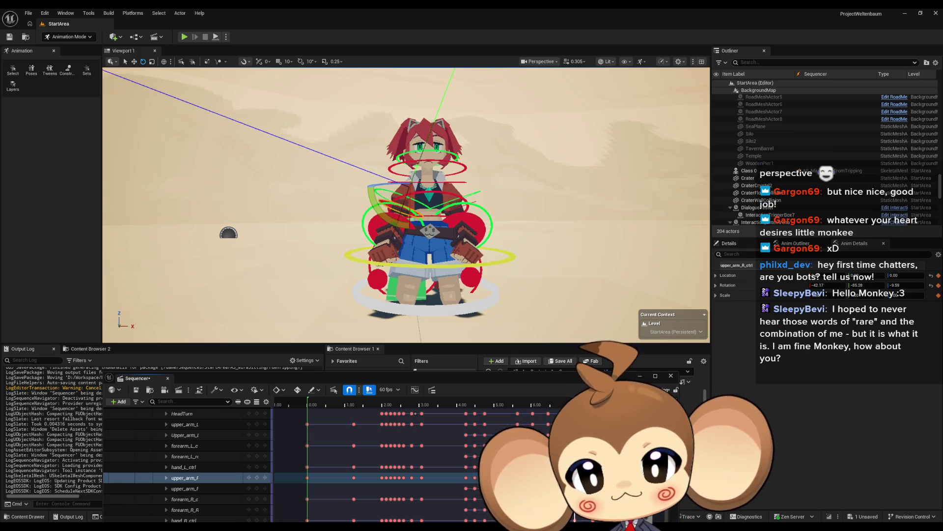
click(376, 226)
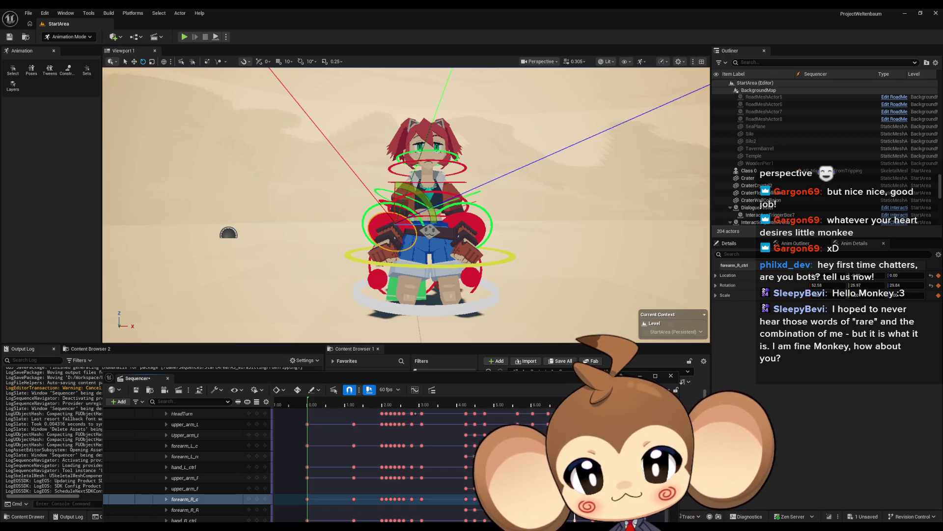
drag(574, 403, 595, 403)
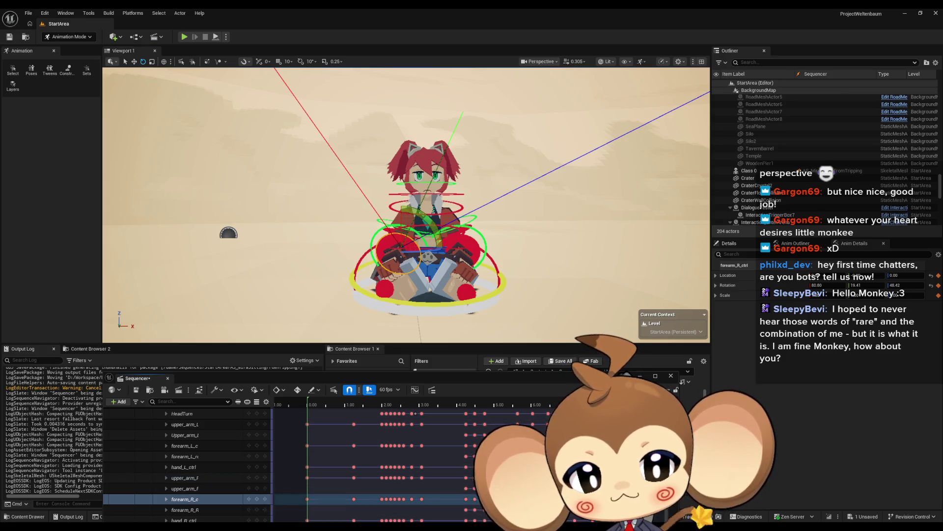
Undo the right forearm changes back through the Paste Keys
key(ctrl+z)
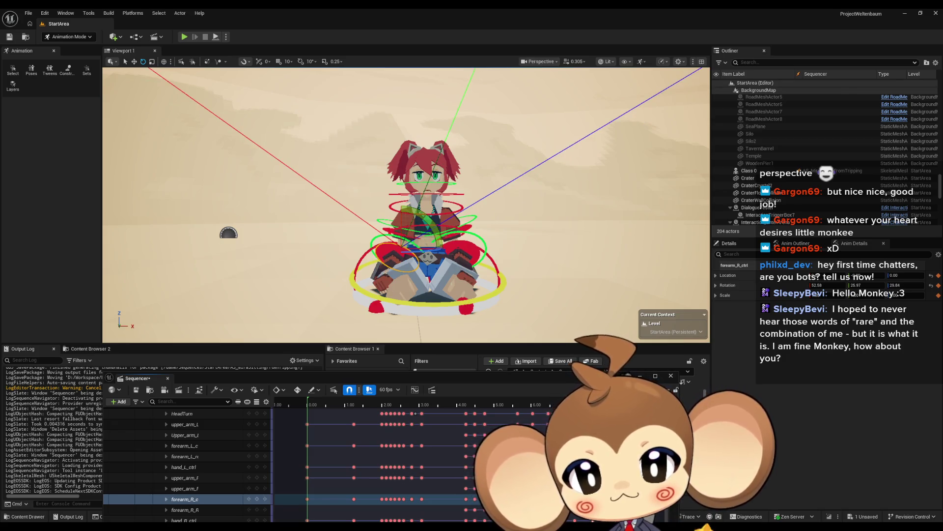
key(ctrl+z)
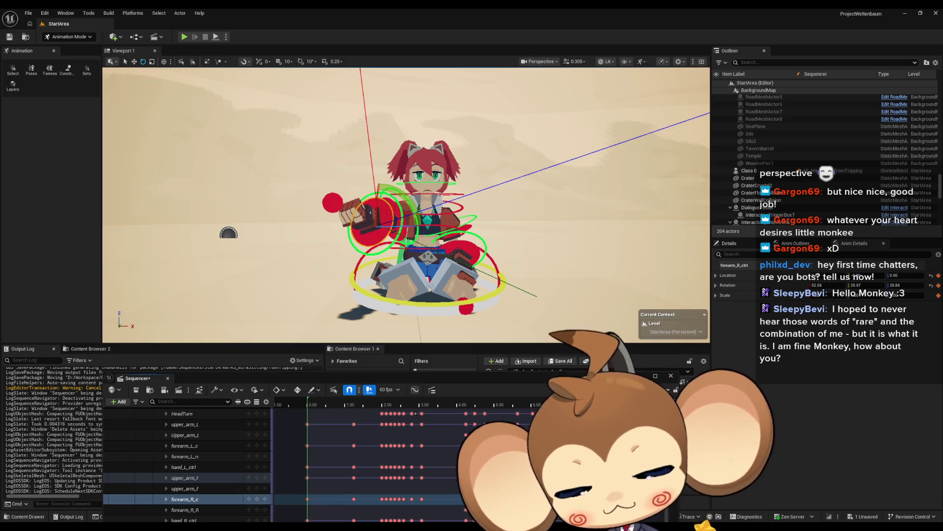
key(ctrl+z)
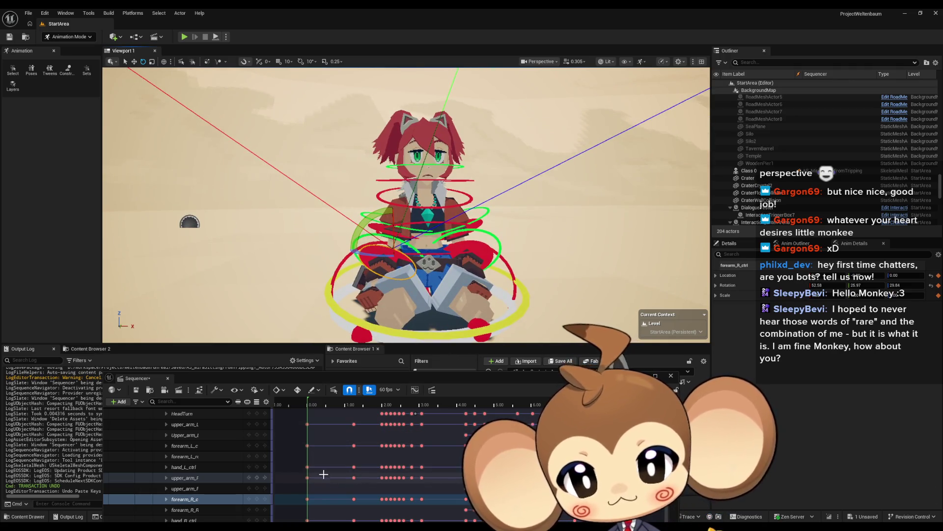
Rotate forearm_R_ctrl to a new angle and float the Sequencer in its own window
click(473, 252)
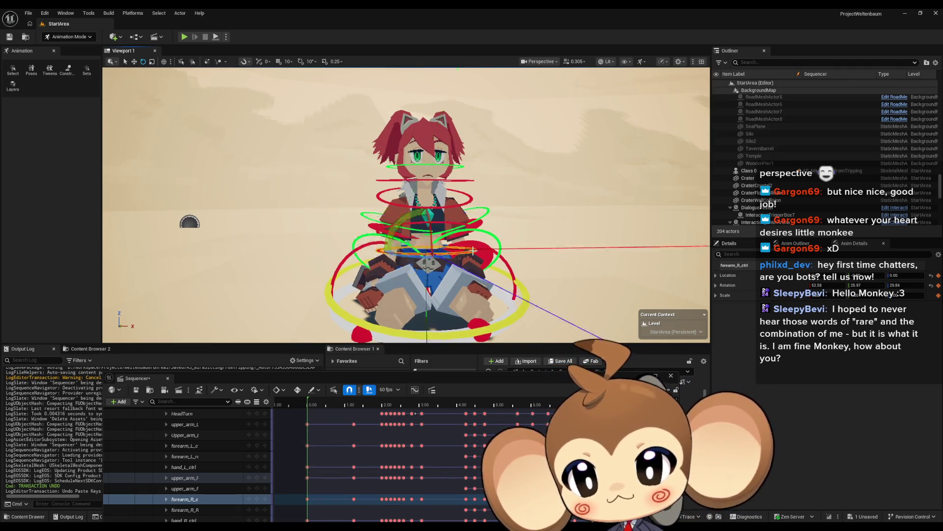
click(369, 253)
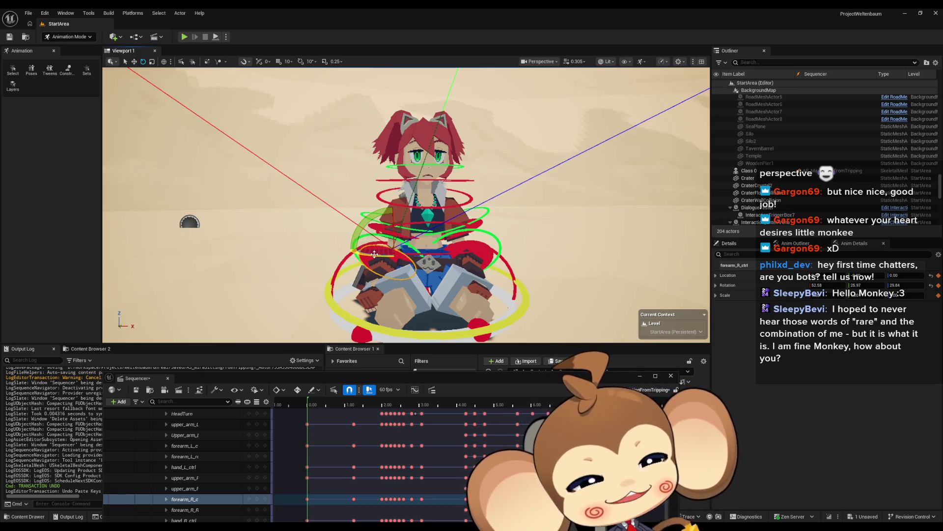
scroll(384, 243, down, 10)
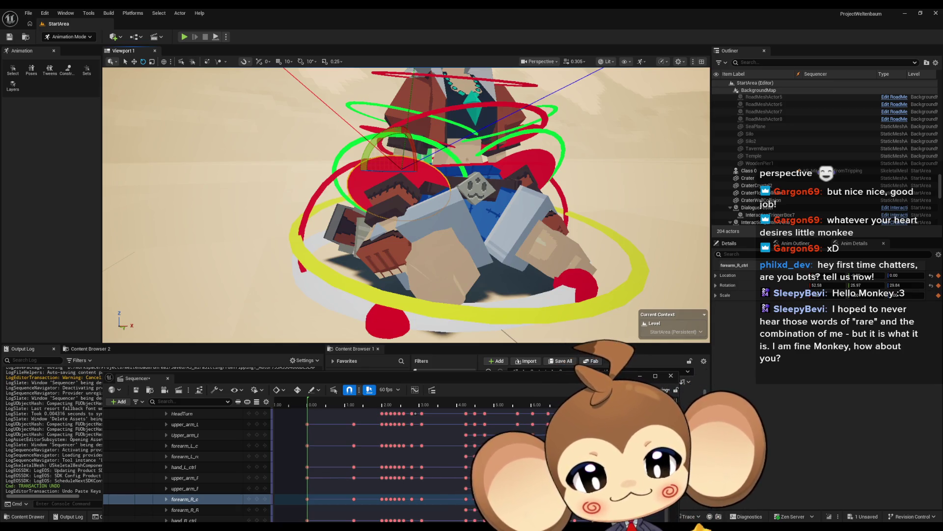
drag(379, 143, 395, 172)
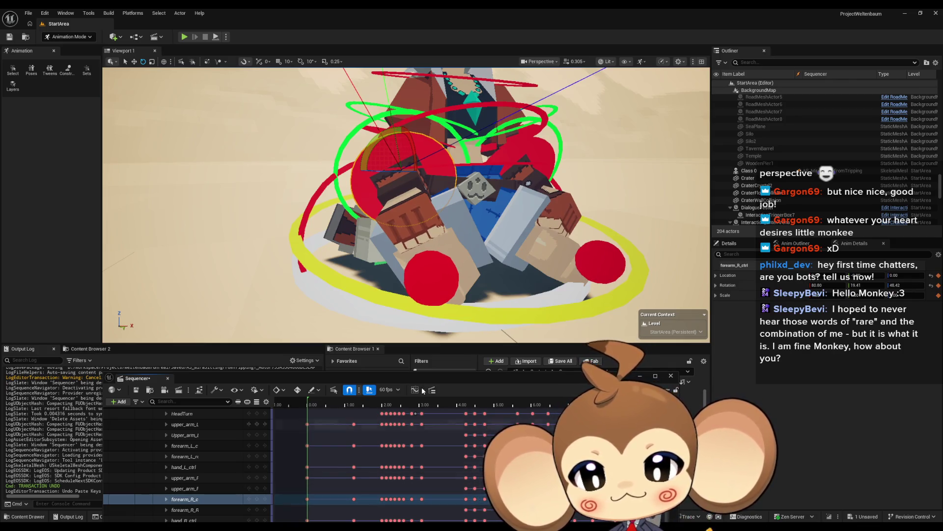
mouse_move(390, 379)
mouse_down()
mouse_move(409, 329)
mouse_move(407, 340)
mouse_up()
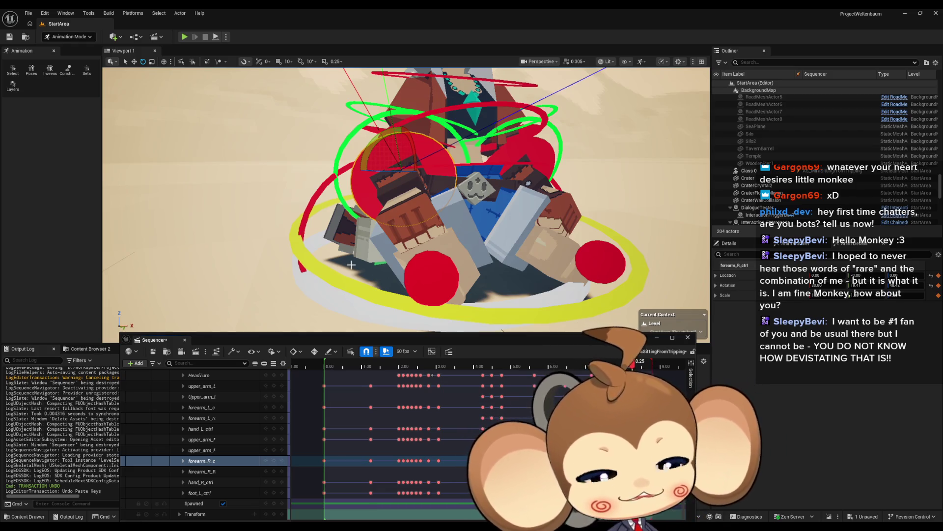
From a front view, rotate forearm_R_ctrl at about 7.7 seconds, then return to 7.3
drag(351, 265, 351, 202)
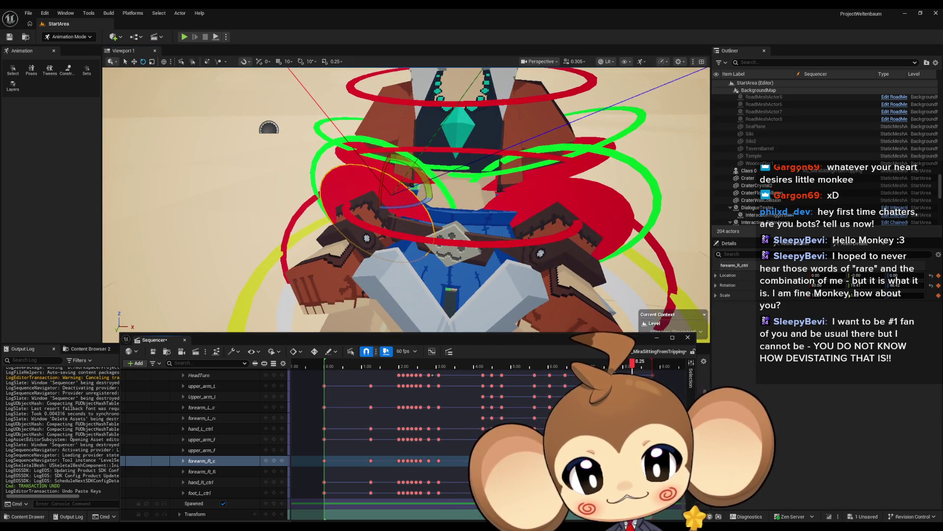
drag(633, 363, 609, 362)
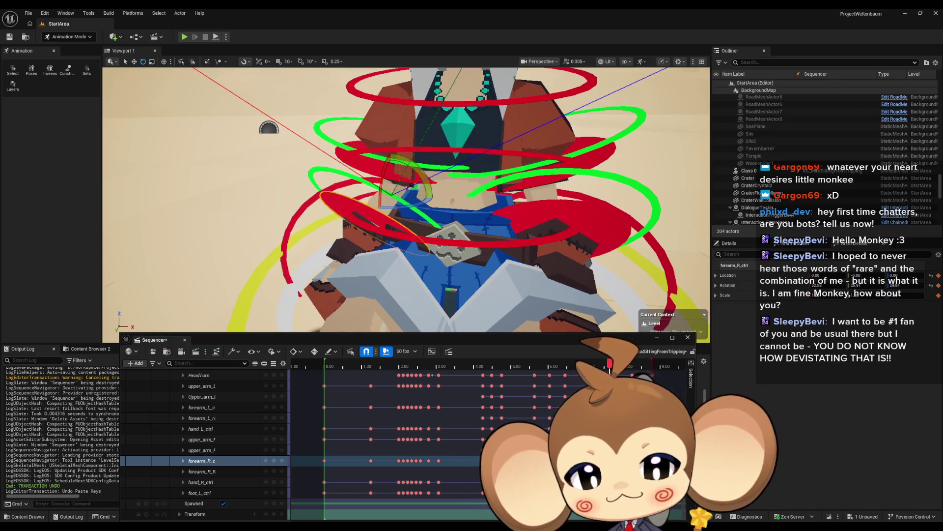
drag(339, 202, 344, 216)
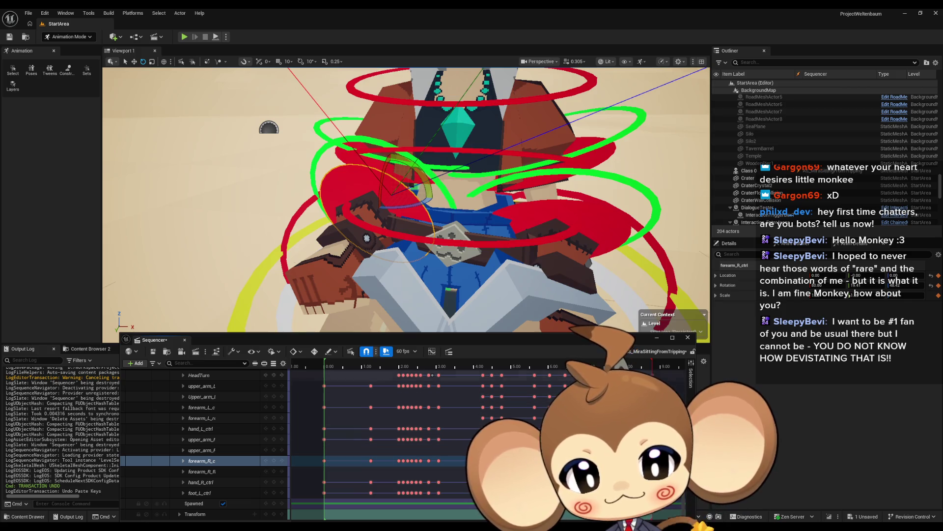
mouse_move(610, 366)
mouse_down()
mouse_move(619, 366)
mouse_move(588, 367)
mouse_move(633, 369)
mouse_up()
click(600, 209)
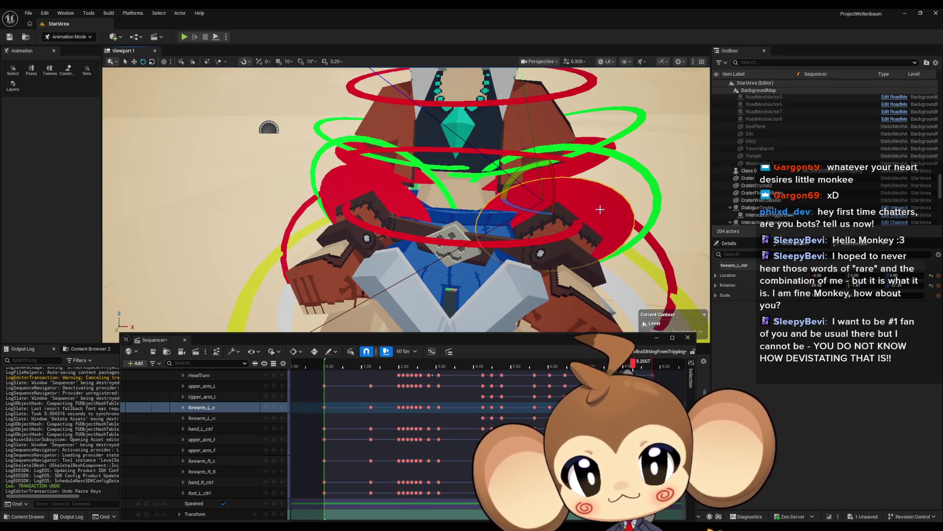
Step back from about 7.6 seconds and scrub between roughly 6.73 and 6.9 seconds
key(Left)
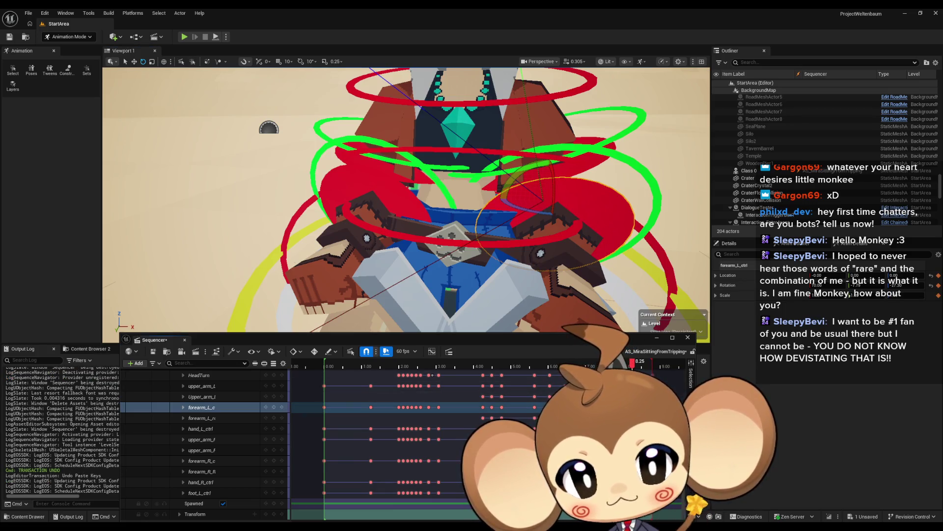
key(Left)
key(Left)
key(Left)
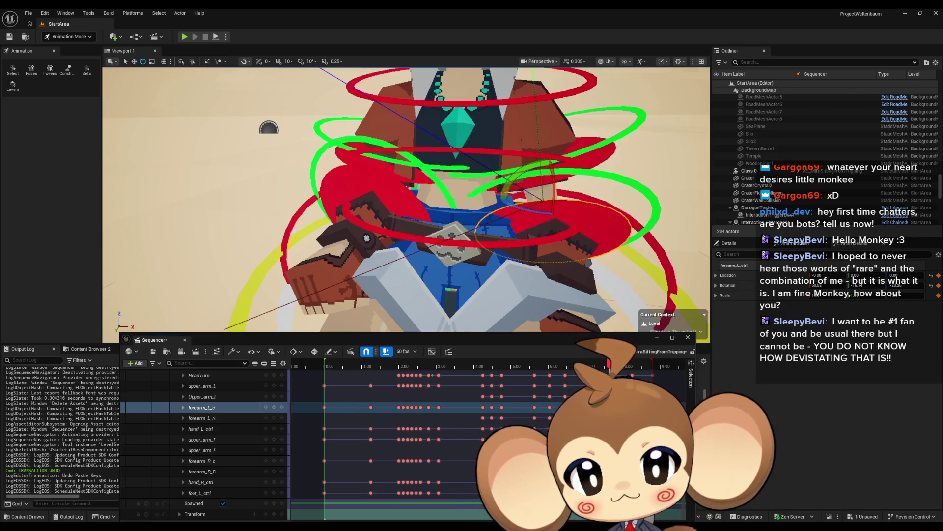
key(Left)
key(Left)
key(Left)
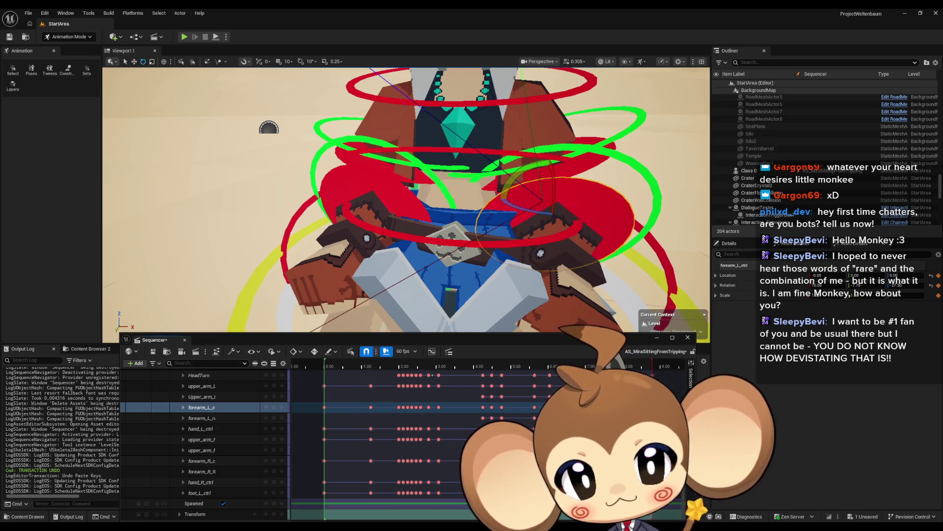
scroll(406, 200, down, 5)
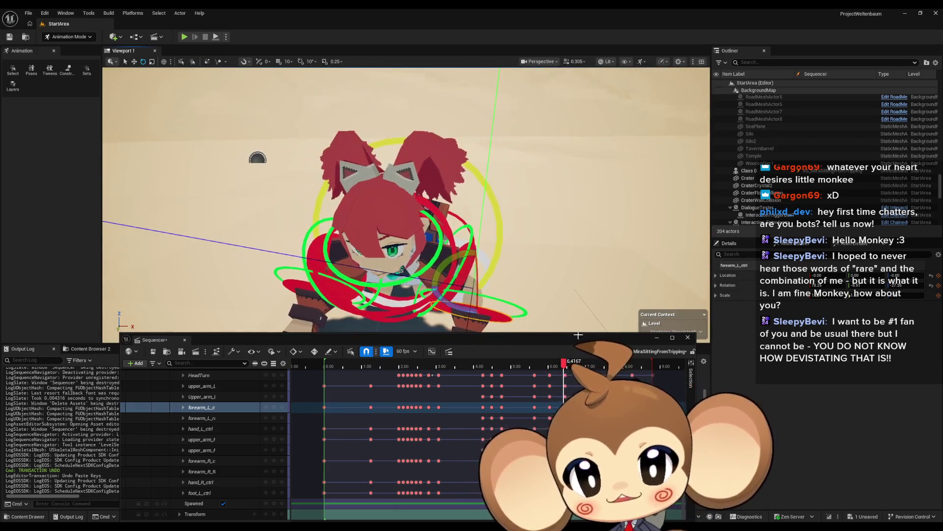
drag(566, 367, 612, 368)
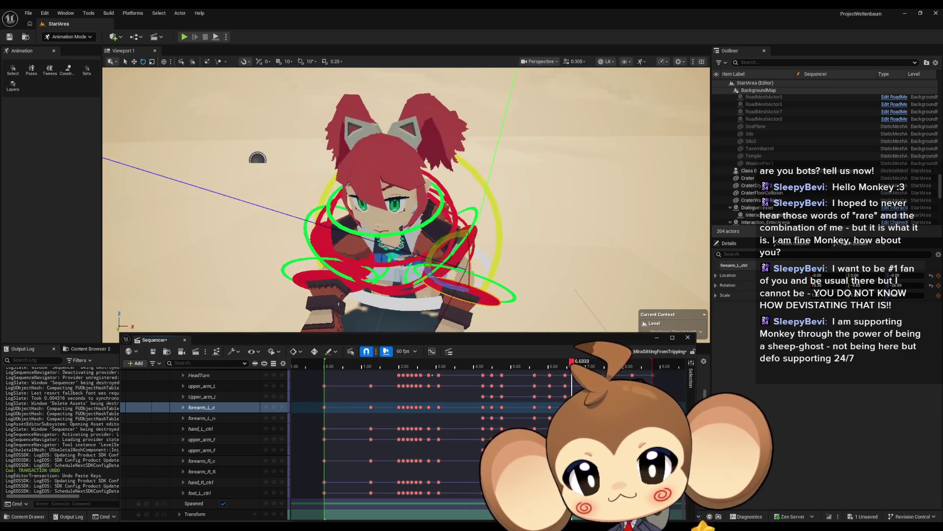
mouse_move(570, 365)
mouse_down()
mouse_move(595, 367)
mouse_move(568, 368)
mouse_up()
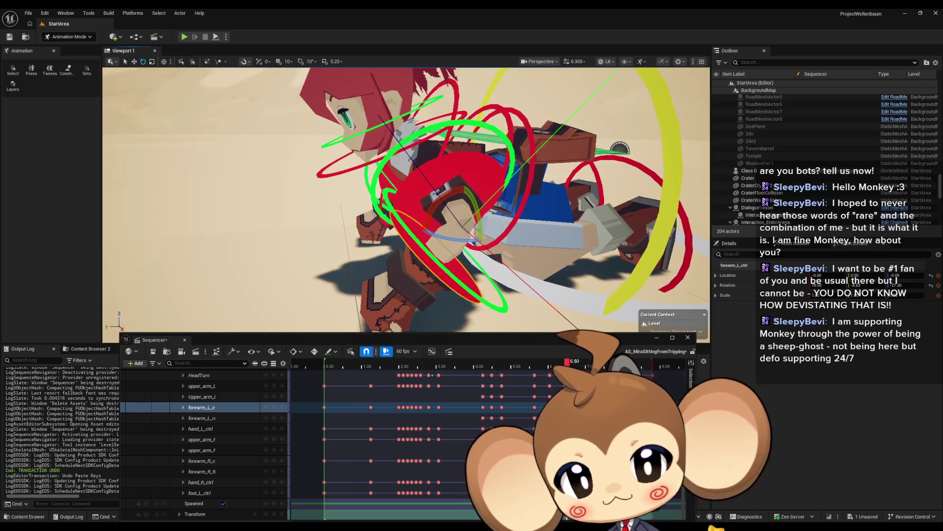
click(566, 367)
mouse_move(566, 368)
mouse_down()
mouse_move(607, 368)
mouse_move(592, 363)
mouse_up()
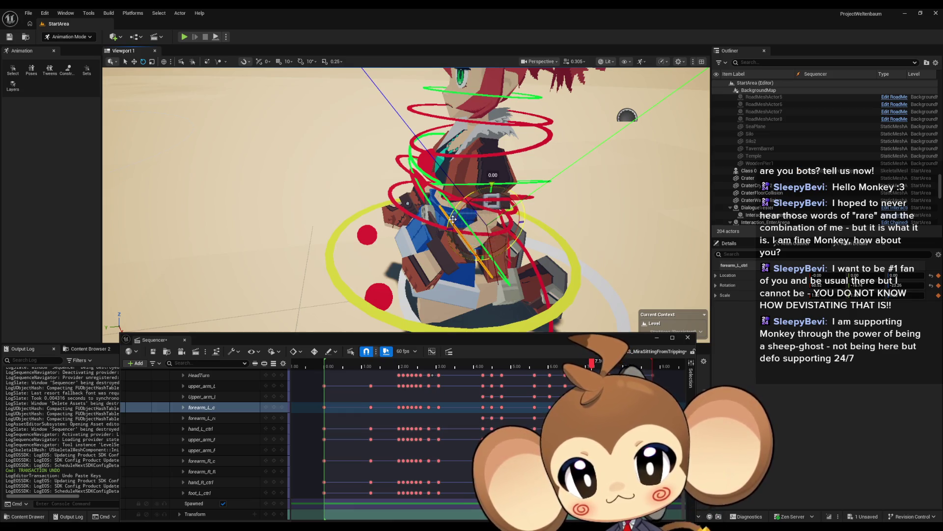
Rotate the left forearm, then preview forearm_L_c from 6.7 to 7.283 seconds and select forearm_R_c
drag(458, 225, 452, 220)
drag(514, 250, 520, 249)
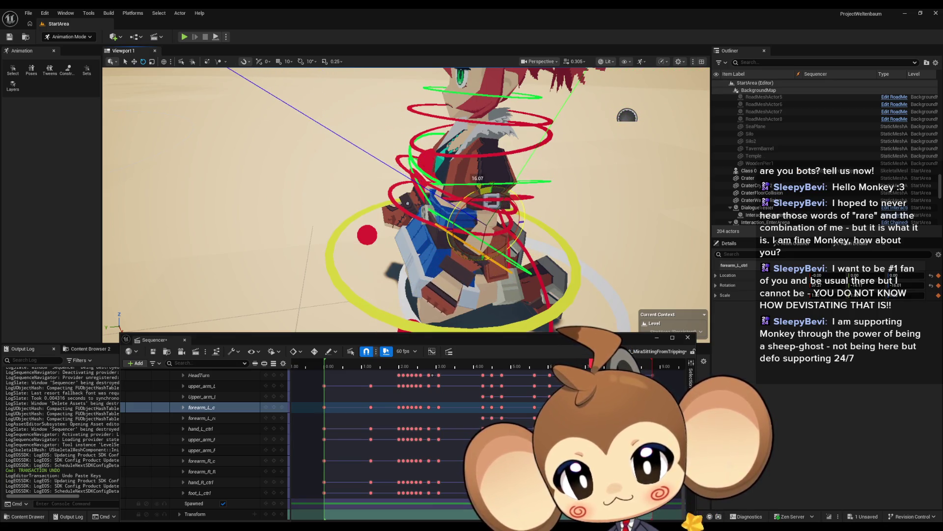
click(274, 408)
mouse_move(591, 361)
mouse_down()
mouse_move(442, 361)
mouse_move(615, 368)
mouse_move(564, 363)
mouse_up()
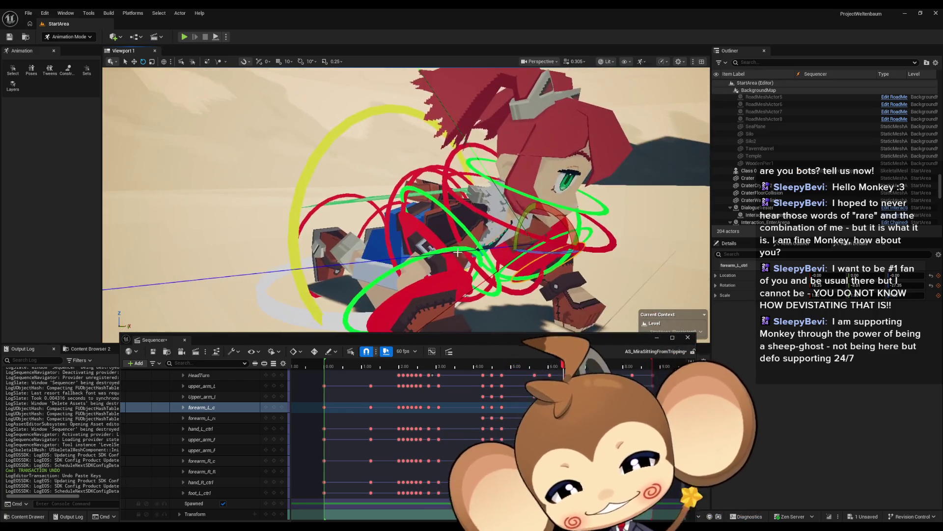
click(576, 364)
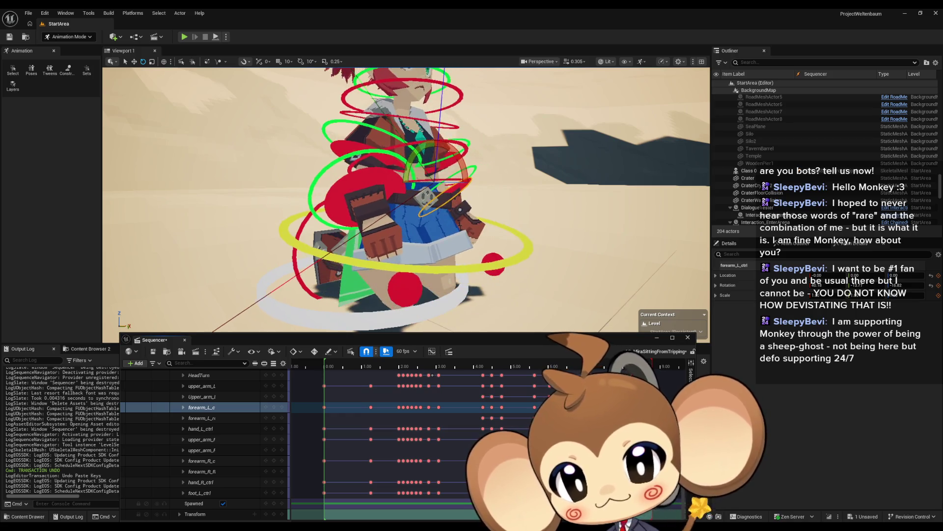
click(590, 366)
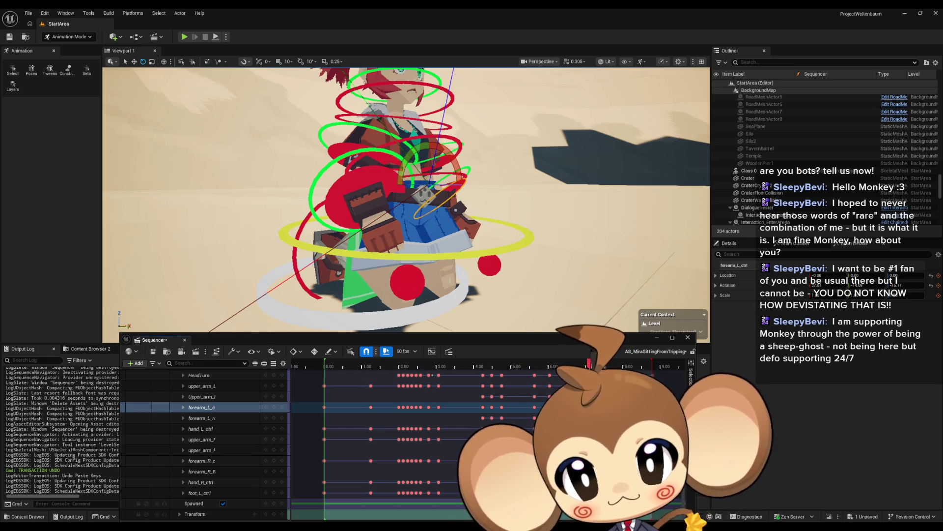
mouse_move(589, 366)
mouse_down()
mouse_move(575, 366)
mouse_move(591, 366)
mouse_up()
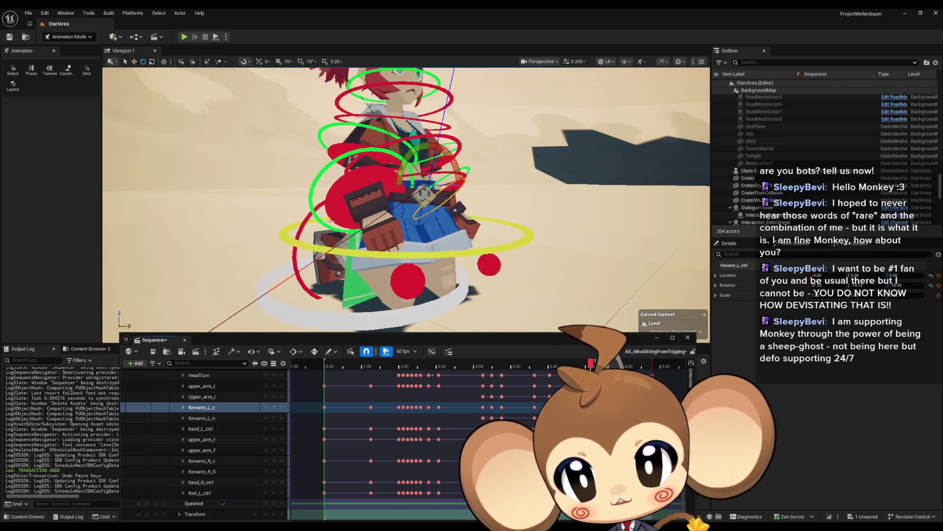
click(202, 461)
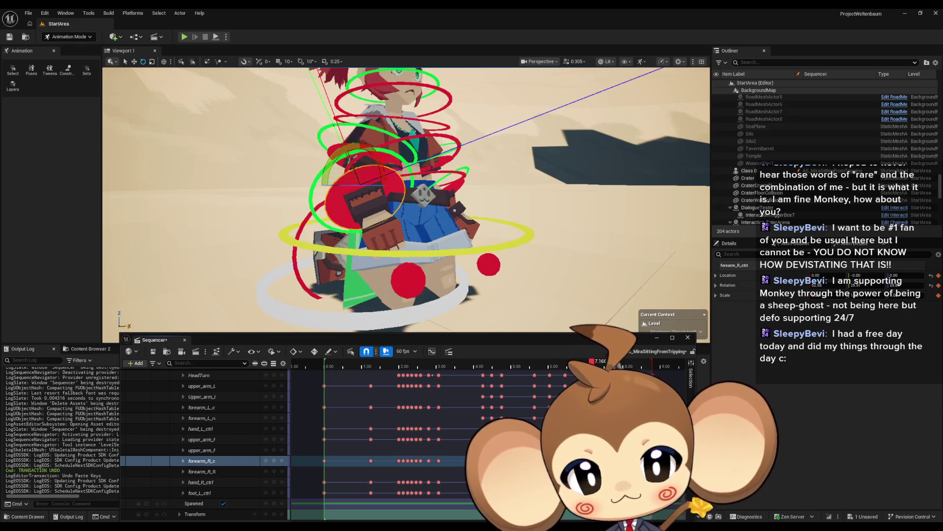
Play from 6.6667 seconds and rotate upper_arm_R_ctrl to a new angle, framing it
key(space)
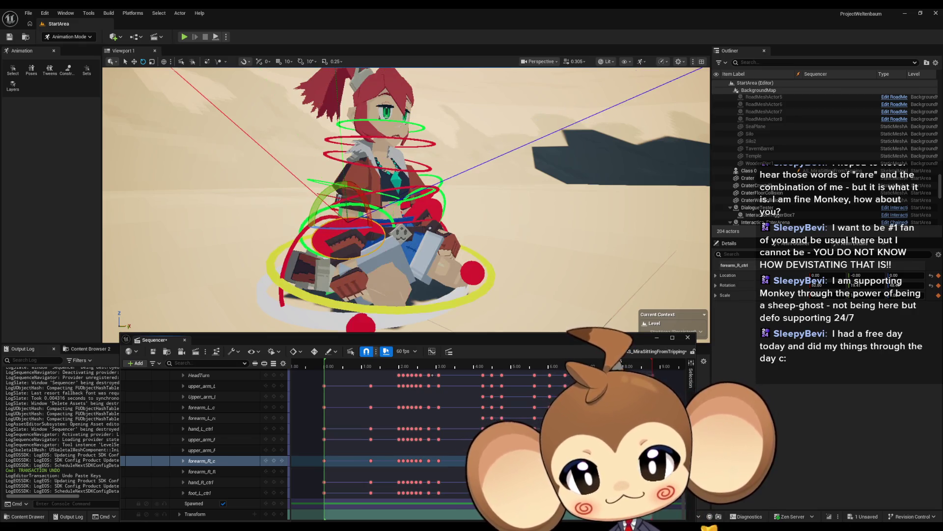
mouse_move(610, 366)
mouse_down()
mouse_move(574, 367)
mouse_move(623, 364)
mouse_move(597, 364)
mouse_up()
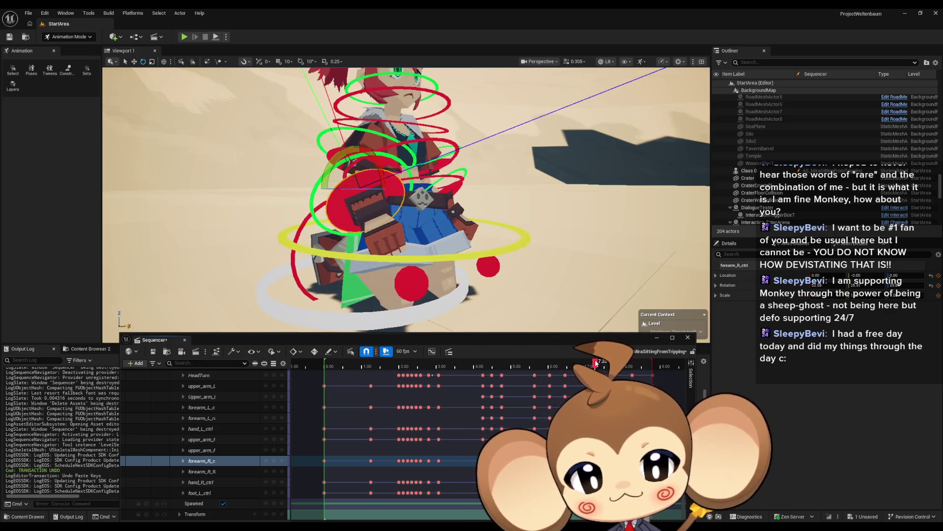
click(332, 153)
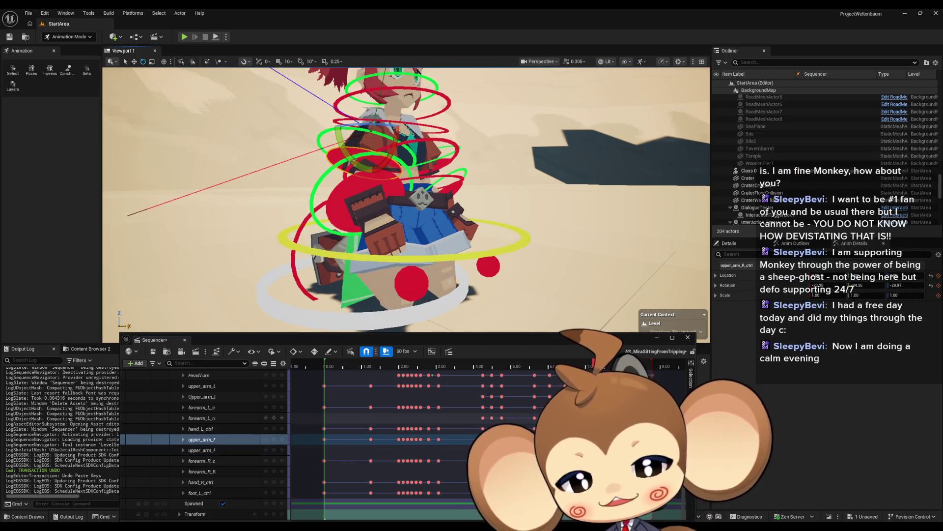
drag(339, 148, 342, 157)
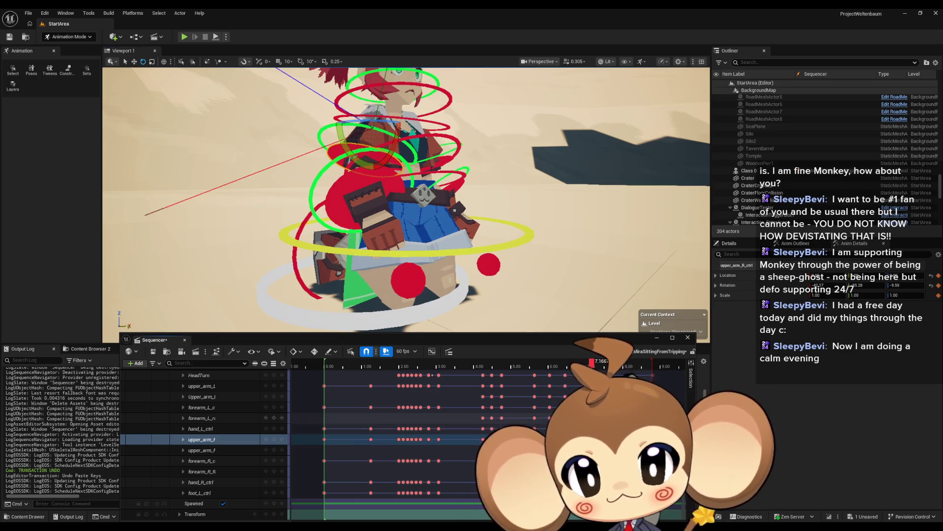
key(f)
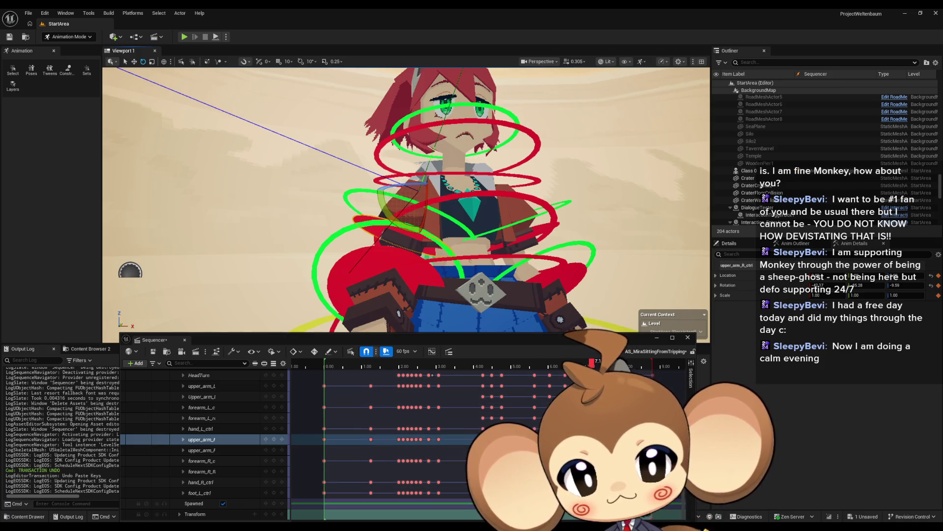
Undo the stray Paste Keys and check the pose at about 7.5 and 8.3167 seconds
drag(592, 363, 618, 364)
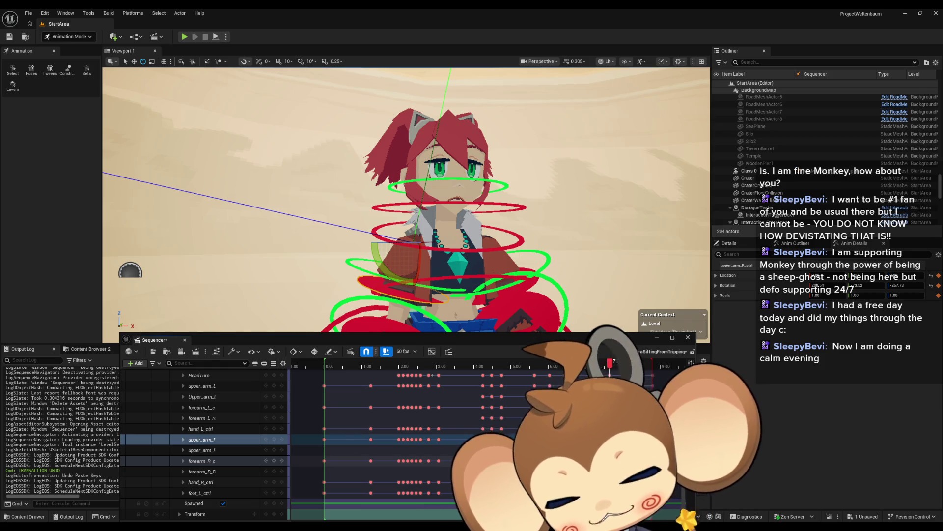
key(ctrl+z)
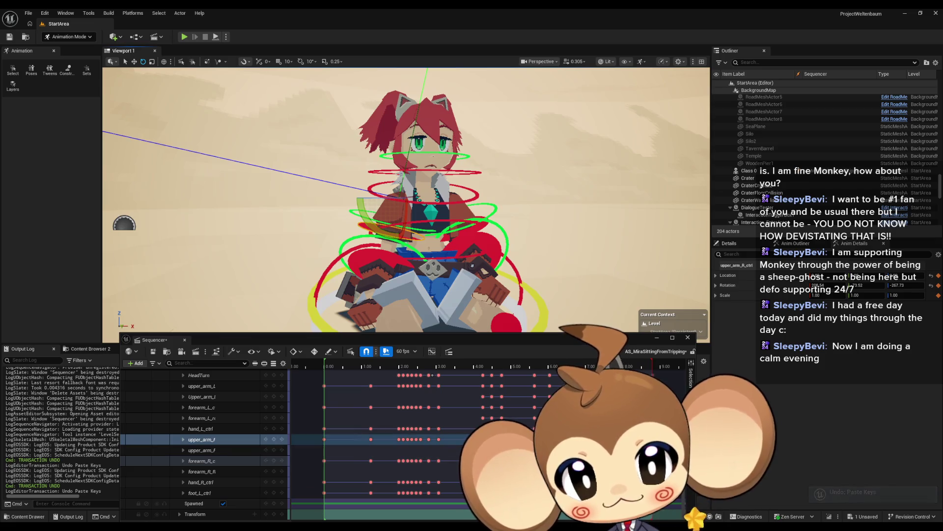
click(591, 366)
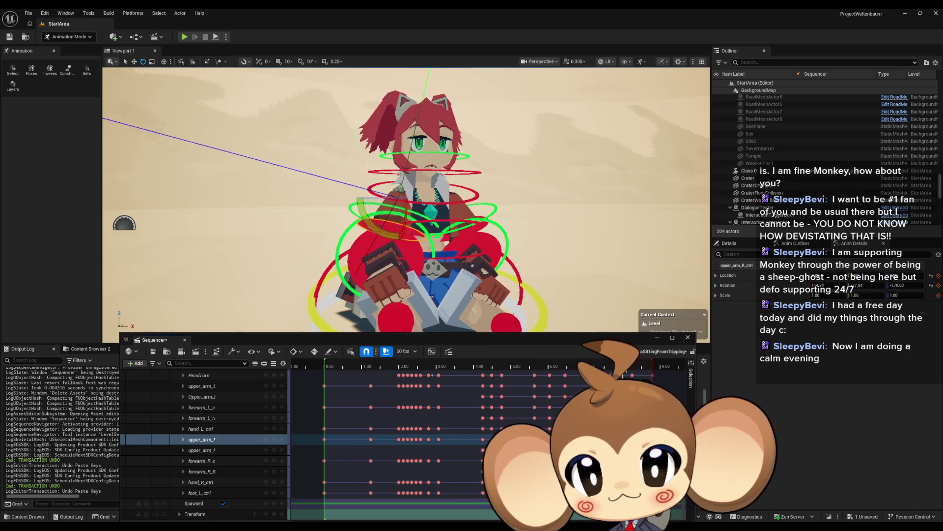
drag(630, 369, 653, 366)
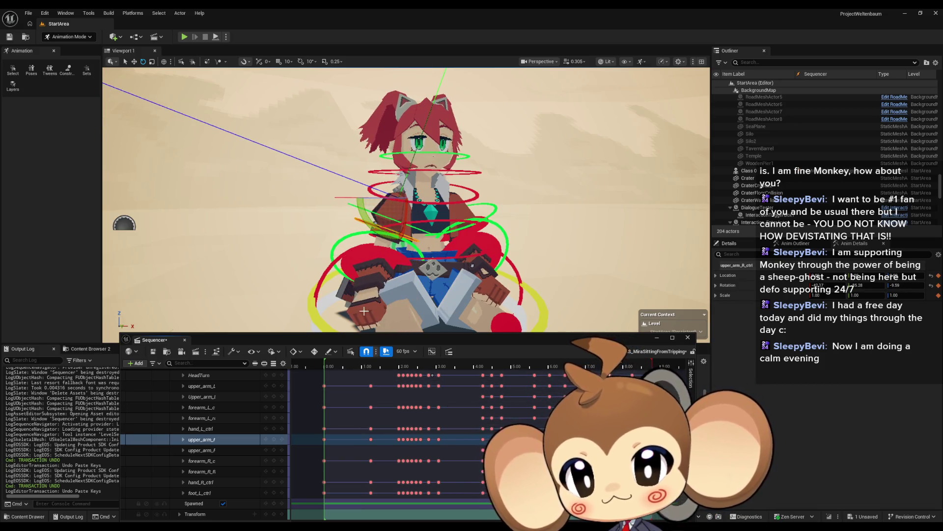
click(368, 255)
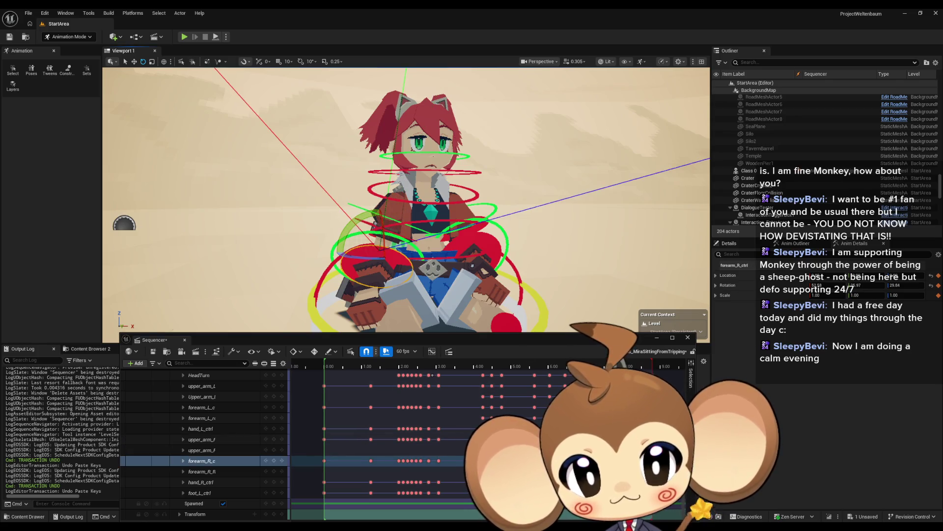
Compare right-arm poses from 6.6833 to 8.2833 seconds, switching from forearm_R_ctrl to upper_arm_R_ctrl
drag(652, 366, 633, 366)
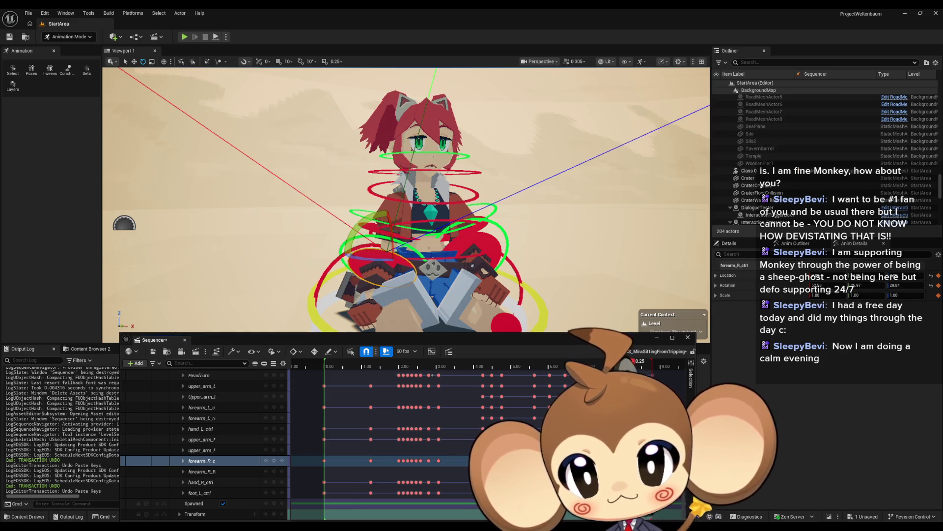
drag(632, 366, 607, 370)
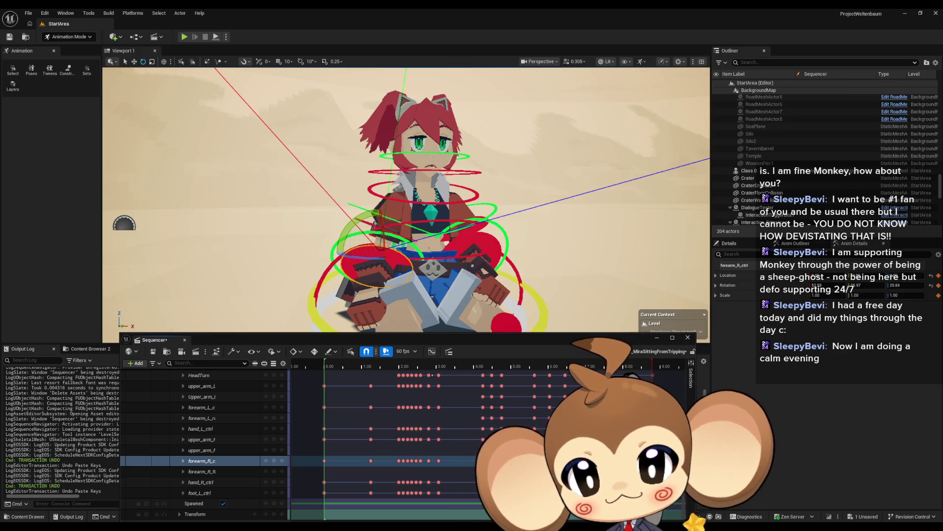
drag(609, 367, 653, 366)
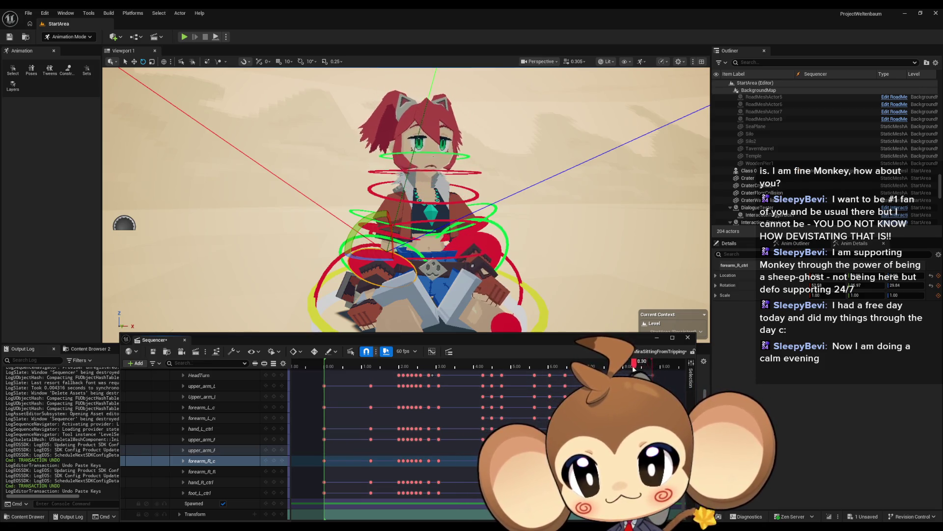
mouse_move(652, 366)
mouse_down()
mouse_move(573, 366)
mouse_move(632, 368)
mouse_move(619, 368)
mouse_up()
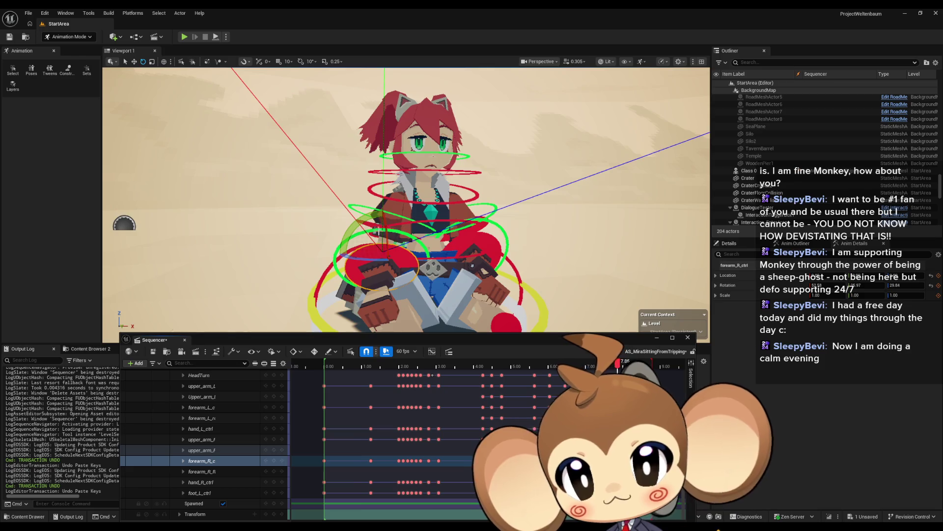
click(455, 262)
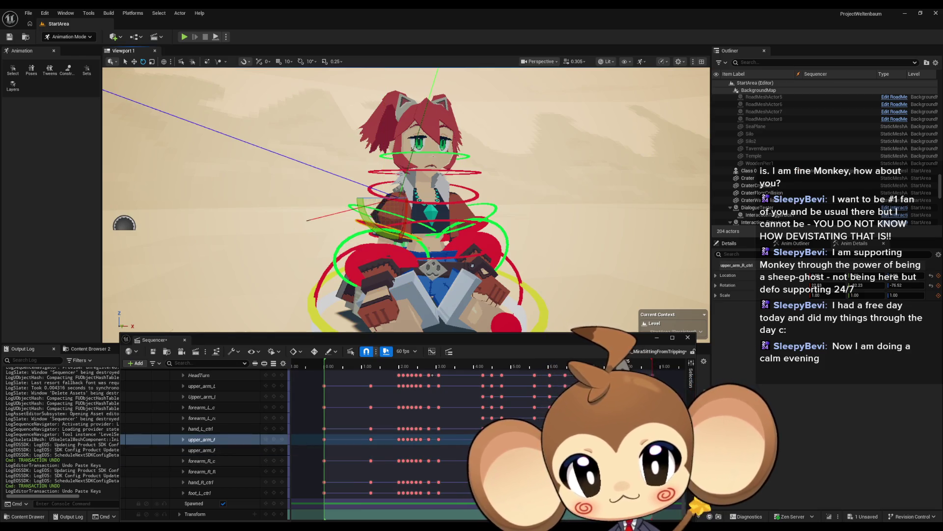
drag(628, 364, 610, 364)
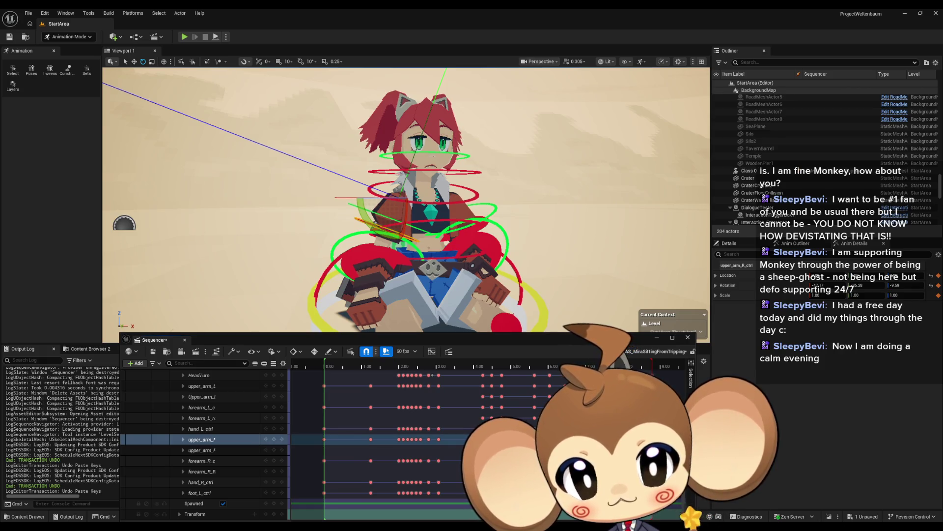
Zoom the Sequencer timeline and rotate upper_arm_R_ctrl at 8.25 seconds
scroll(615, 365, up, 10)
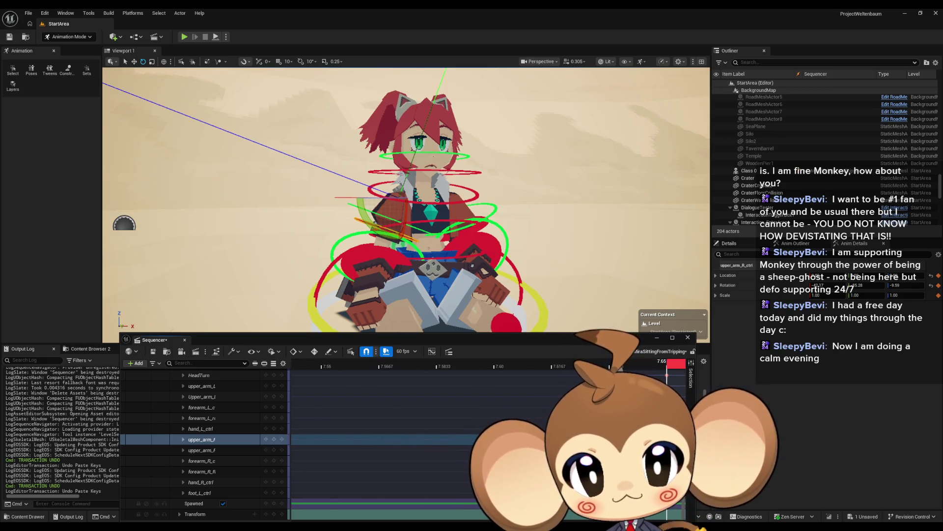
scroll(472, 428, down, 4)
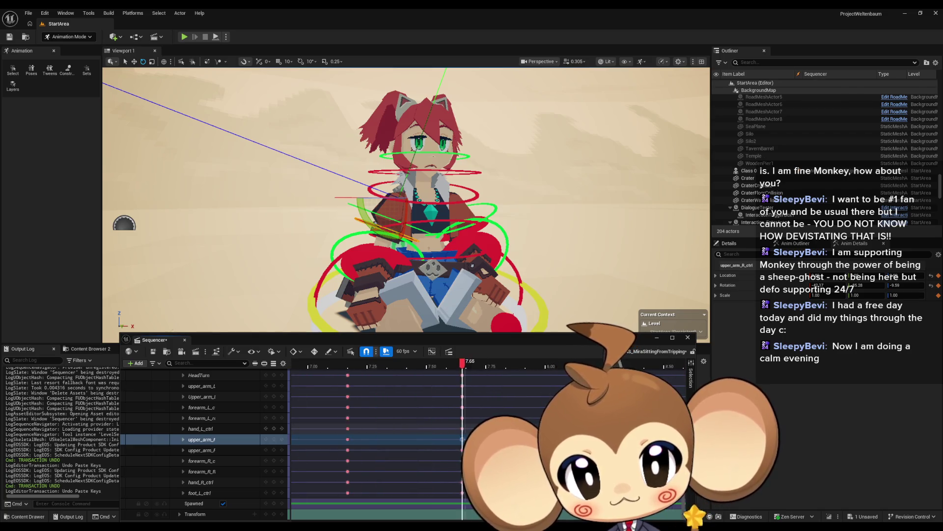
scroll(453, 441, right, 2)
mouse_move(437, 360)
mouse_down()
mouse_move(381, 363)
mouse_move(433, 369)
mouse_up()
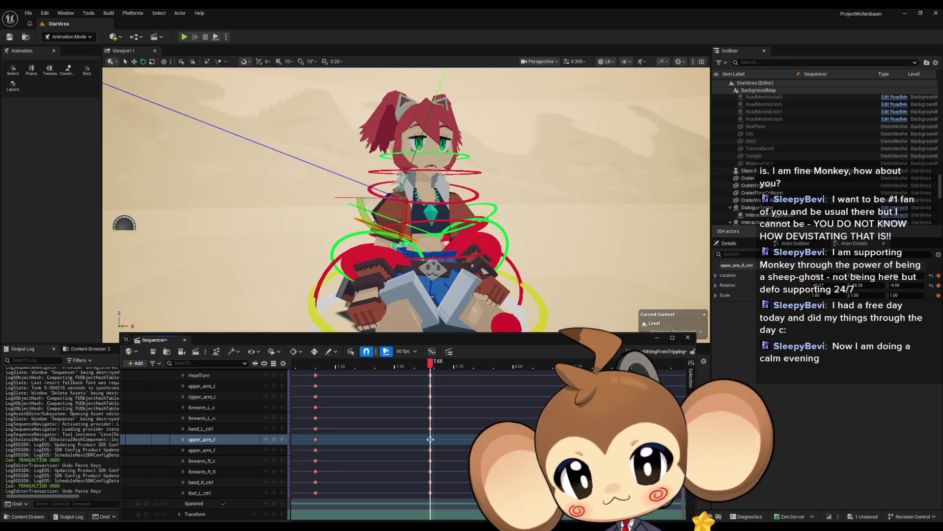
click(573, 364)
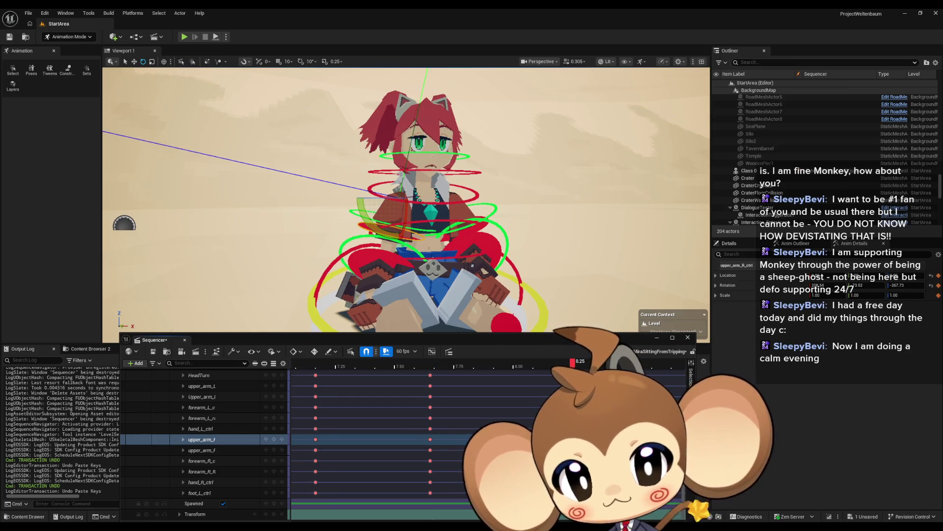
drag(374, 227, 411, 240)
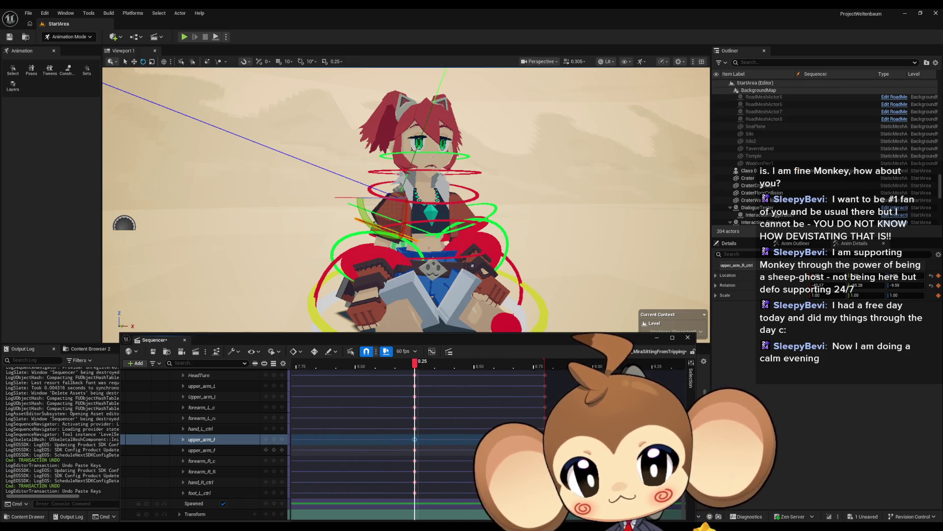
Rotate the right upper arm further at the 8.80 end, then scrub back to 7.65
key(space)
drag(405, 230, 418, 241)
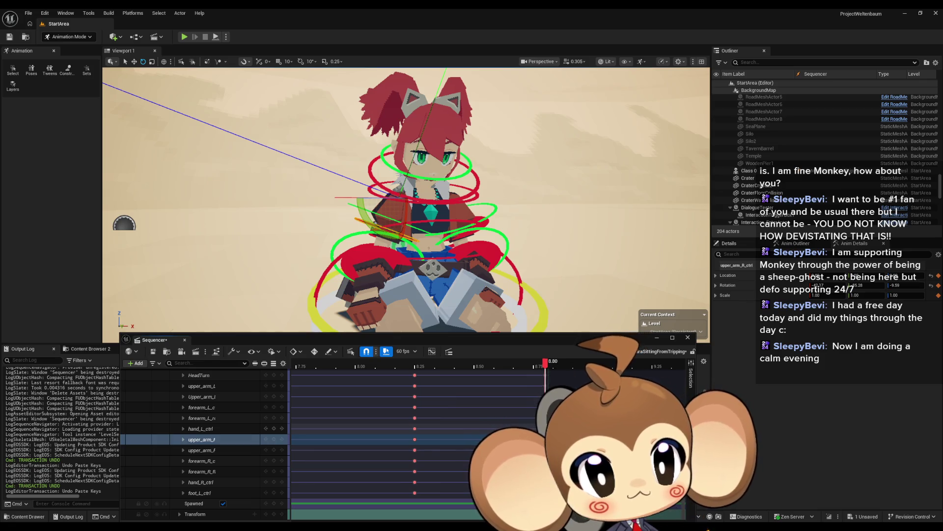
mouse_move(545, 365)
mouse_down()
mouse_move(369, 364)
mouse_move(529, 364)
mouse_move(355, 378)
mouse_move(522, 378)
mouse_move(374, 376)
mouse_up()
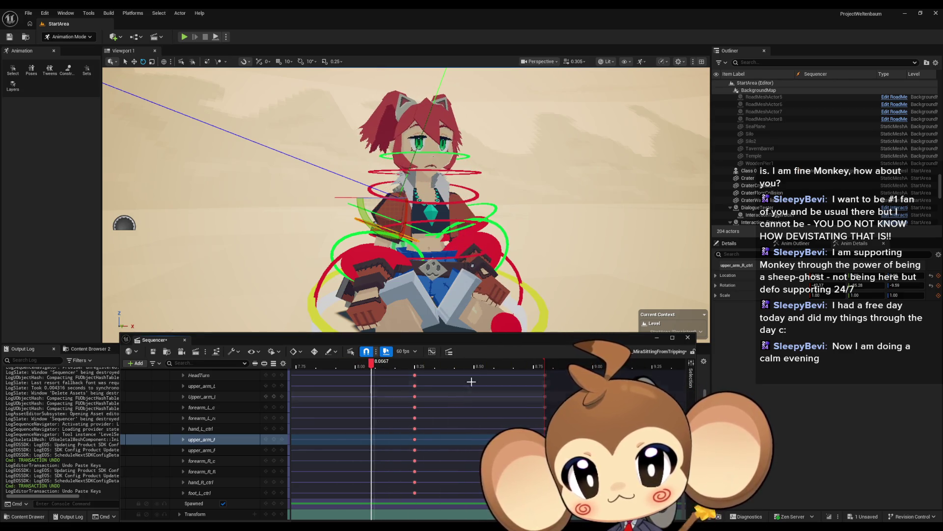
drag(344, 196, 418, 187)
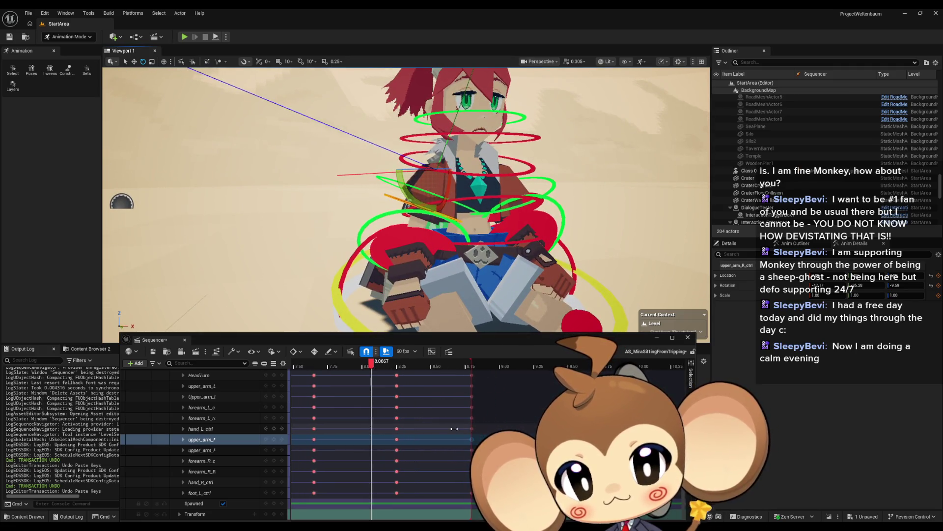
mouse_move(454, 429)
mouse_down()
mouse_move(383, 437)
mouse_move(394, 439)
mouse_up()
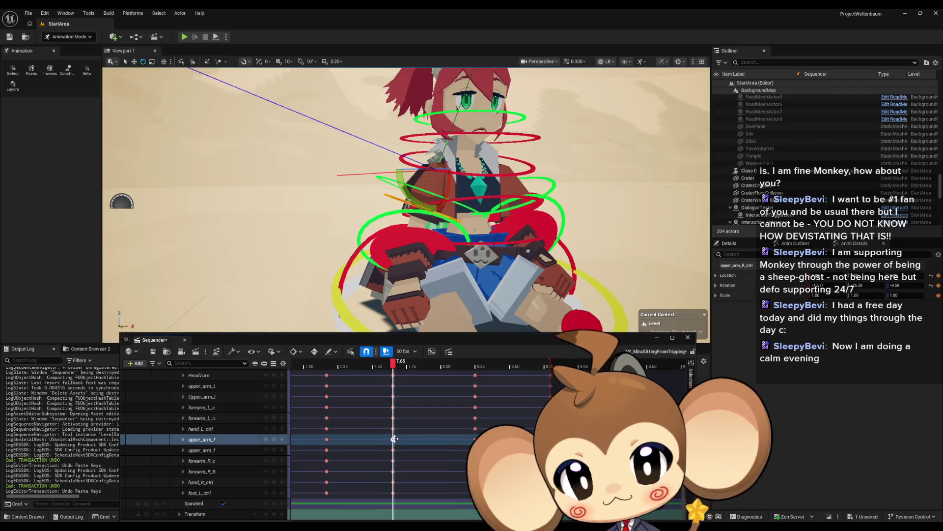
Rotate forearm_R_ctrl further inward and key its pose at 7.65
click(435, 238)
scroll(417, 226, up, 5)
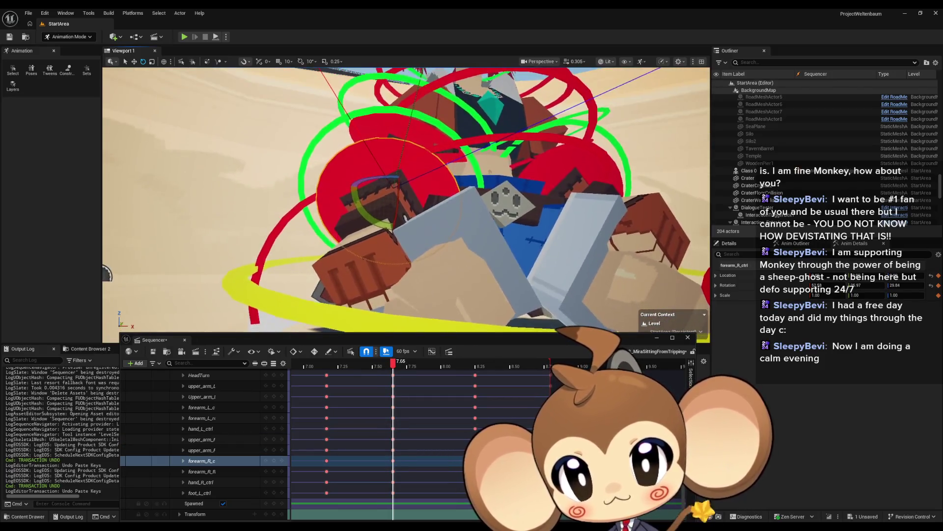
scroll(422, 221, down, 5)
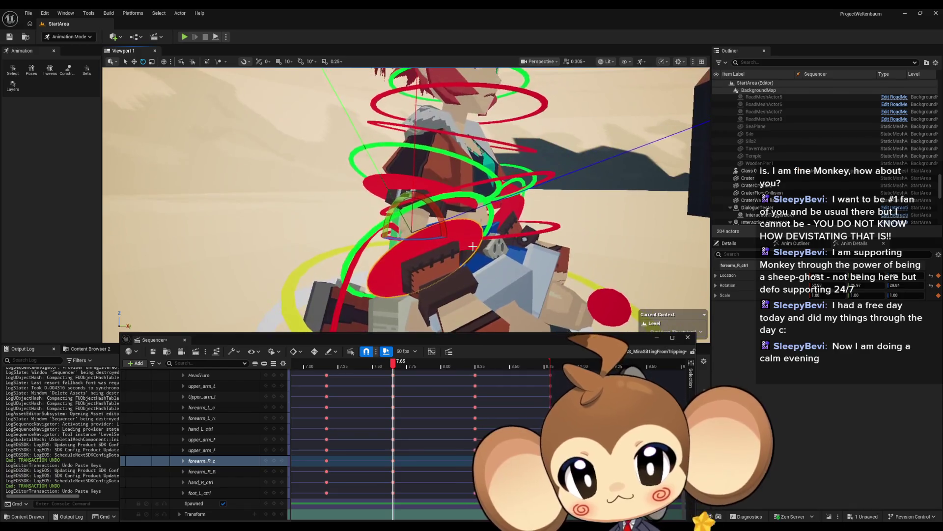
mouse_move(444, 223)
mouse_down()
mouse_move(427, 231)
mouse_move(393, 219)
mouse_up()
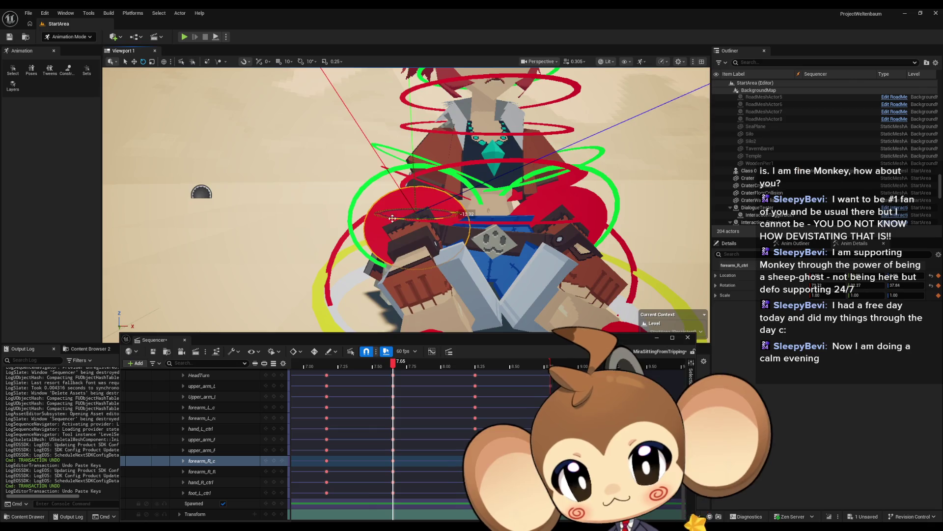
scroll(392, 218, up, 8)
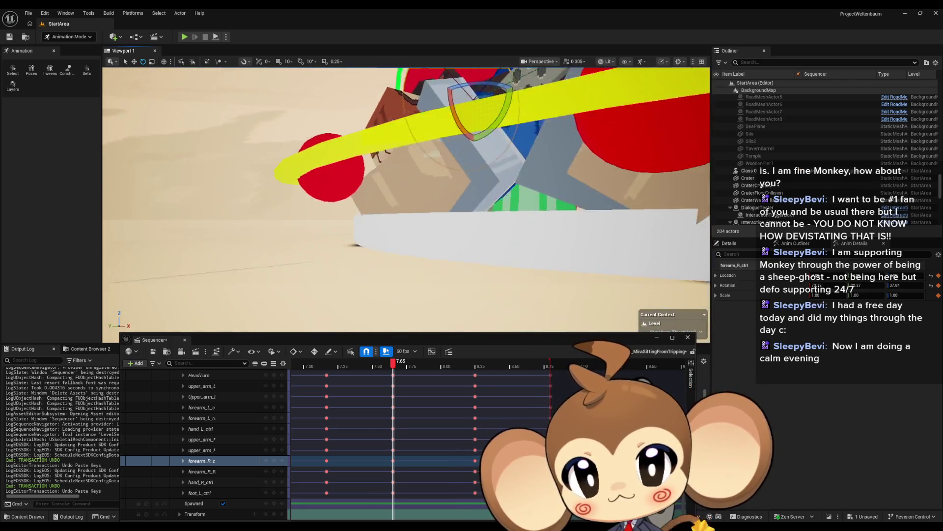
key(f)
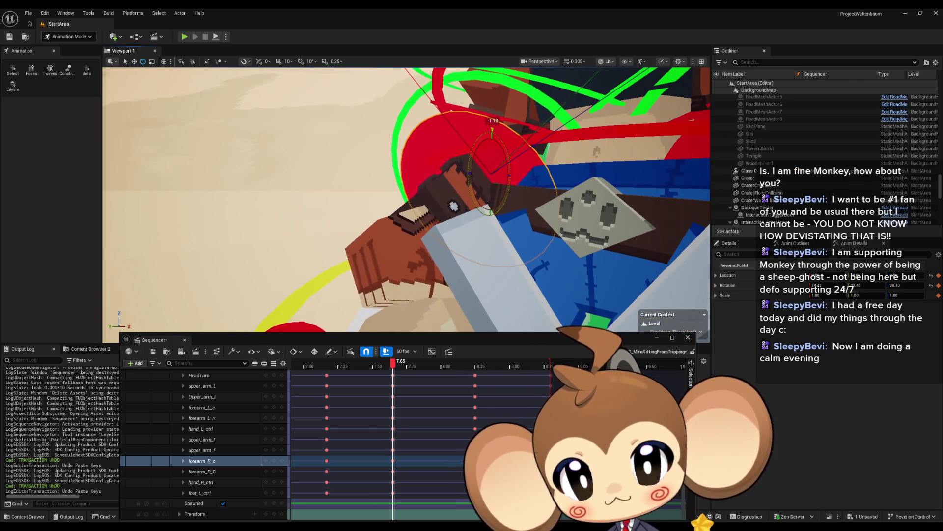
drag(492, 130, 493, 132)
key(f)
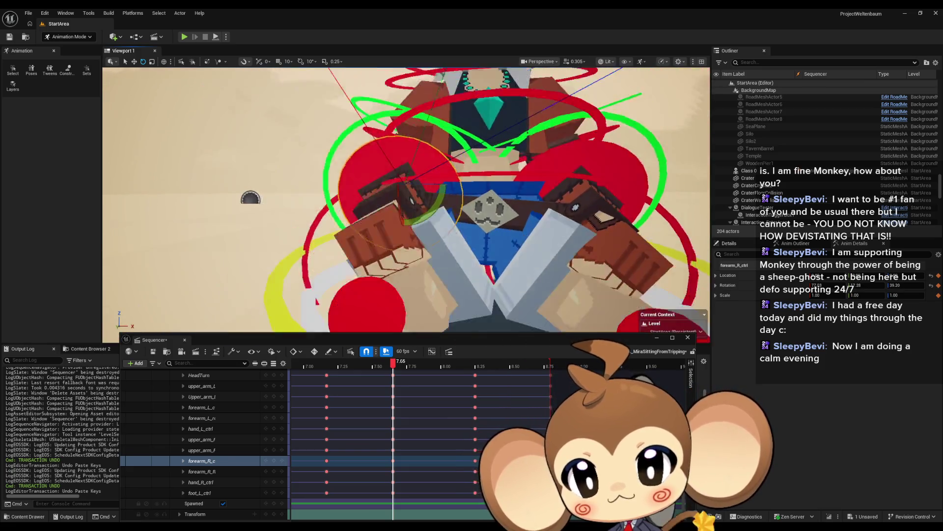
click(274, 461)
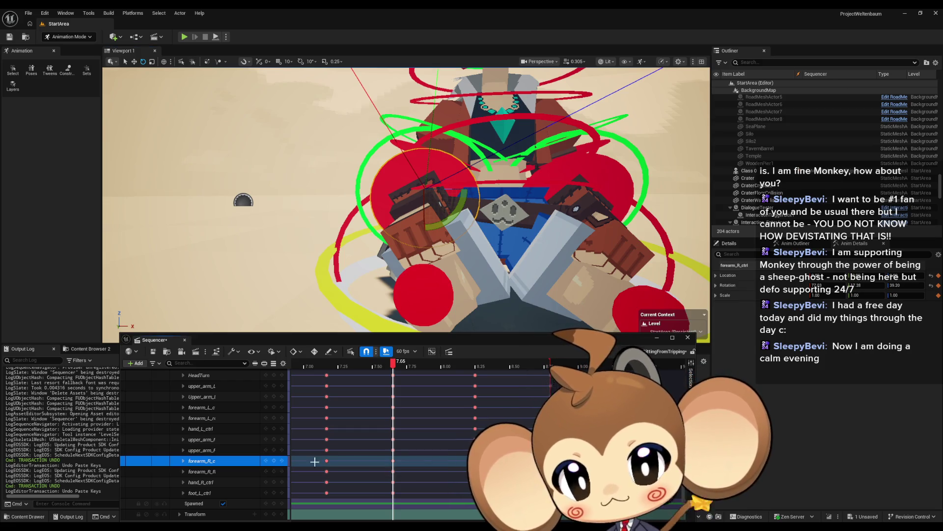
Change the right forearm's rotation at 8.80 and replay from 7.53 to review it
click(393, 461)
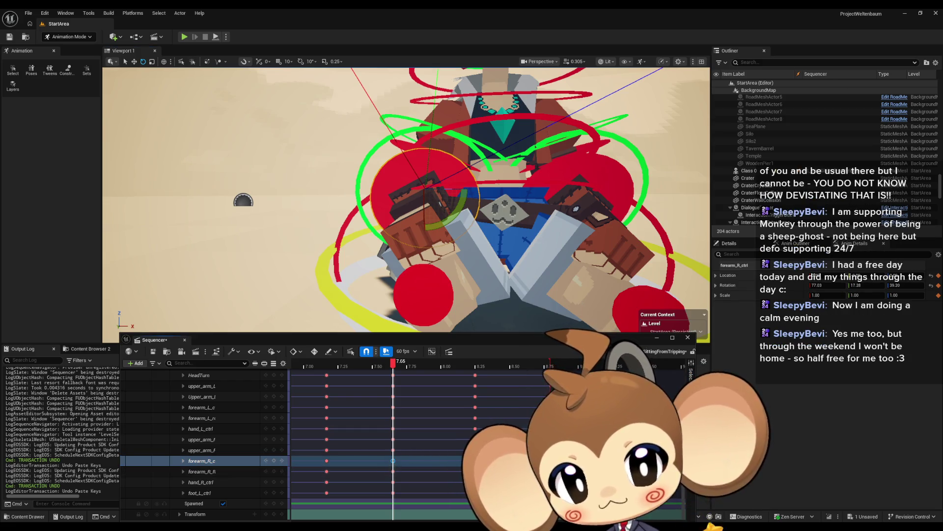
key(period)
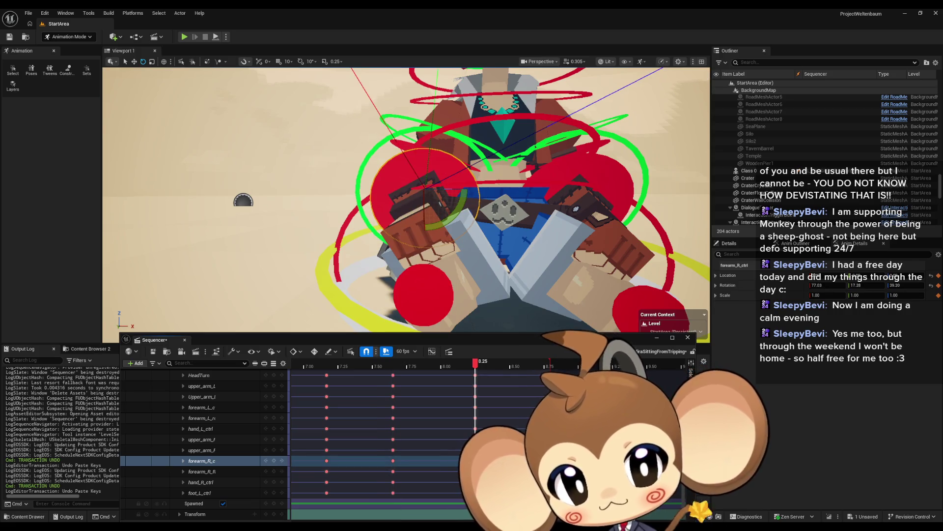
key(period)
key(ctrl+z)
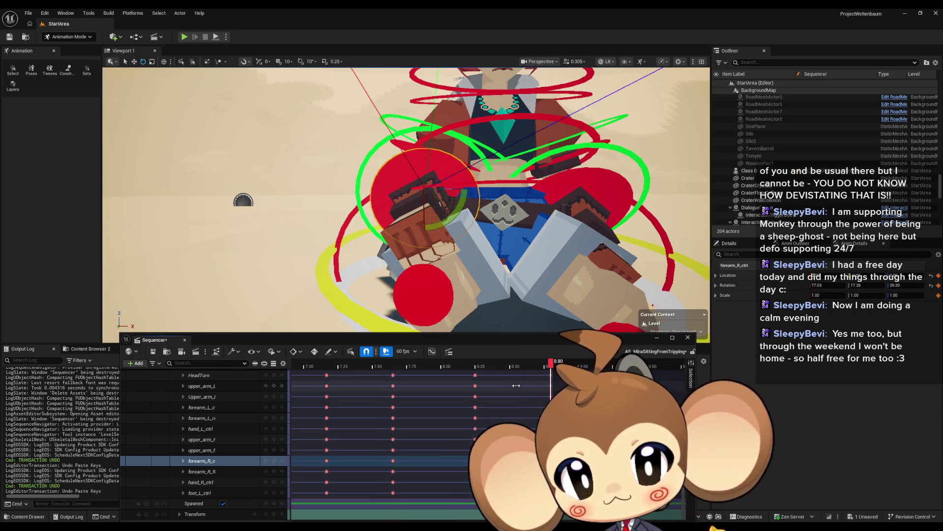
mouse_move(395, 362)
mouse_down()
mouse_move(330, 362)
mouse_move(377, 362)
mouse_up()
key(space)
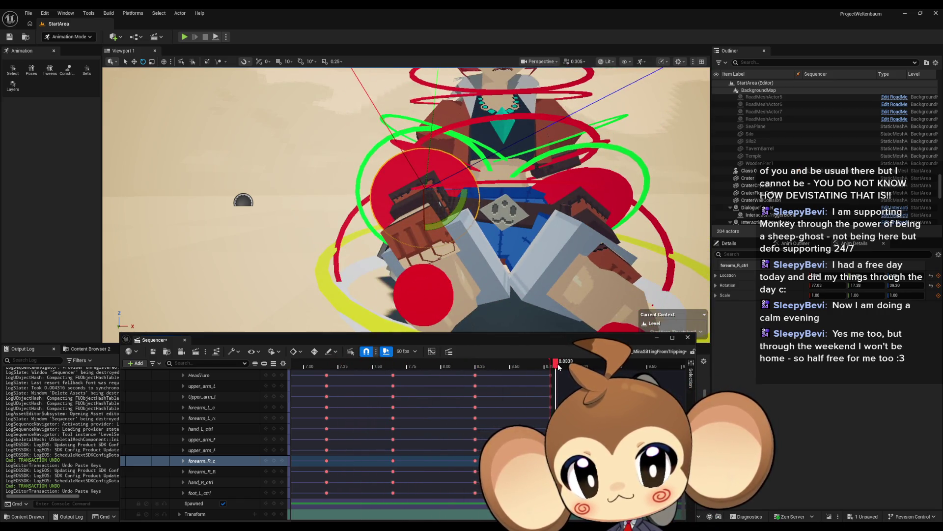
drag(552, 367, 475, 369)
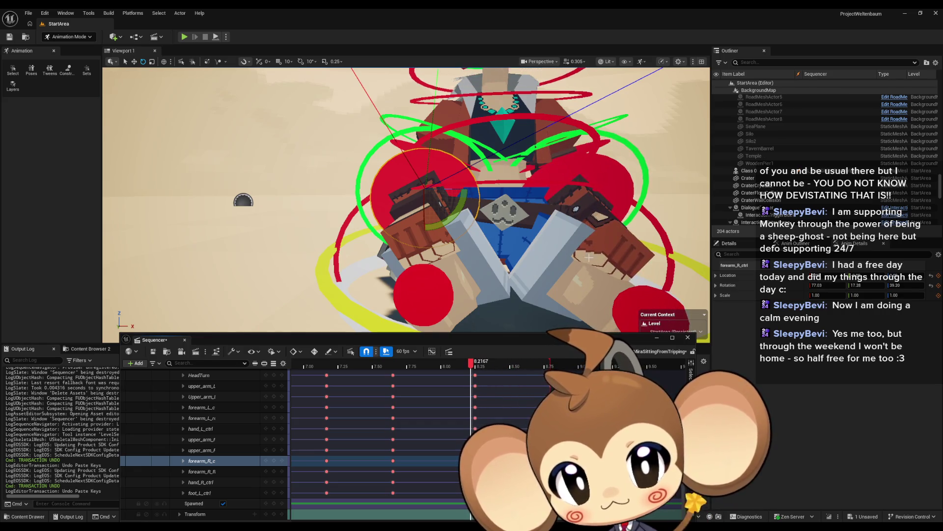
Select forearm_L_ctrl and jump to the end of the range at 8.80
drag(509, 185, 509, 185)
click(508, 185)
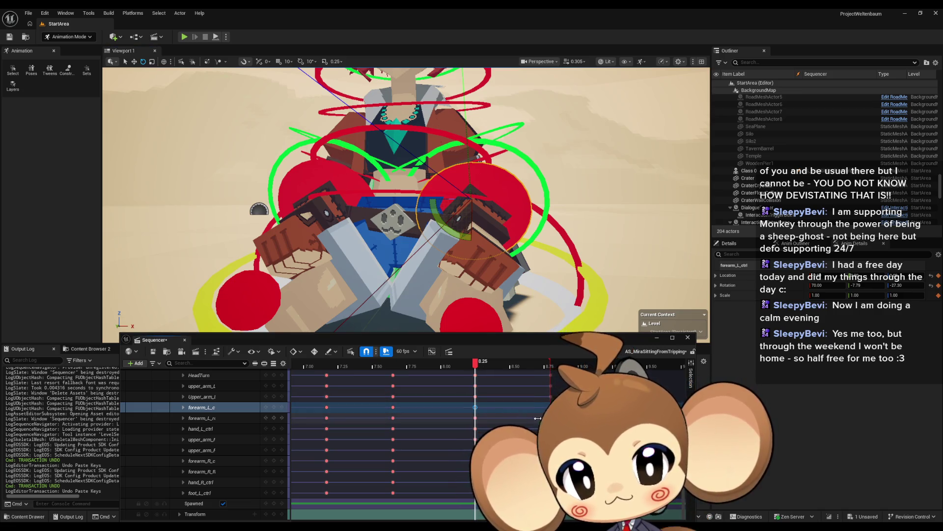
key(Up)
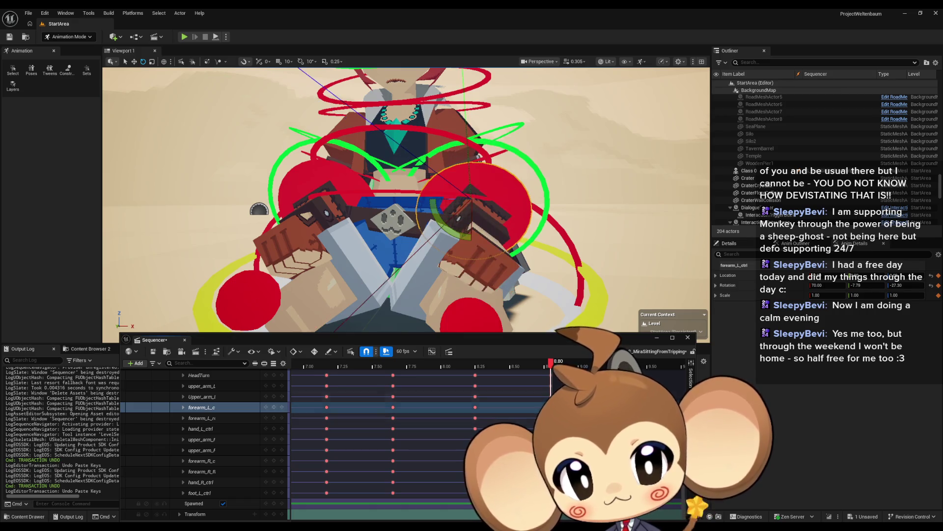
Play the sitting animation from about 7.77 to preview the forearm motion
drag(491, 363, 359, 363)
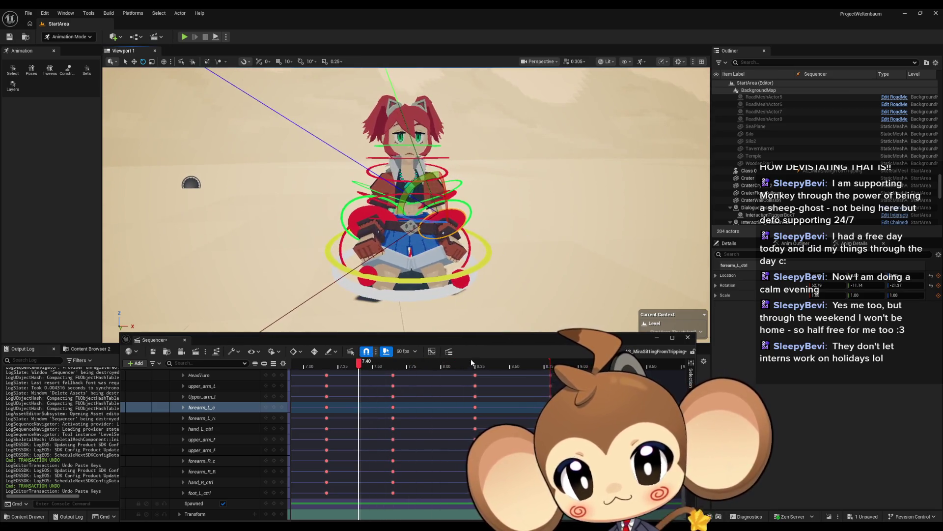
drag(250, 339, 253, 305)
click(206, 491)
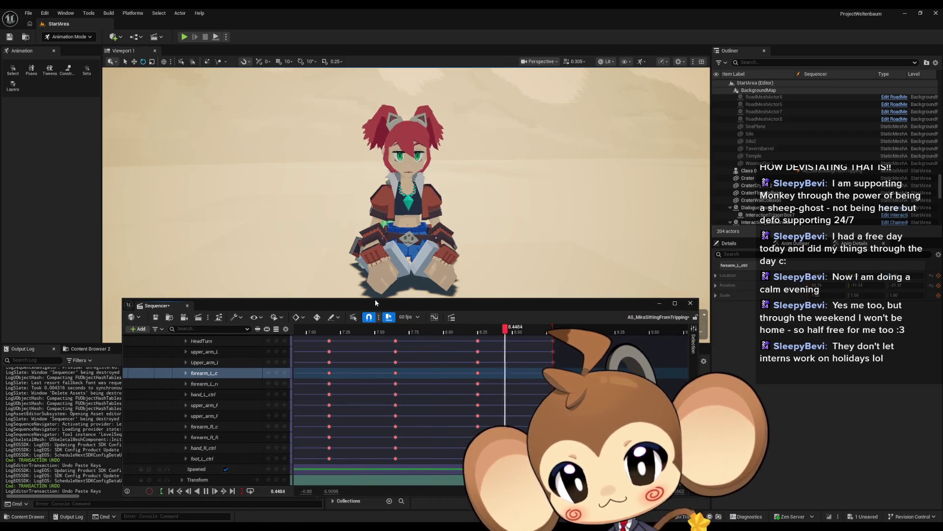
drag(375, 301, 381, 359)
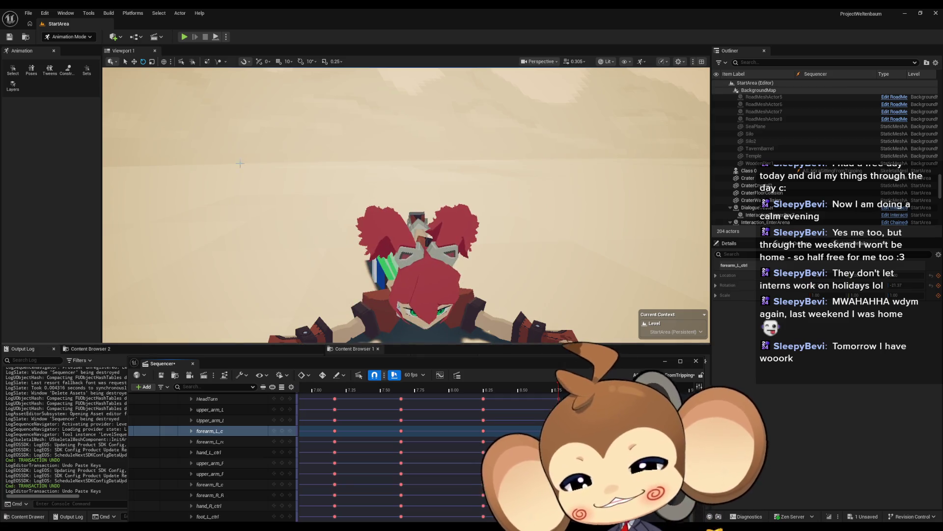
Pause playback, jump to about 7.90, then step frames back to roughly 7.22
drag(249, 359, 245, 303)
click(209, 492)
drag(364, 306, 358, 341)
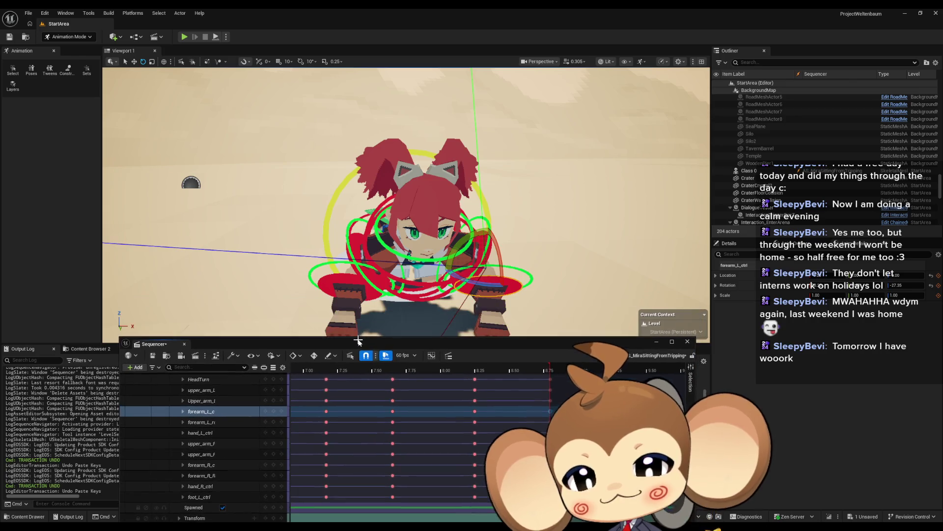
click(430, 369)
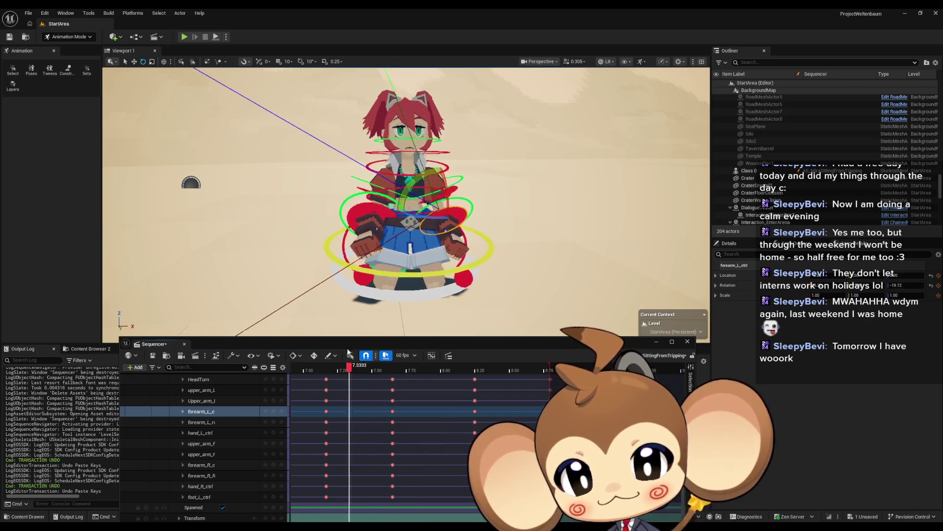
key(Right)
key(Right)
key(Right)
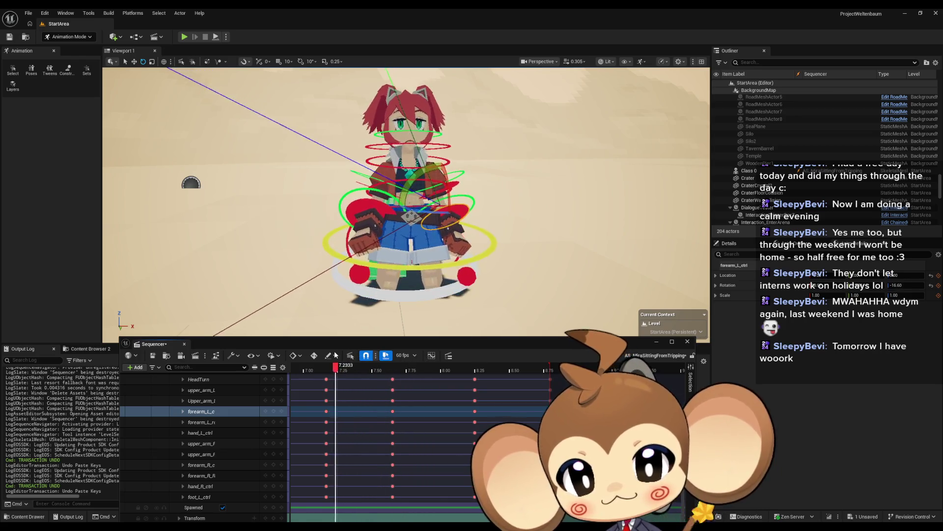
key(Left)
key(Left)
key(Left)
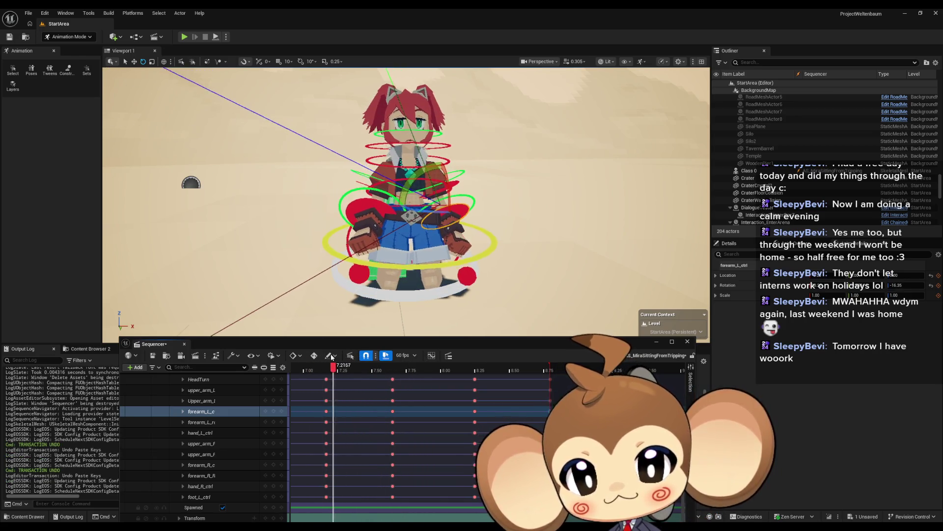
scroll(359, 276, up, 10)
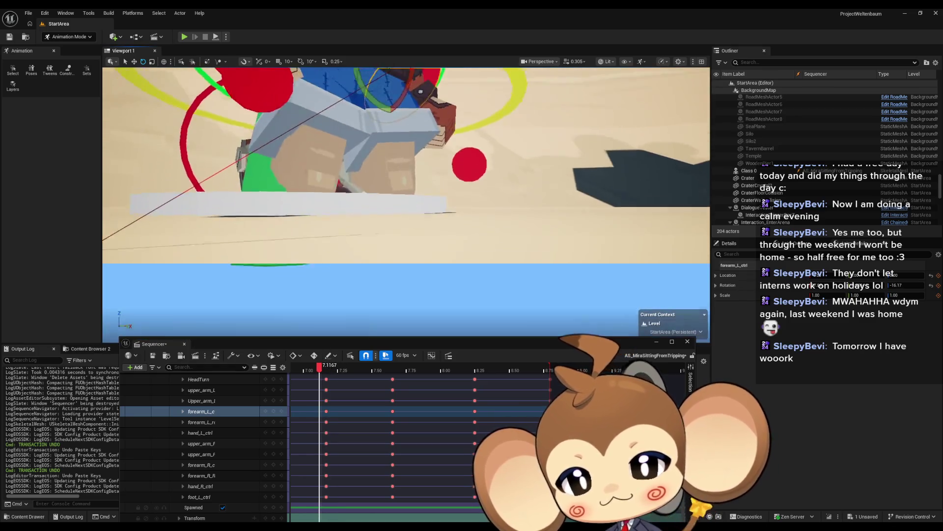
scroll(405, 201, up, 5)
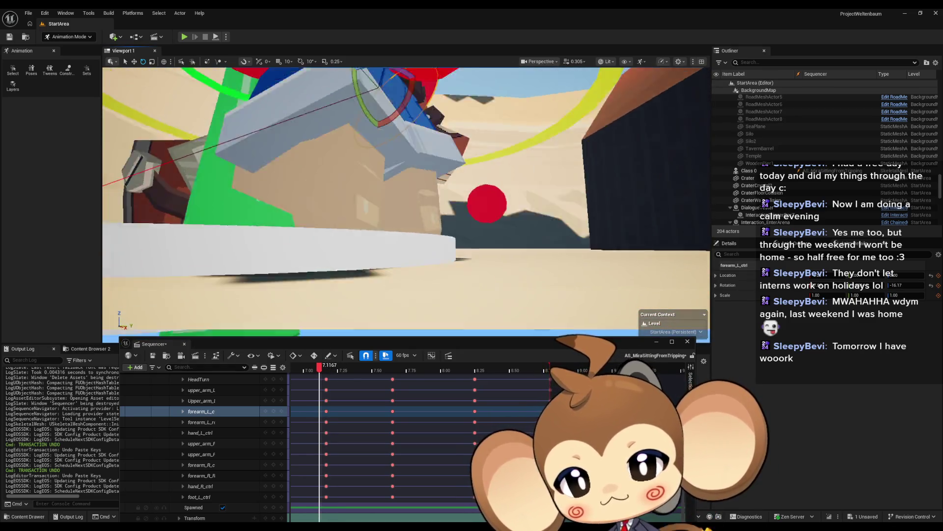
scroll(405, 202, up, 5)
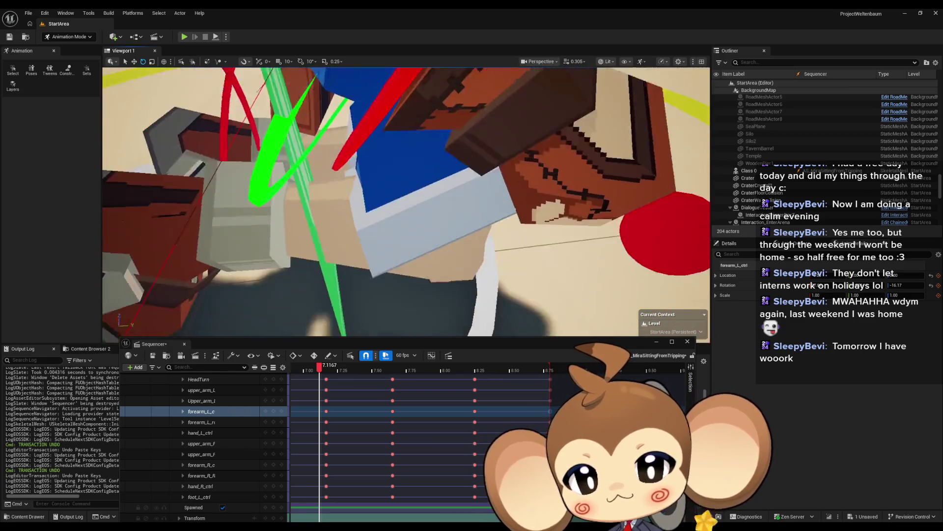
scroll(406, 202, up, 5)
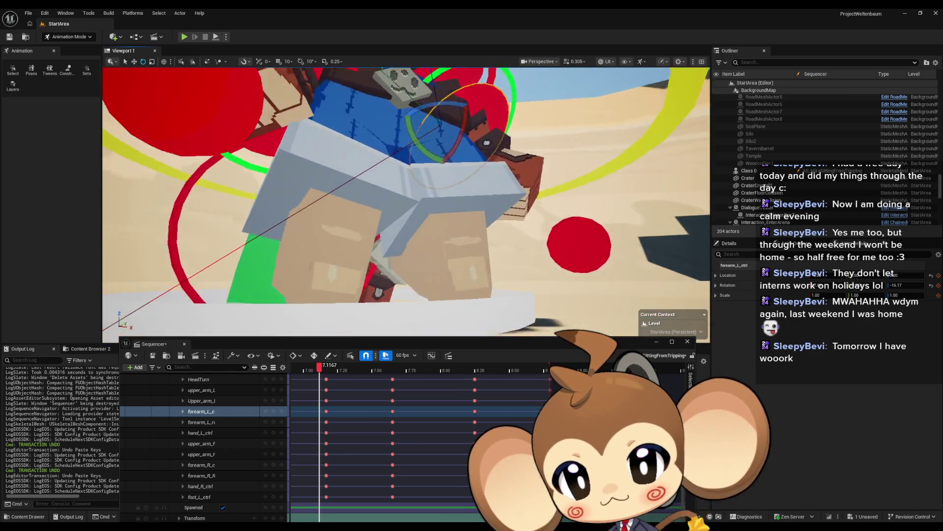
scroll(406, 201, up, 5)
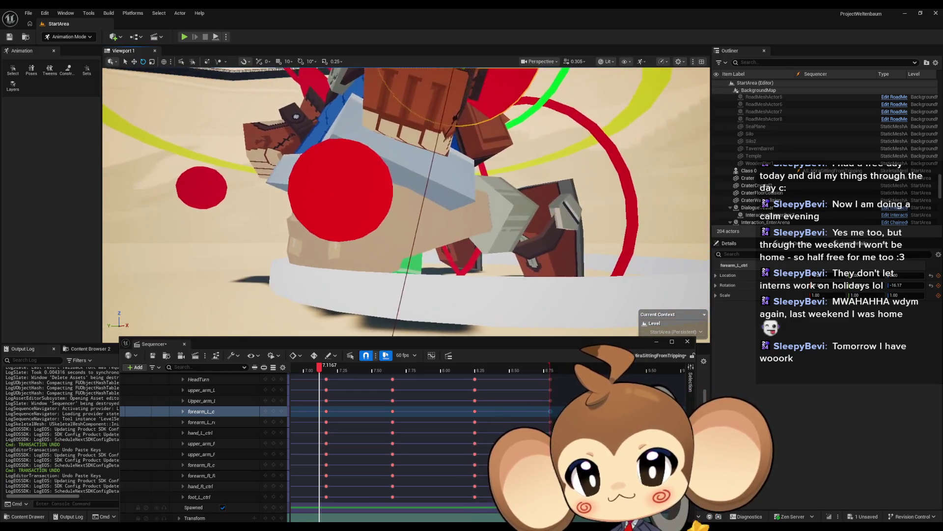
scroll(406, 201, down, 5)
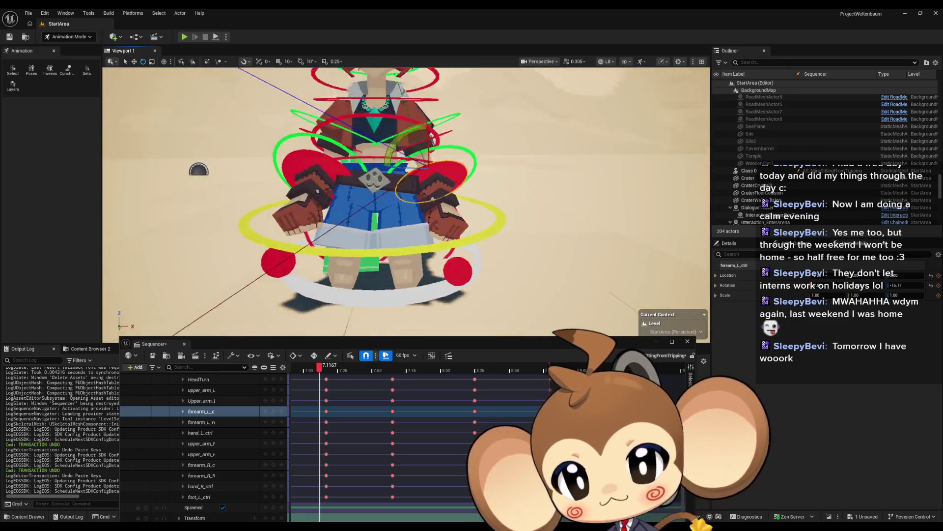
scroll(411, 299, down, 1)
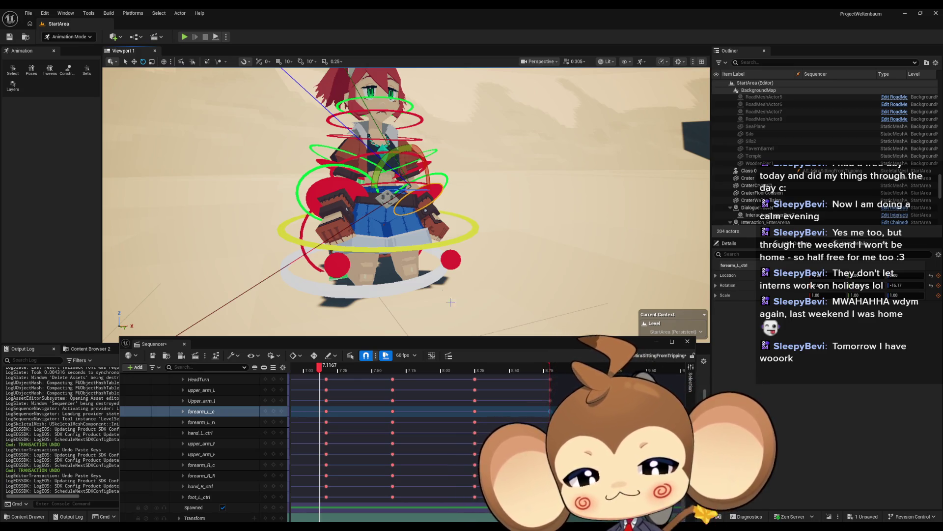
scroll(450, 302, down, 5)
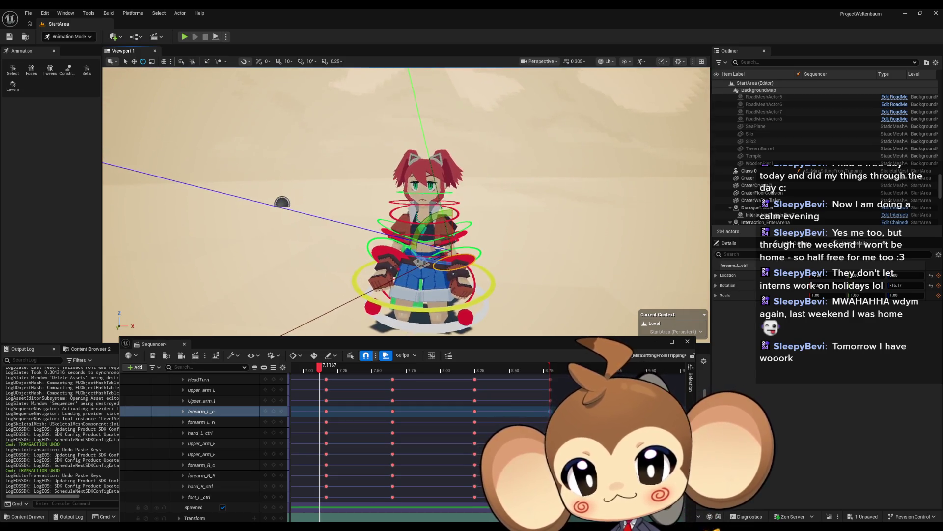
drag(319, 371, 552, 377)
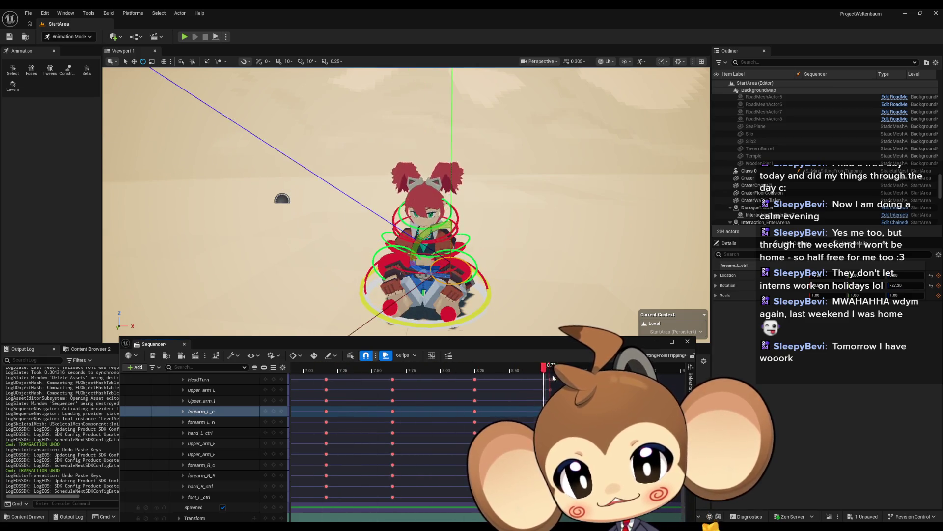
Move the playhead back to 7.53 and play through the sequence's final keys
drag(405, 372, 377, 370)
drag(275, 344, 266, 257)
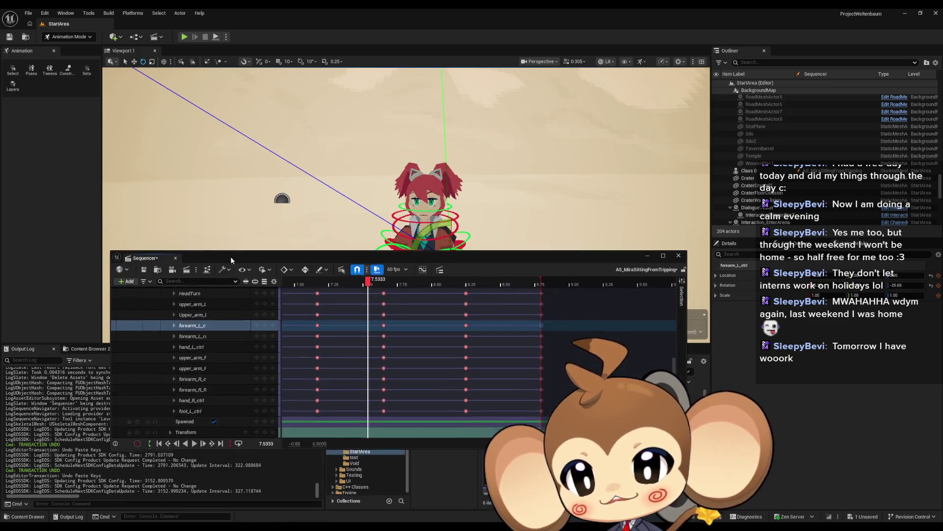
click(194, 444)
drag(389, 257, 387, 380)
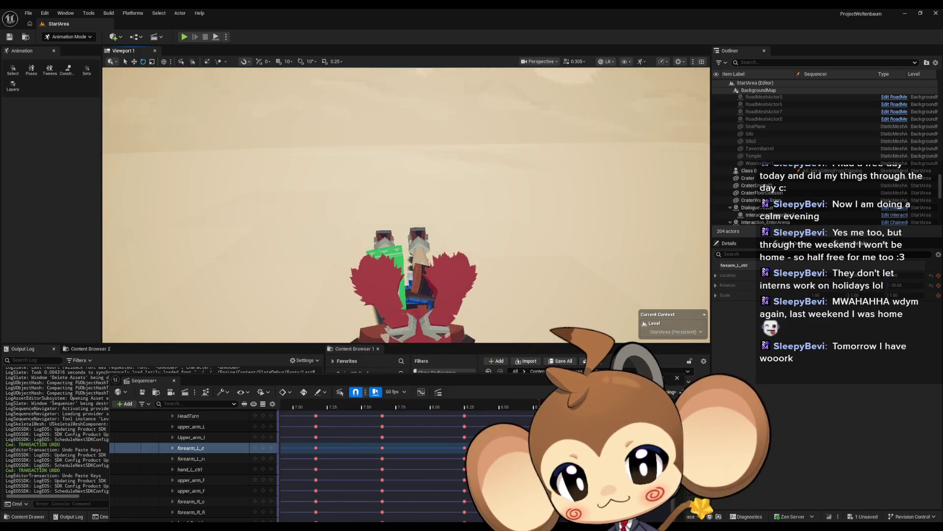
Save the sequence and browse to Content > 3d > Characters > Mira > Mira_Version2
click(142, 392)
drag(444, 380, 438, 149)
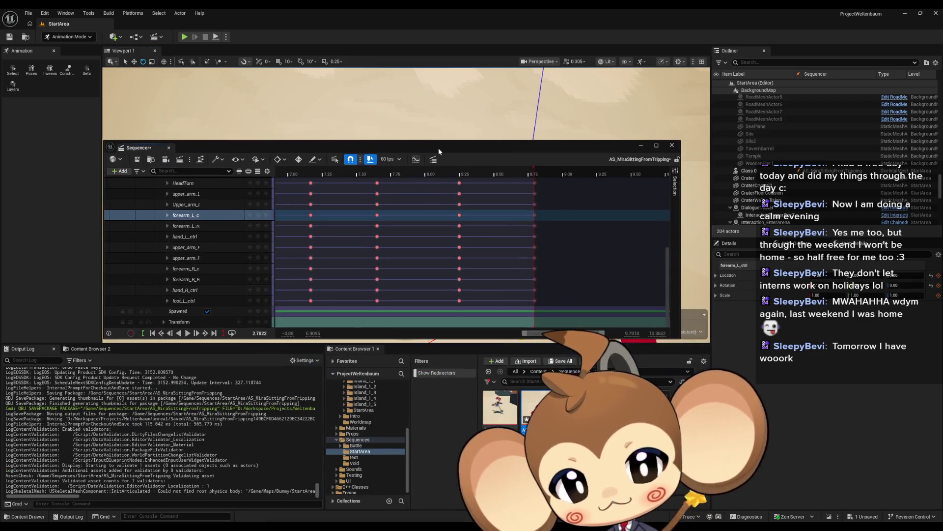
click(531, 371)
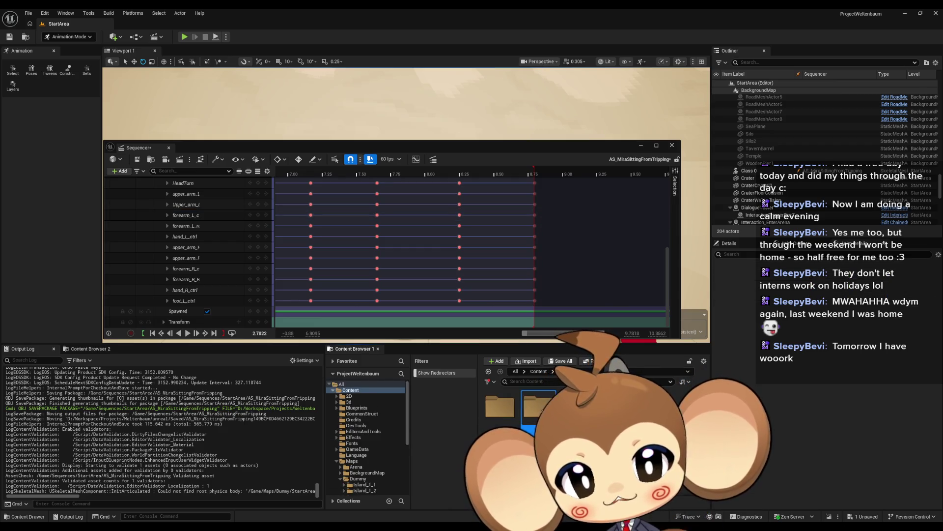
double_click(539, 407)
double_click(539, 408)
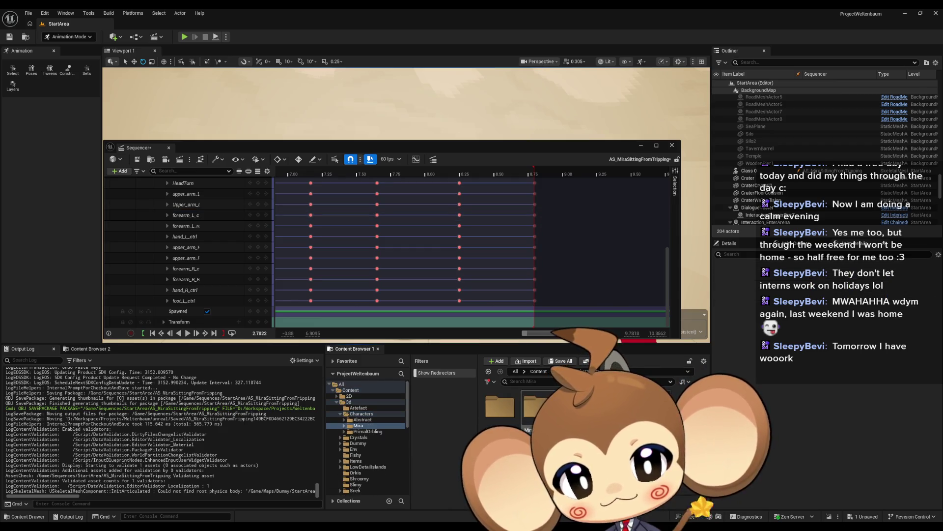
double_click(535, 409)
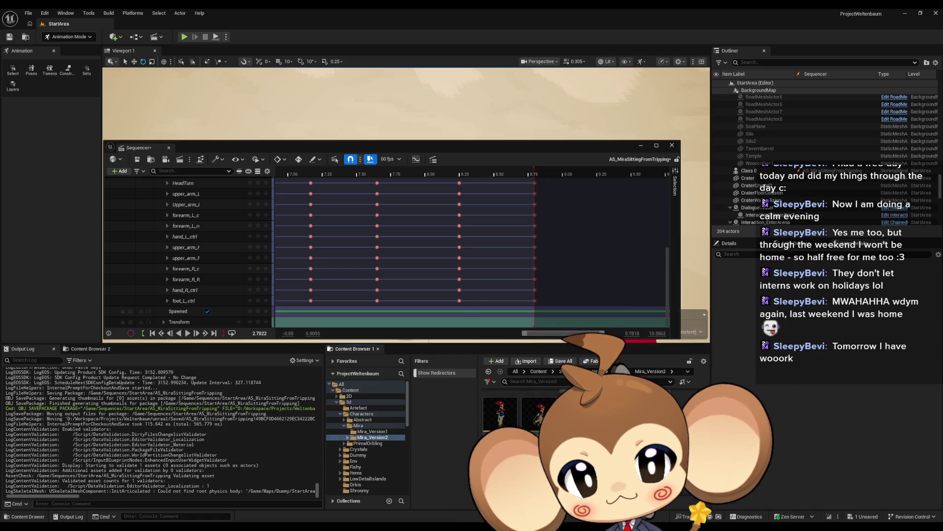
scroll(187, 206, up, 8)
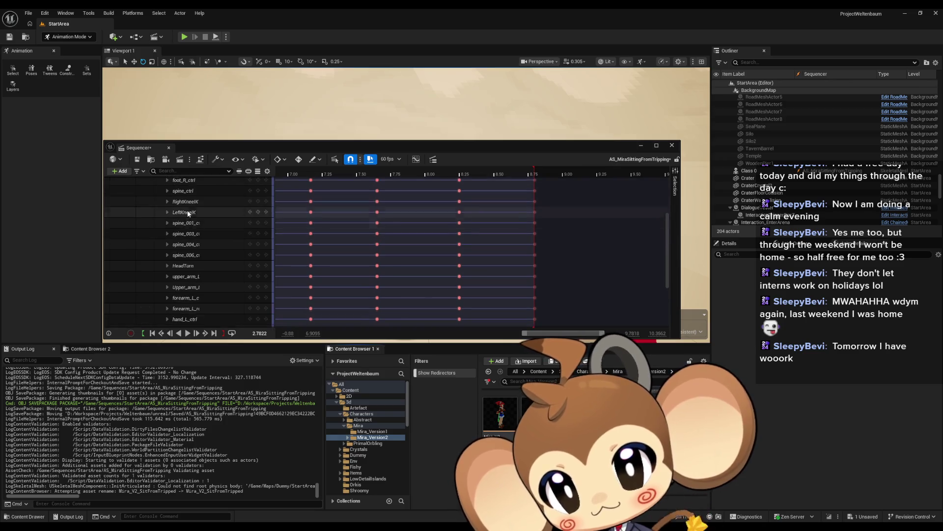
Bake the Class 0 binding to Mira_V2_SitFromTripped, replacing the old asset, and open it
right_click(192, 182)
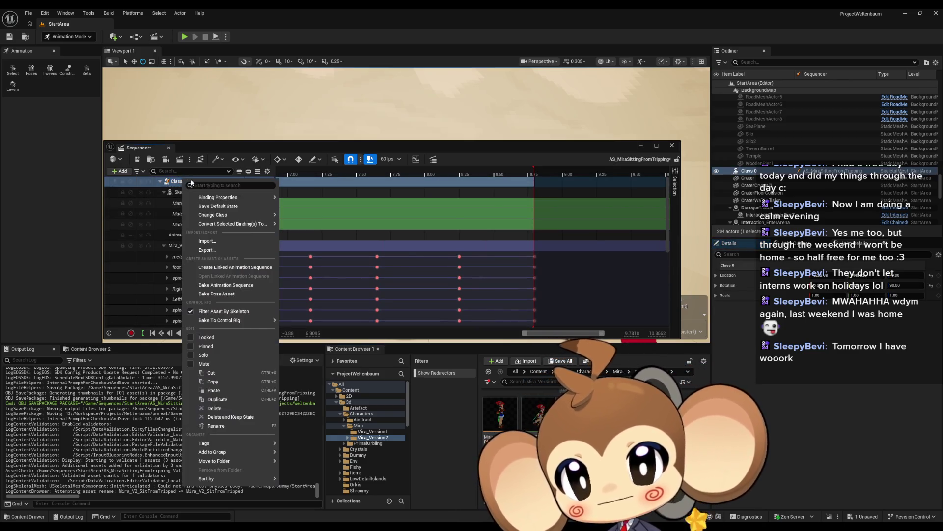
mouse_move(228, 197)
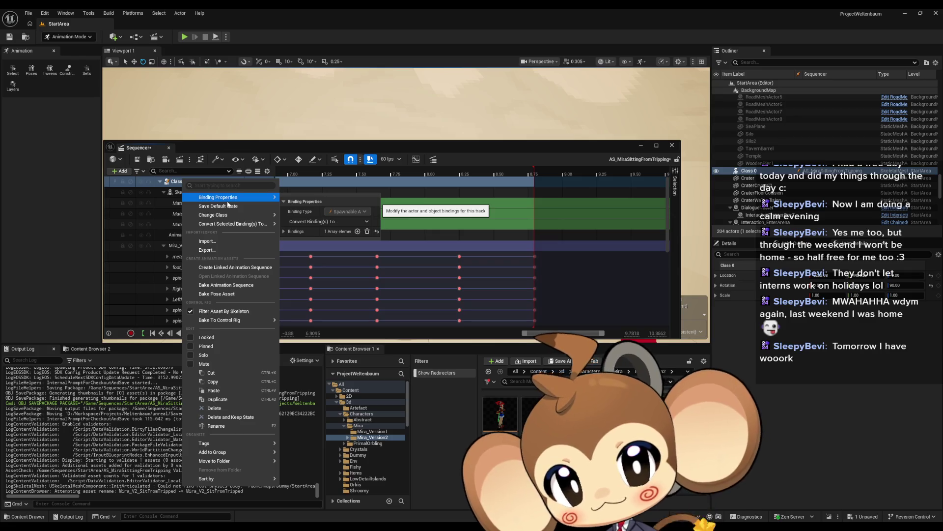
mouse_move(228, 222)
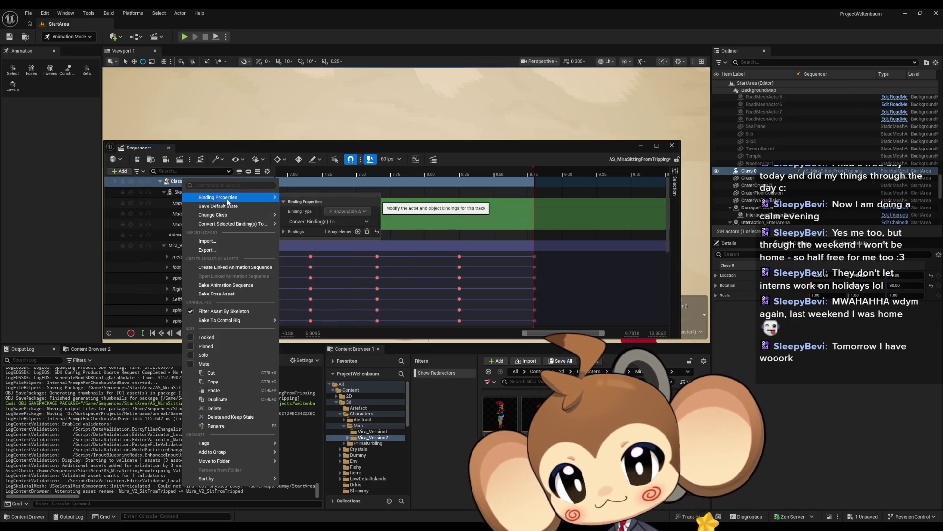
click(238, 288)
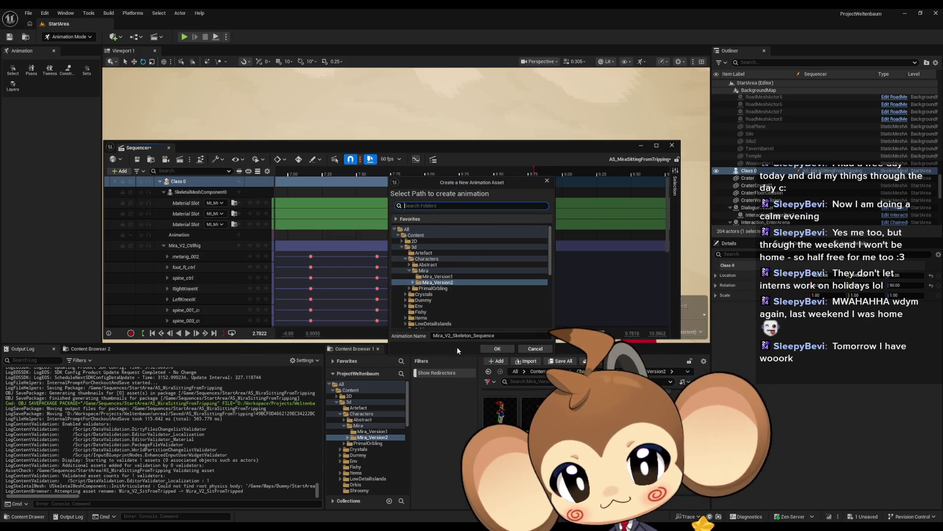
text(Mira_V2_SitFromTripped)
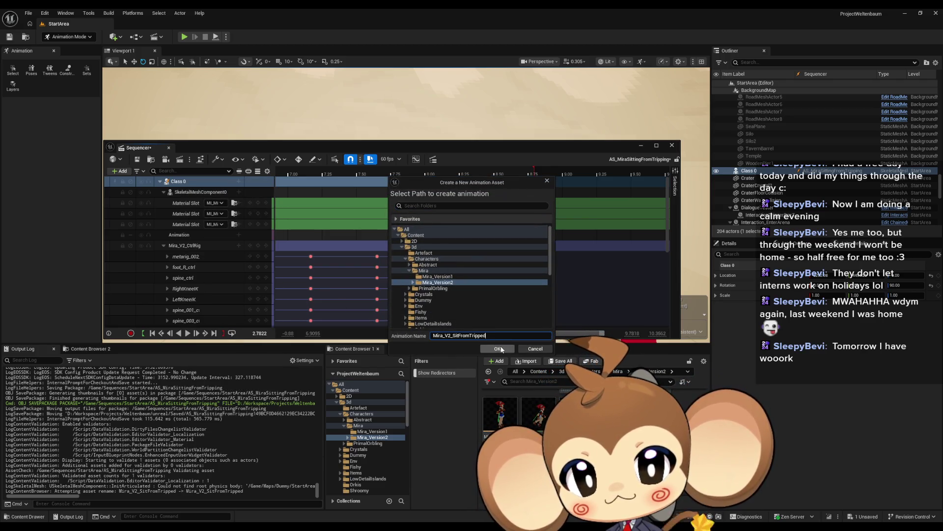
click(498, 348)
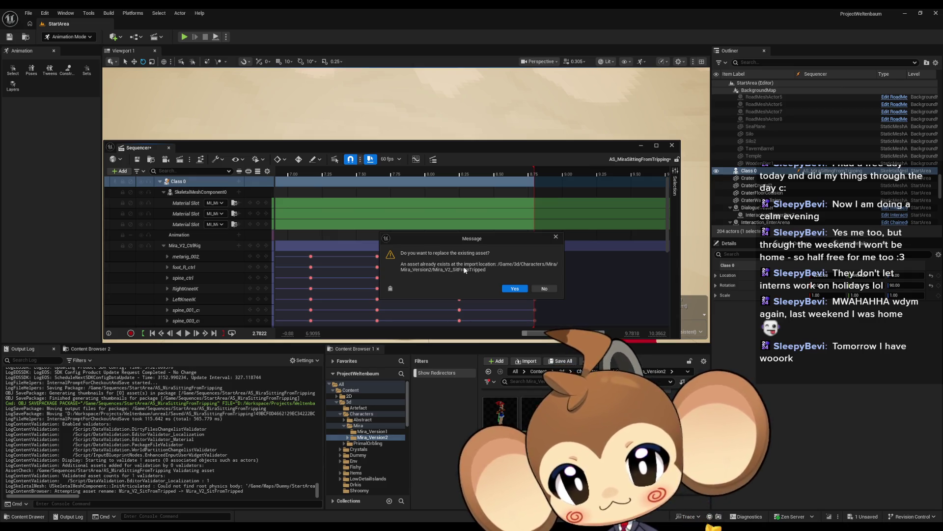
click(514, 288)
click(533, 349)
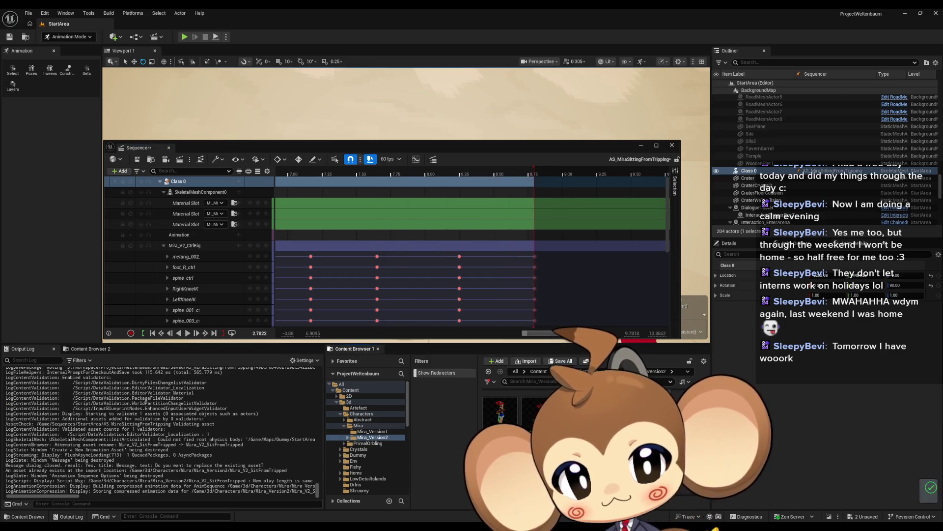
double_click(536, 413)
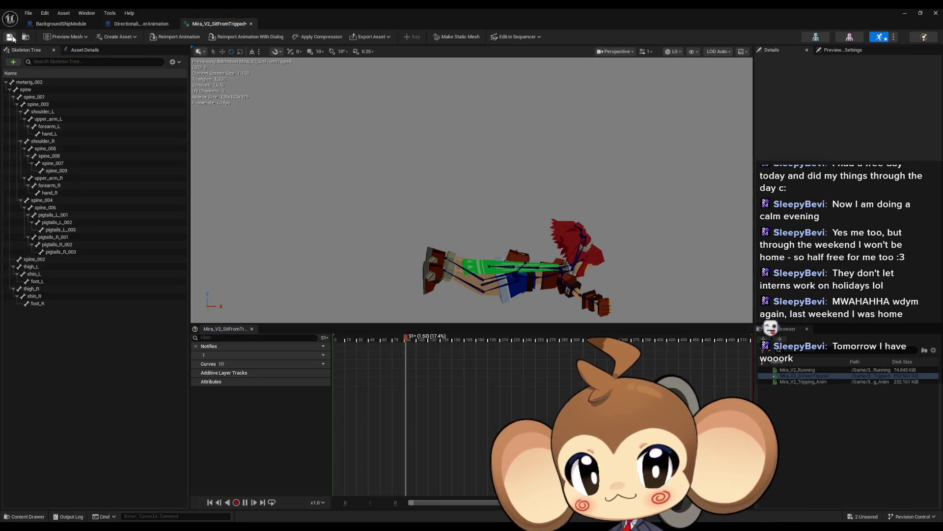
Save Mira_V2_SitFromTripped and the sequence, close both editors, and return to Content
click(10, 38)
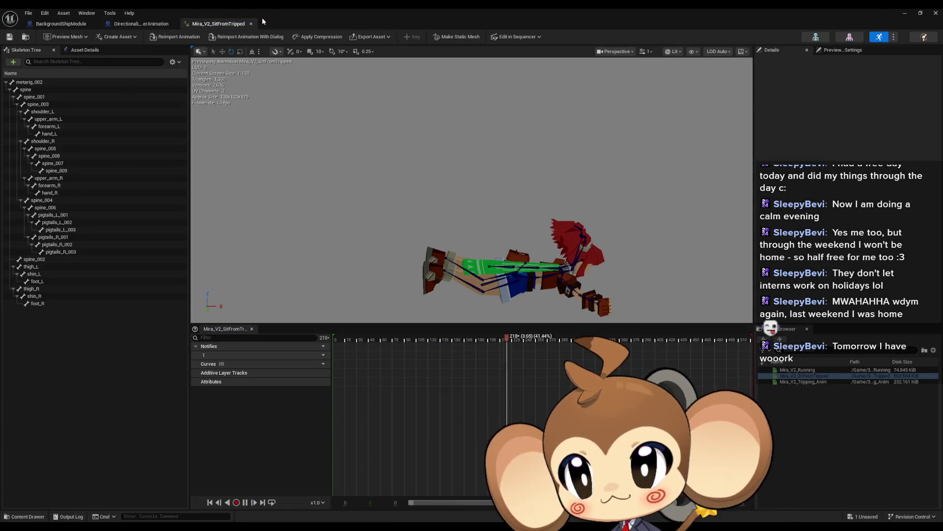
click(936, 13)
click(907, 15)
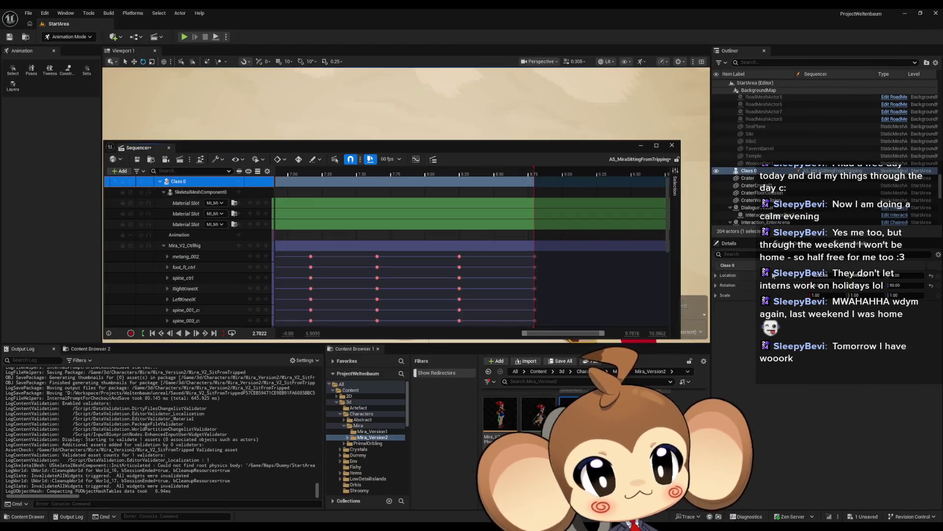
click(138, 159)
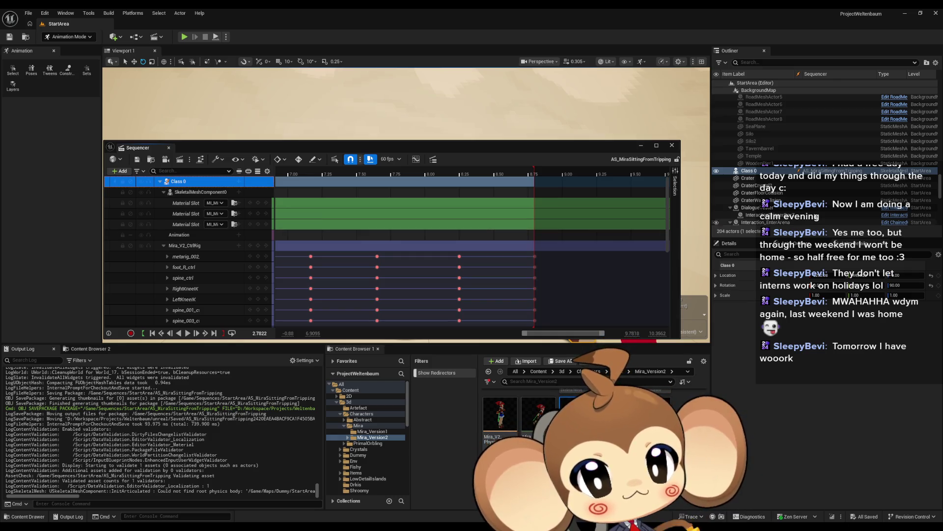
click(642, 146)
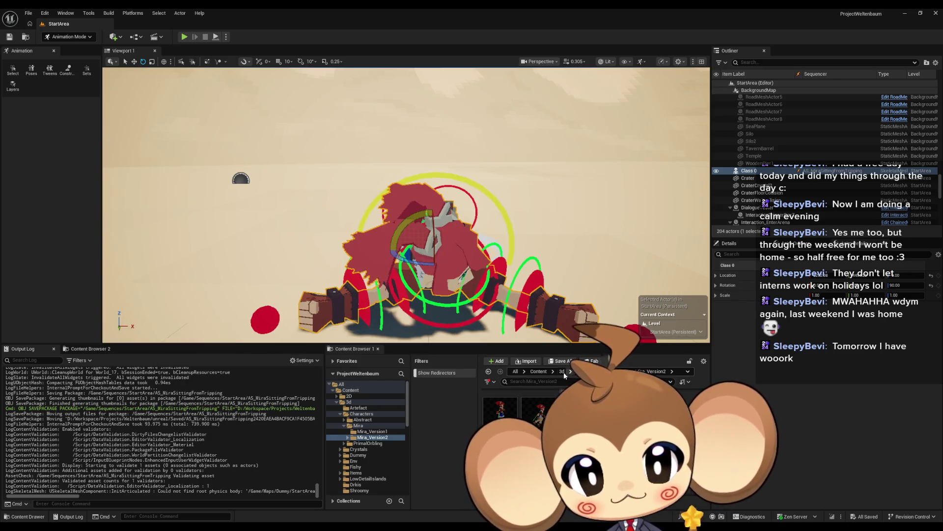
click(538, 371)
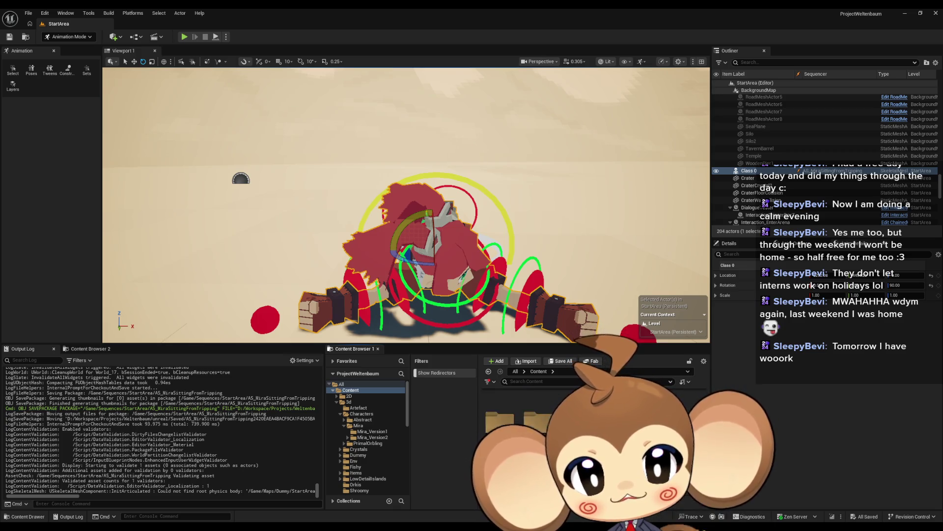
Open the LS_MiraIntro level sequence from the Sequences folder
click(357, 439)
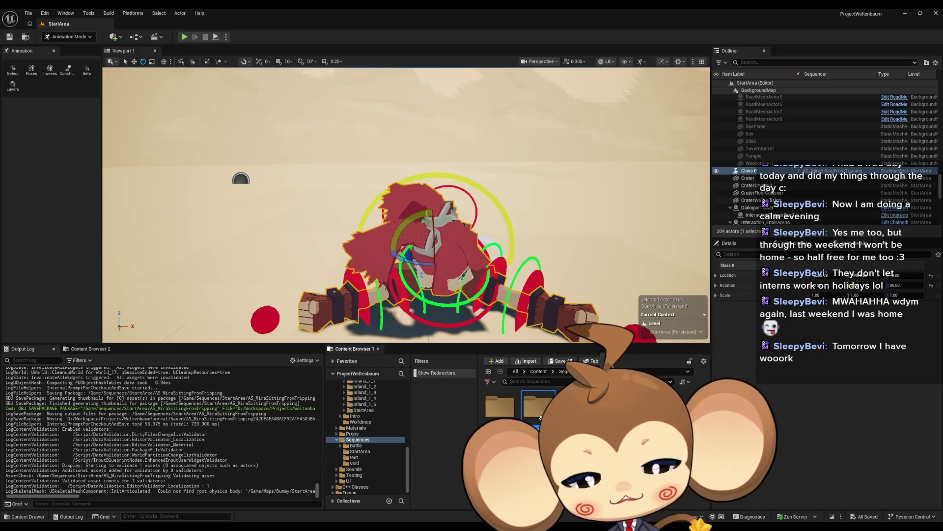
double_click(575, 407)
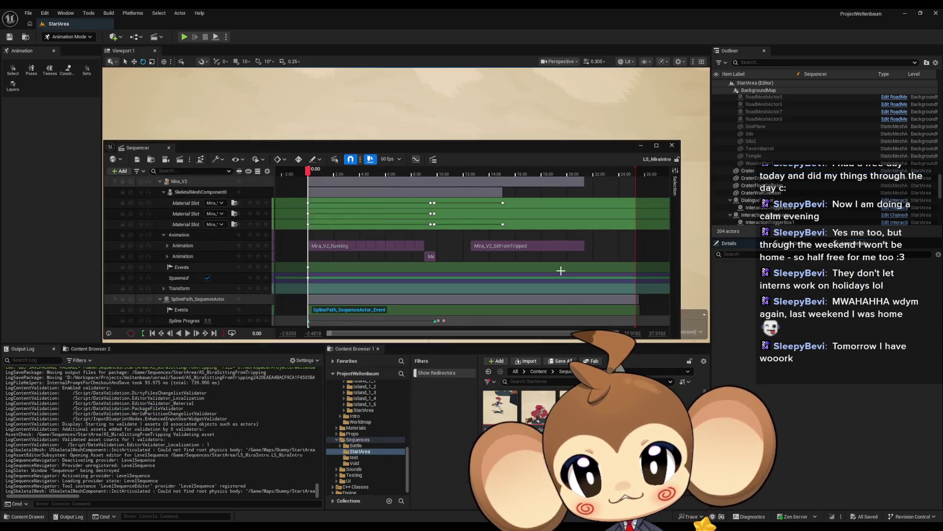
drag(422, 151, 432, 112)
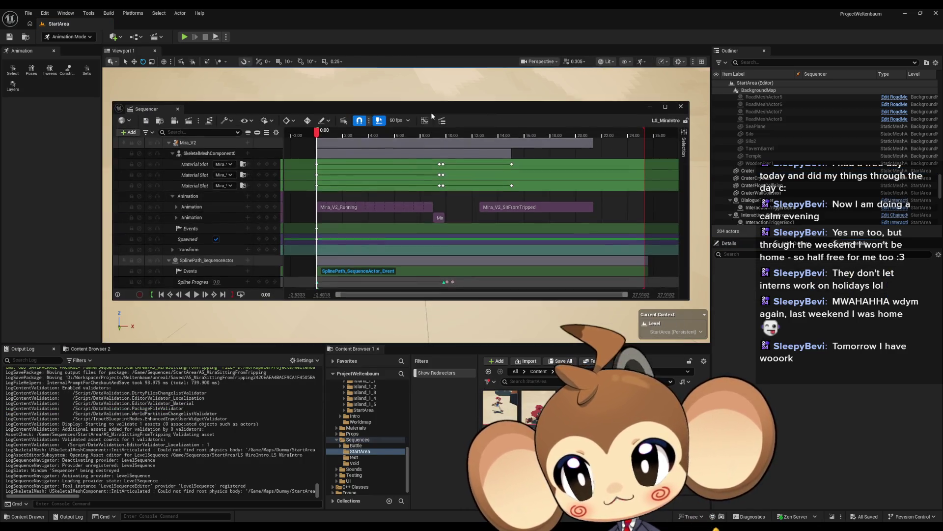
Play in Editor, run the intro to watch Mira trip and sit, then stop
click(184, 38)
click(196, 295)
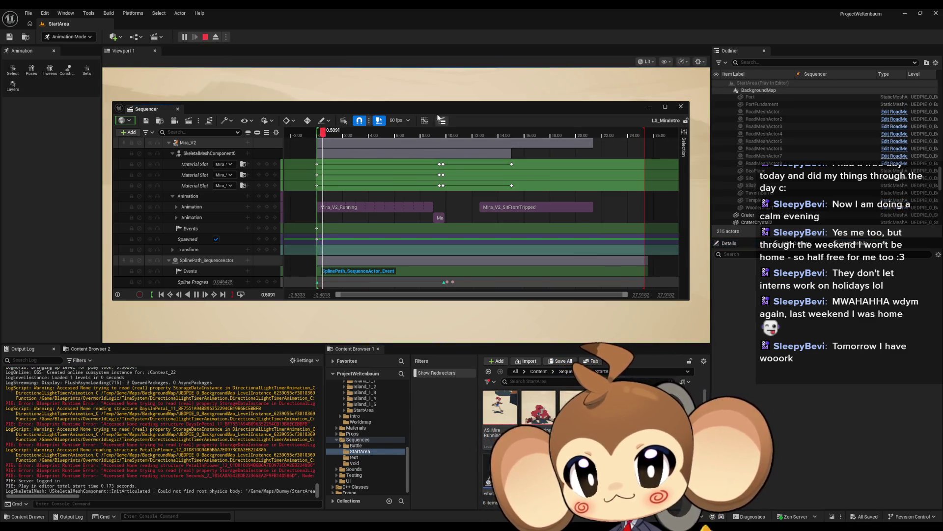
drag(344, 108, 320, 307)
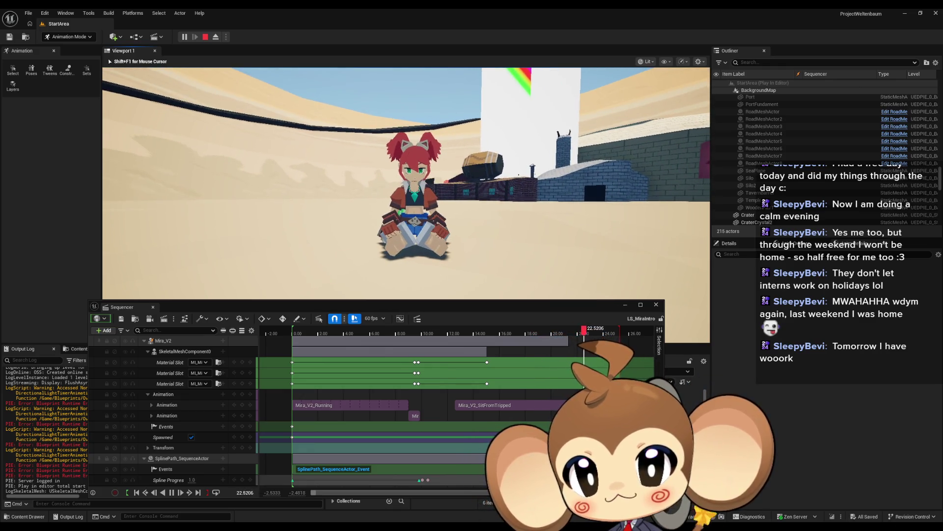
key(shift+F1)
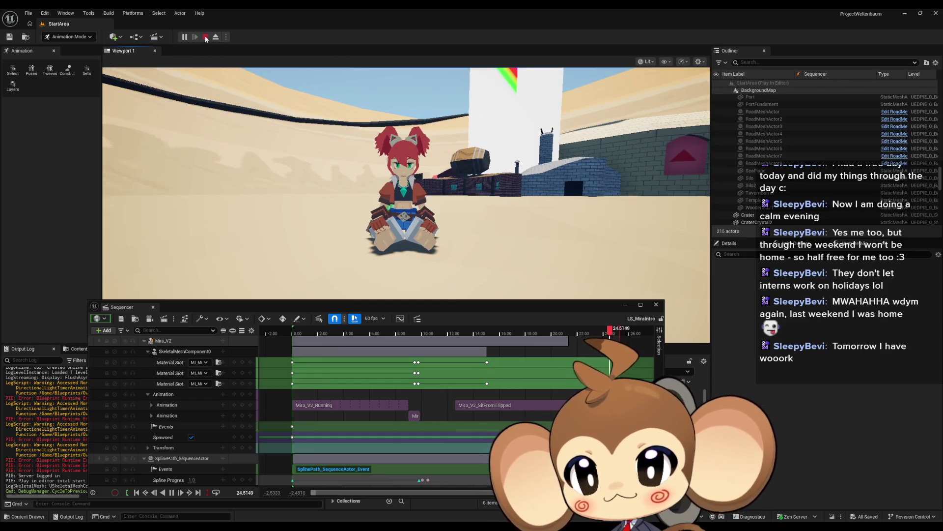
key(Escape)
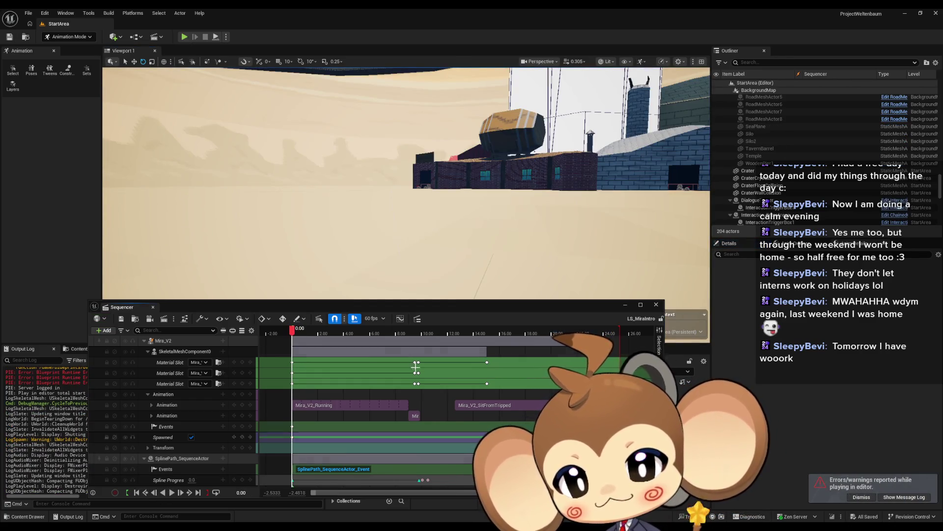
Duplicate the sitting-from-tripping sequence and name the copy AS_MiraSittingIdle
click(656, 305)
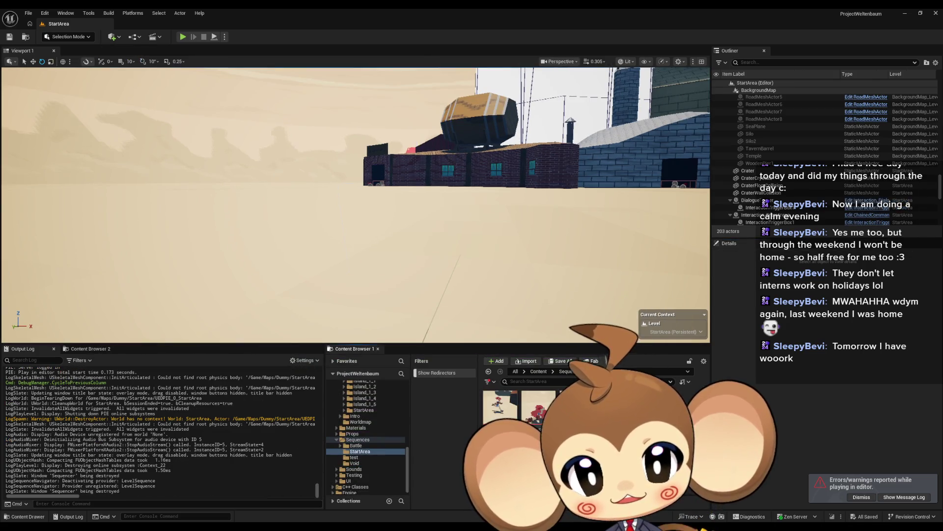
click(532, 403)
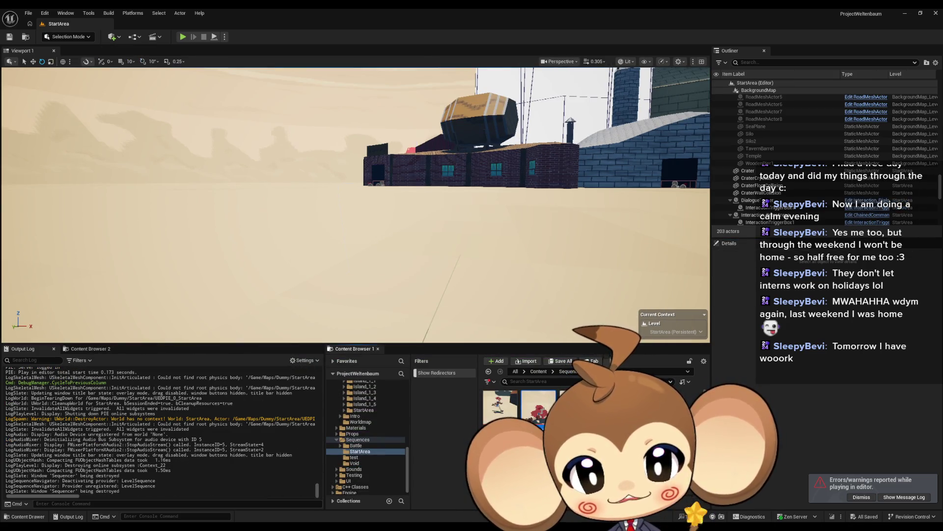
key(ctrl+d)
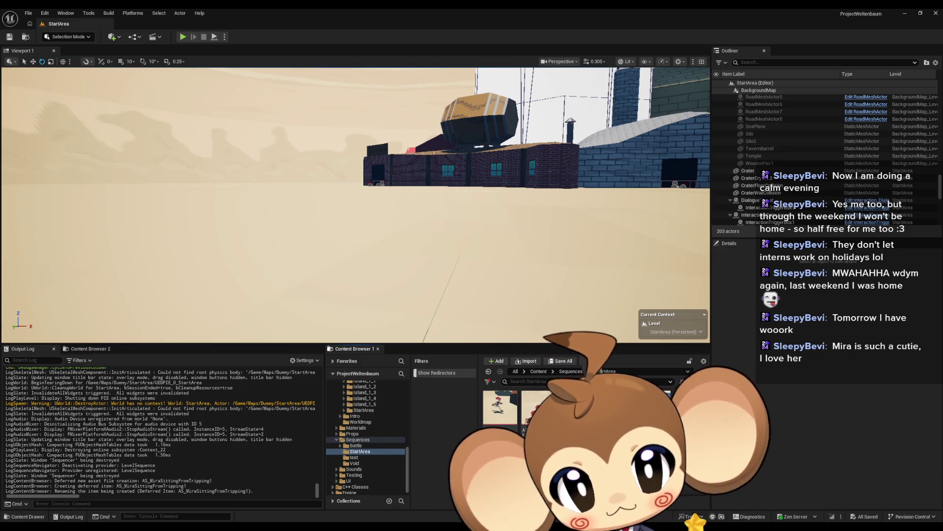
key(Return)
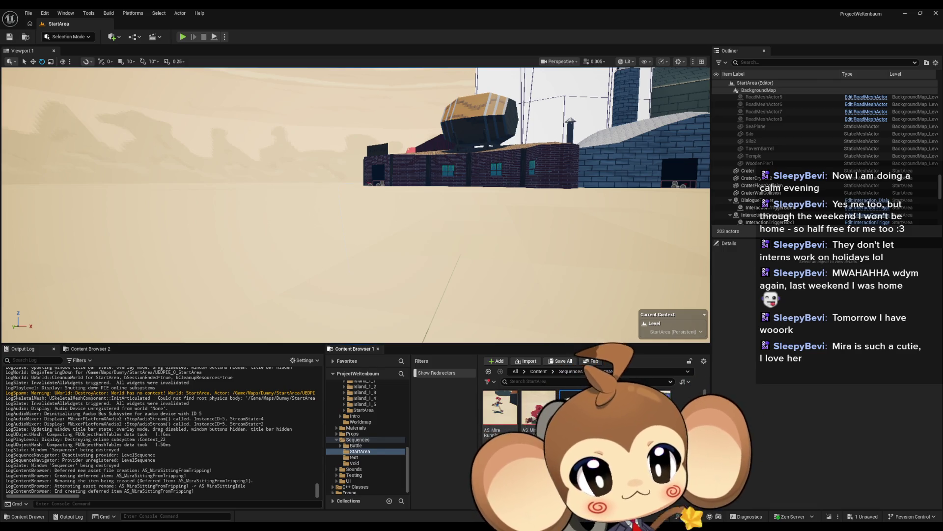
Fly the viewport camera across the level toward the building where Mira lies
drag(532, 297, 460, 261)
drag(354, 197, 290, 207)
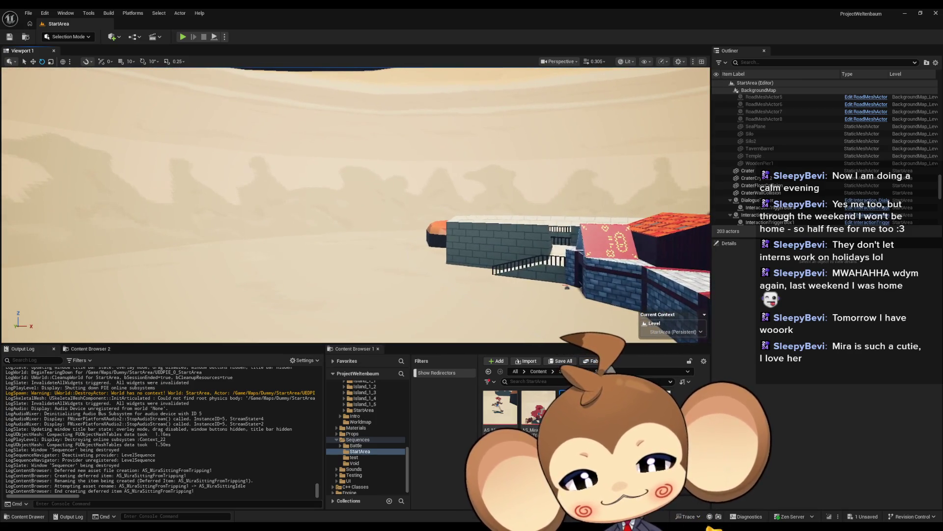
scroll(463, 257, up, 3)
mouse_move(463, 257)
mouse_down()
mouse_move(455, 255)
mouse_move(477, 246)
mouse_move(467, 249)
mouse_move(535, 275)
mouse_up()
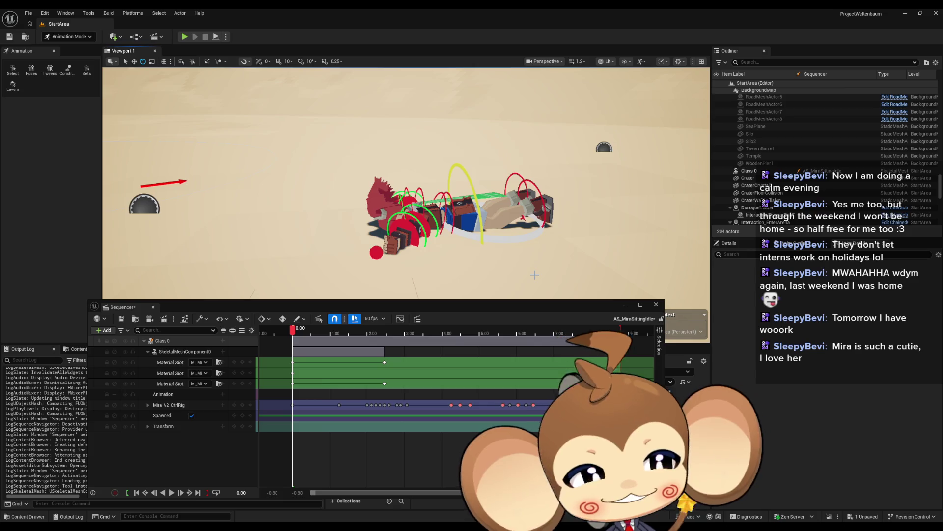
Hide the editor gizmos and move the Material Slot key from 2.47 s to the sequence start
key(g)
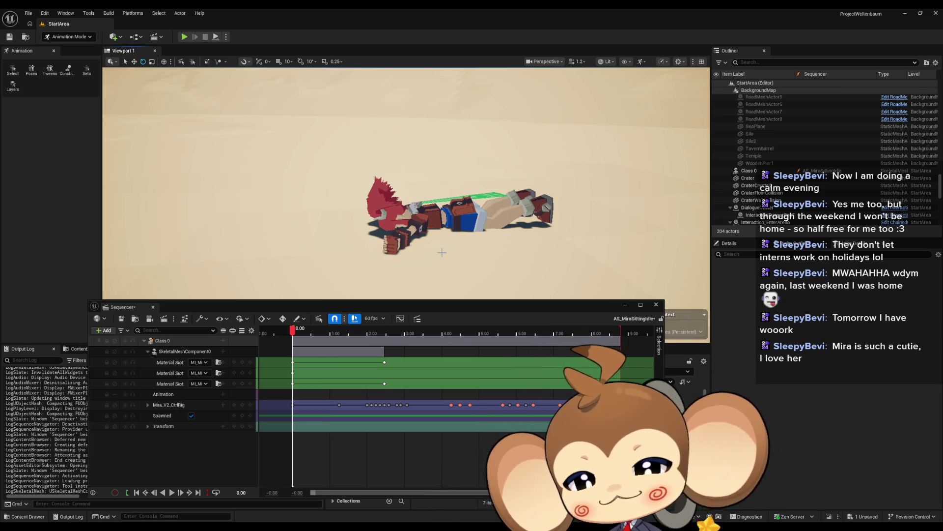
click(294, 383)
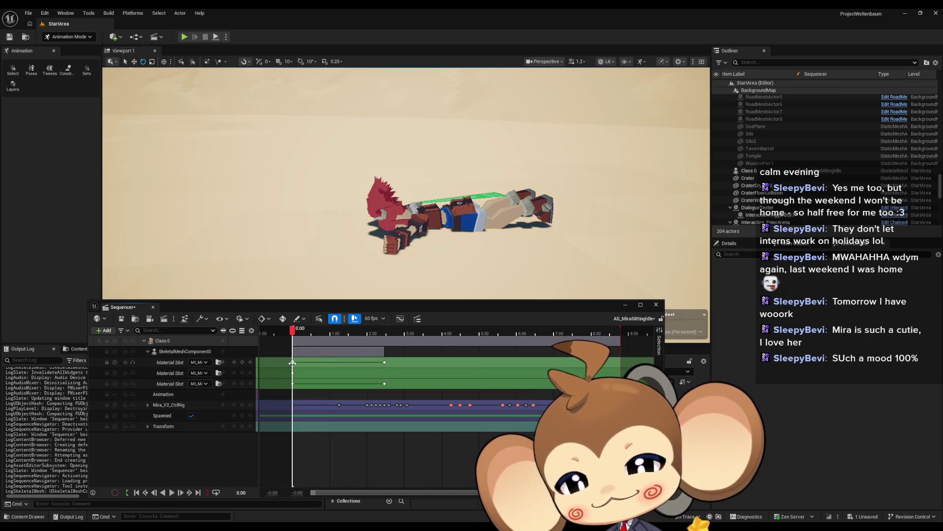
click(293, 363)
click(293, 383)
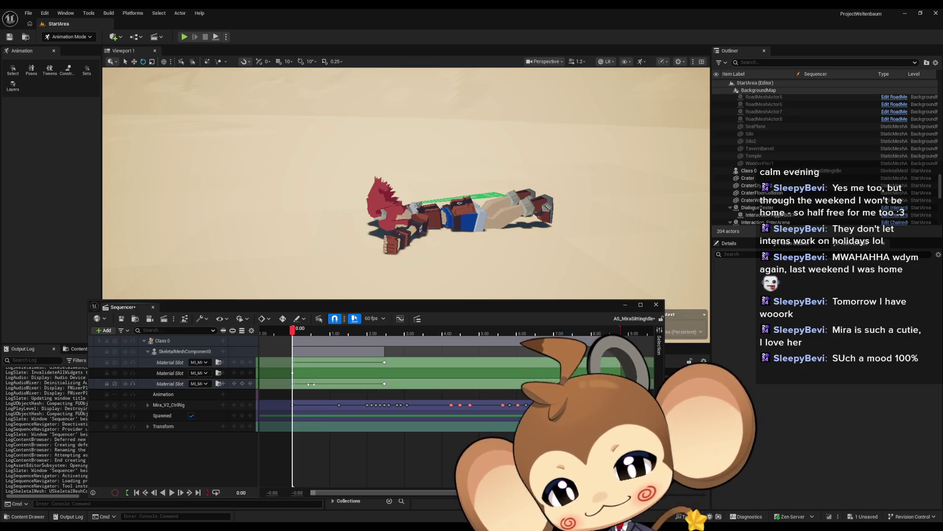
click(340, 387)
click(382, 383)
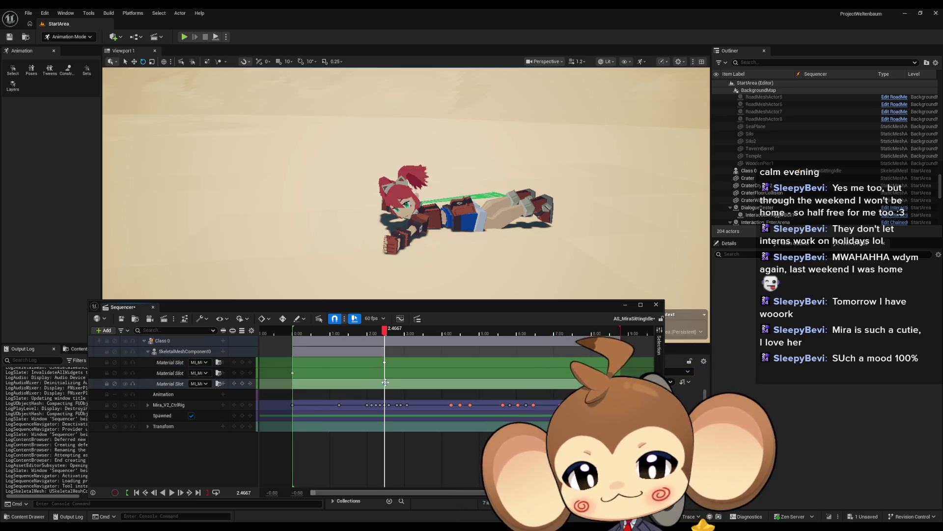
drag(385, 362, 293, 364)
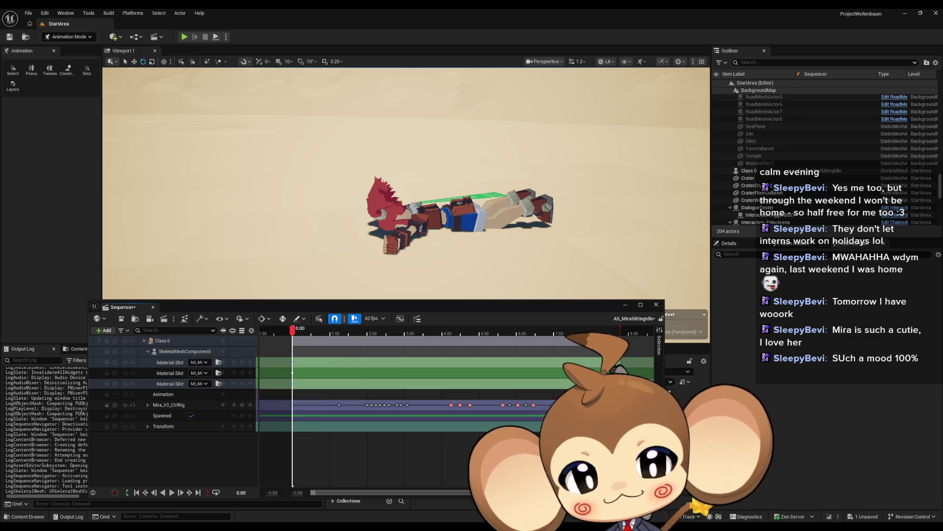
Delete the trip animation keys on Mira_V2_CtrlRig and move the remaining key to frame 0
mouse_move(560, 431)
mouse_down()
mouse_move(265, 427)
mouse_move(269, 399)
mouse_up()
key(Delete)
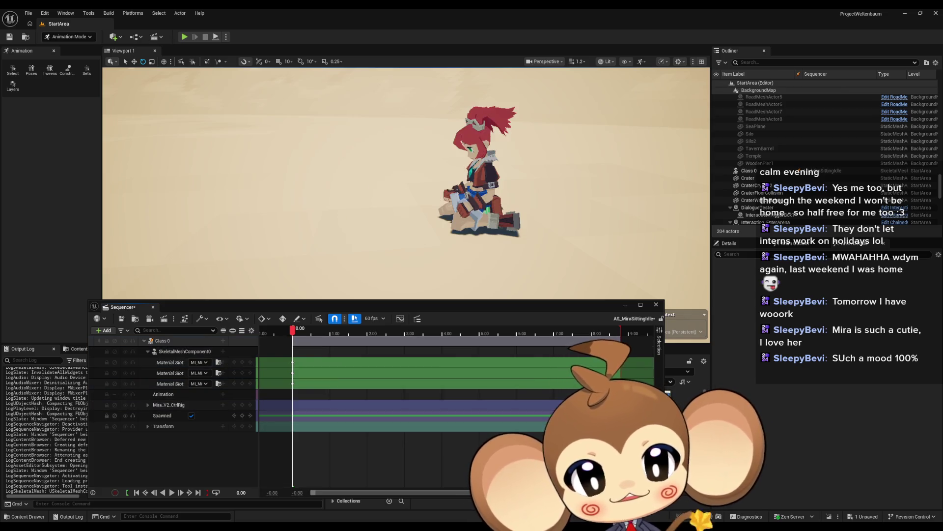
click(590, 329)
drag(617, 412, 290, 415)
key(f)
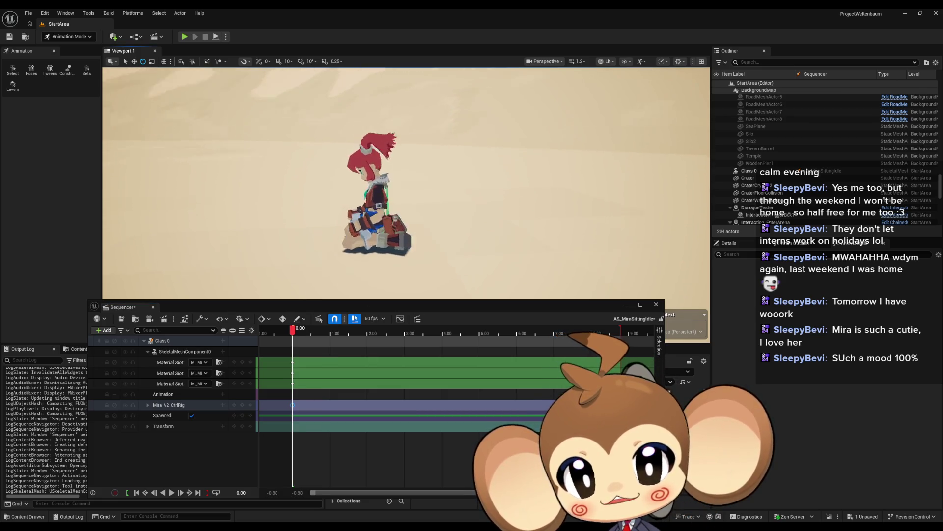
Expand the Mira_V2_CtrlRig track to list its controls, then select and frame Mira in the viewport
click(148, 405)
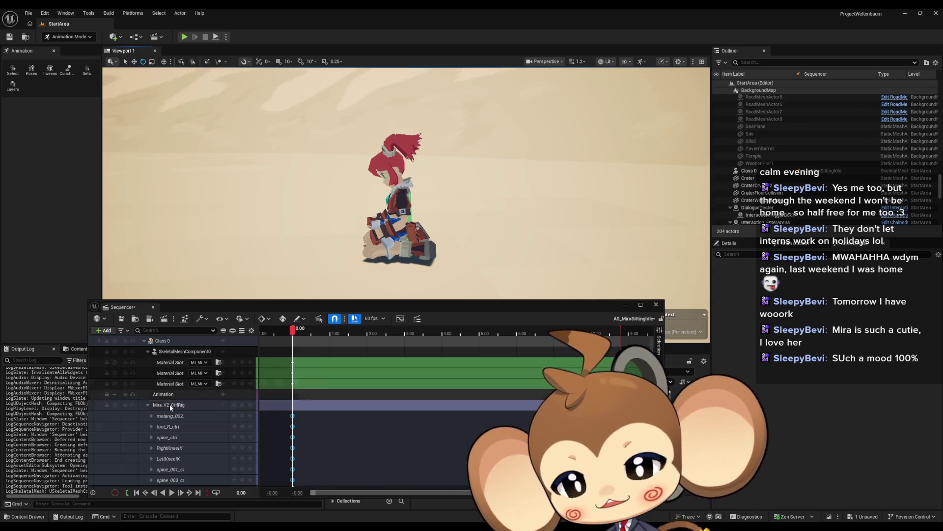
scroll(171, 423, down, 2)
click(173, 426)
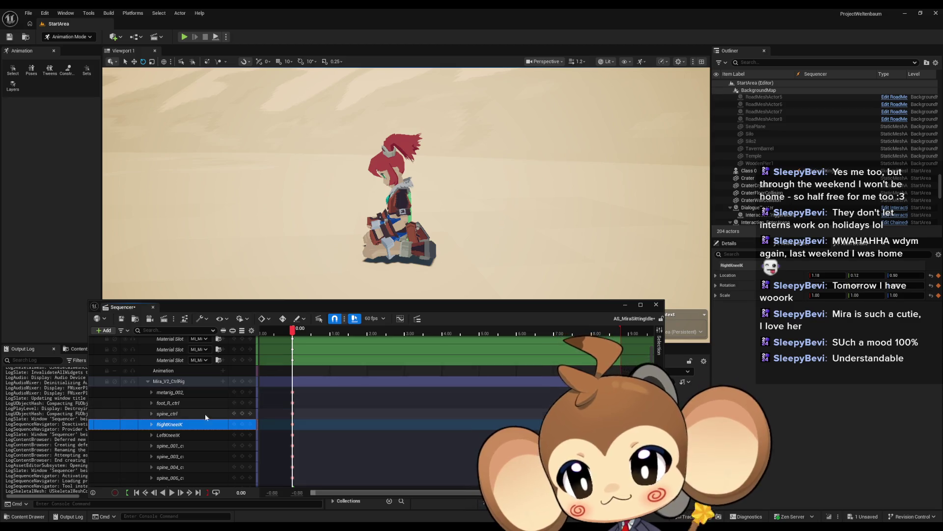
double_click(171, 425)
click(153, 425)
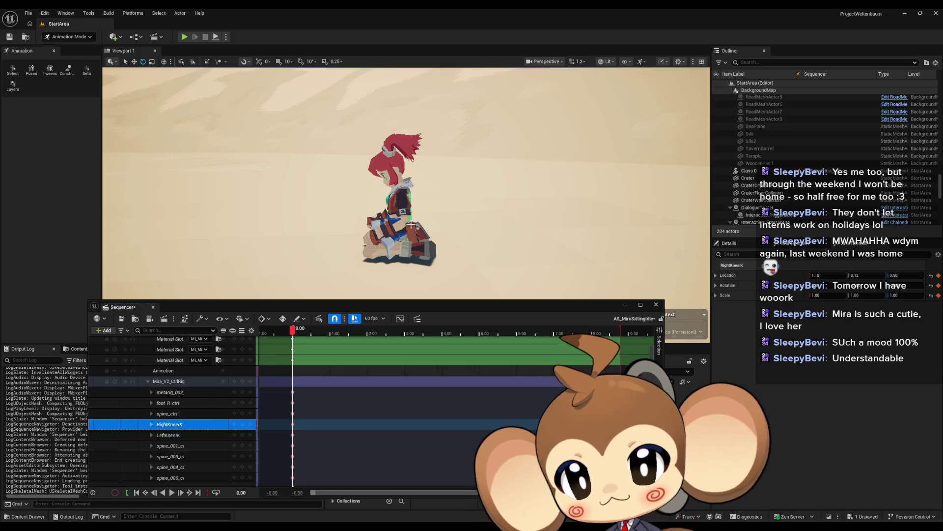
click(415, 229)
key(f)
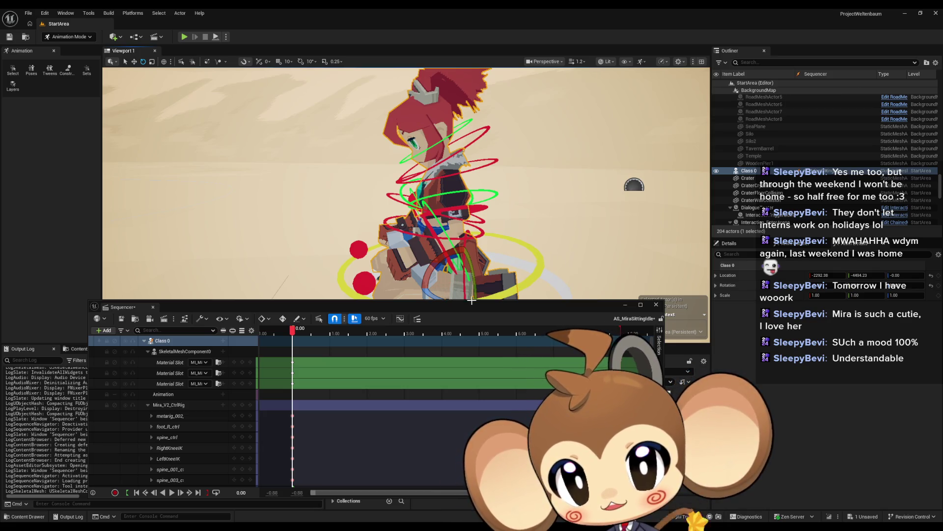
At 1.00 s, rotate spine_003_ctrl to lean Mira's upper body
drag(293, 331, 330, 331)
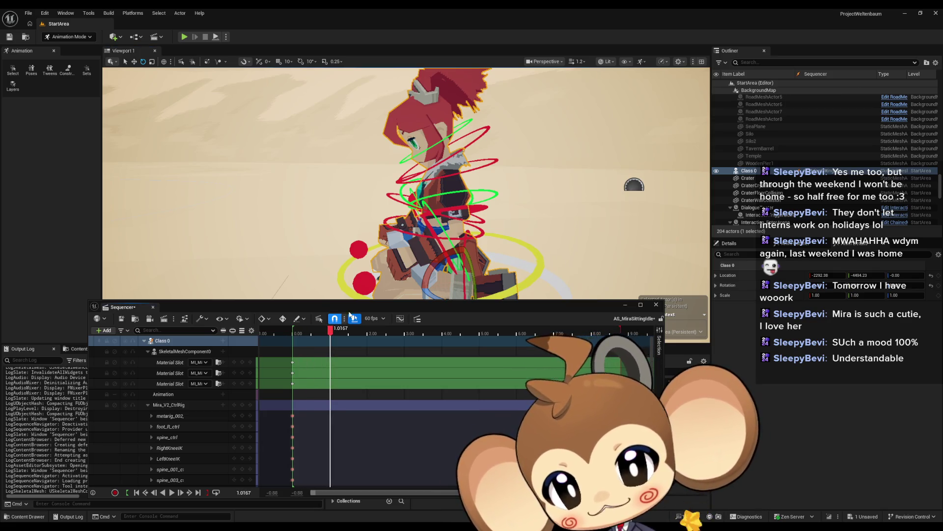
click(331, 332)
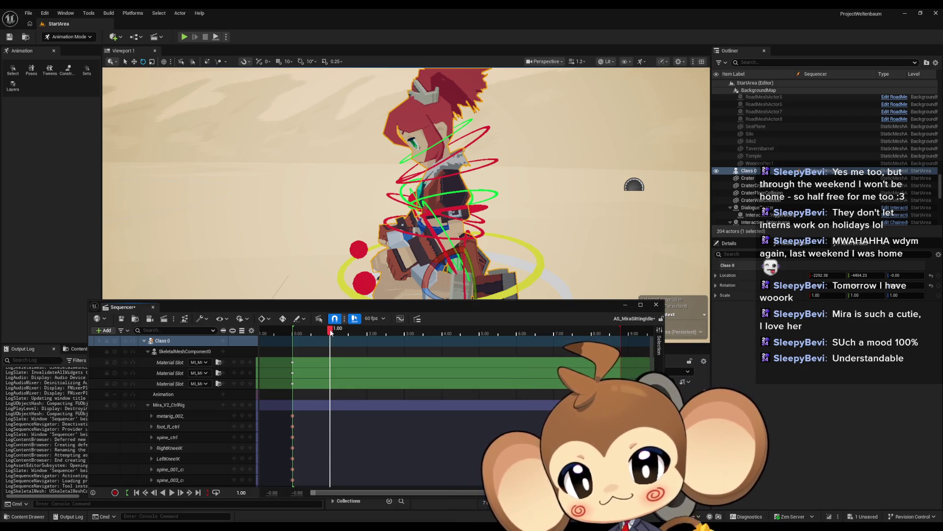
mouse_move(353, 290)
mouse_down()
mouse_move(353, 255)
mouse_move(353, 275)
mouse_move(391, 188)
mouse_up()
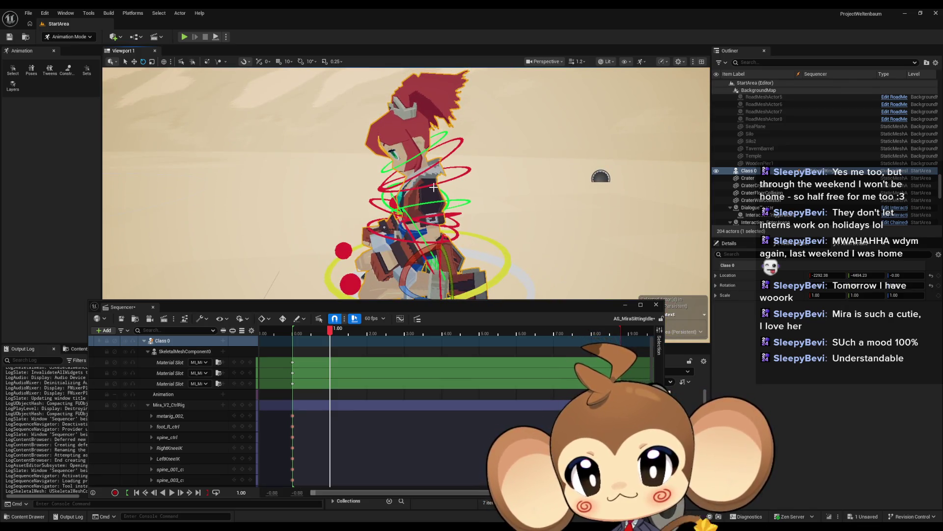
click(391, 187)
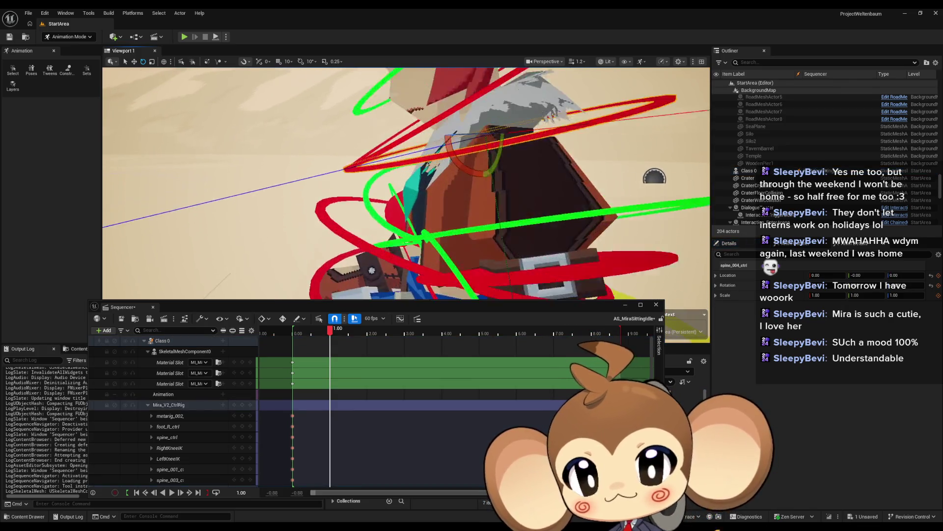
drag(450, 213, 449, 212)
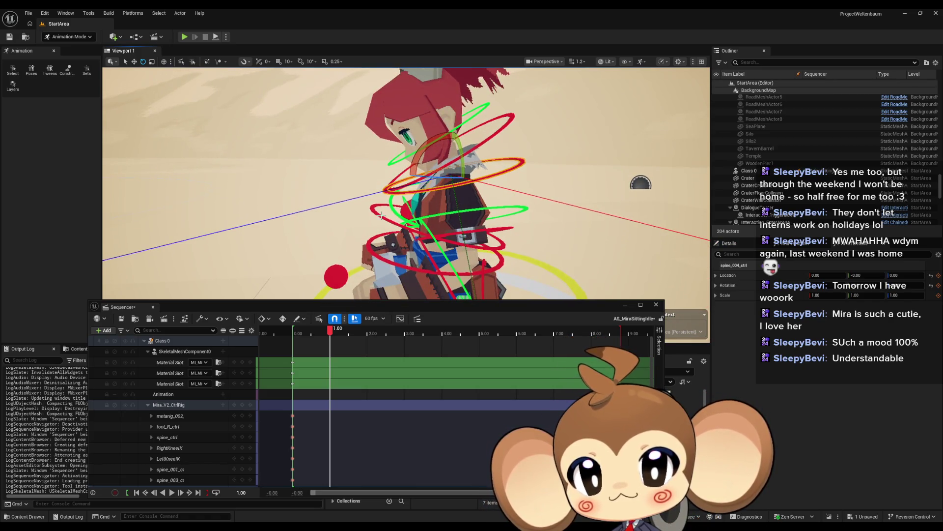
click(396, 219)
mouse_move(396, 219)
mouse_down()
mouse_move(439, 184)
mouse_move(457, 268)
mouse_move(418, 275)
mouse_move(389, 221)
mouse_move(422, 177)
mouse_move(474, 189)
mouse_move(423, 169)
mouse_up()
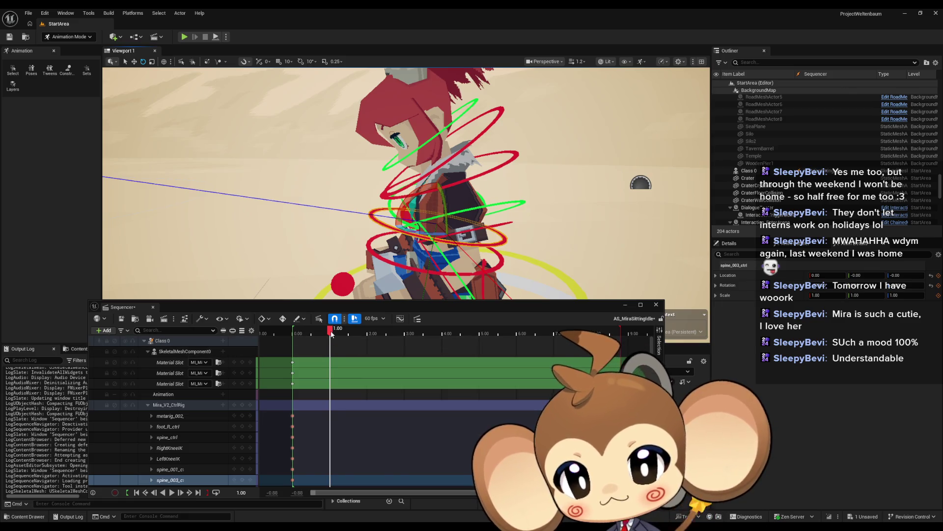
Rotate spine_004_ctrl to turn Mira's chest and head, checking the pose around 1.00
drag(331, 332, 331, 334)
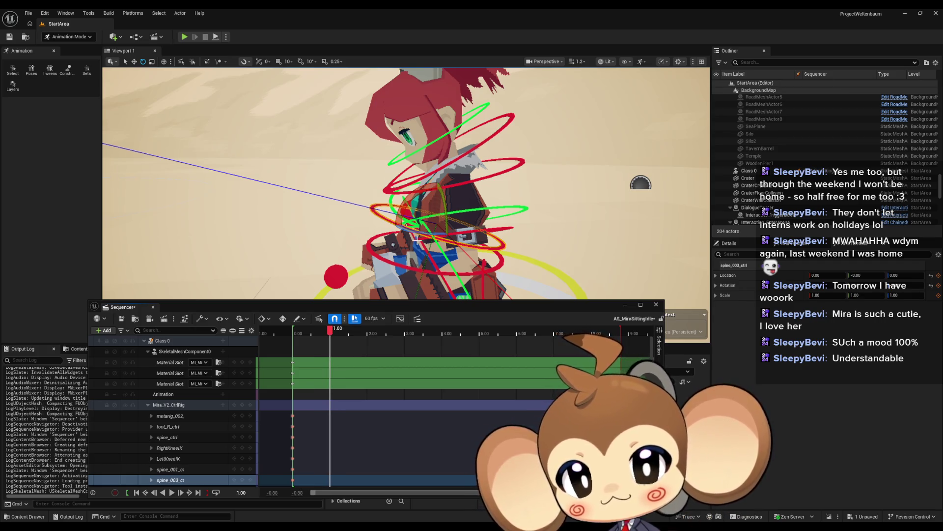
drag(417, 240, 420, 224)
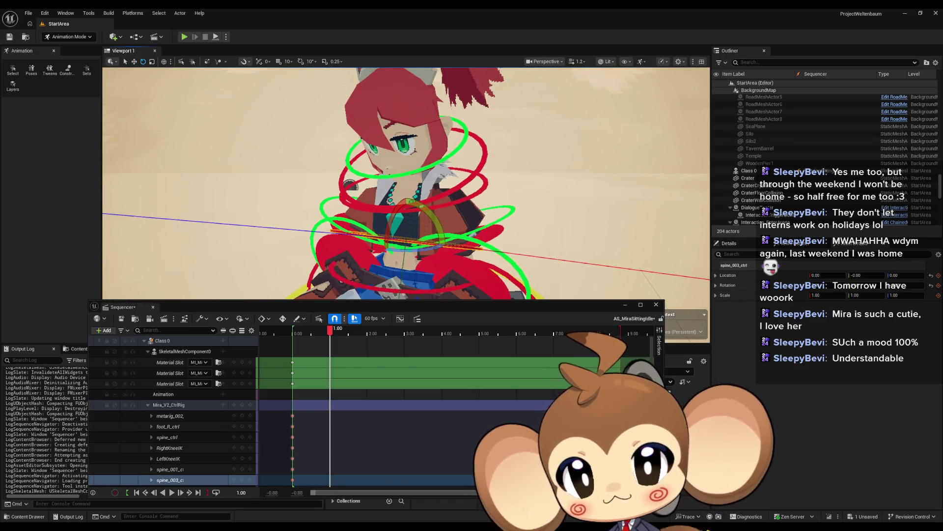
click(482, 189)
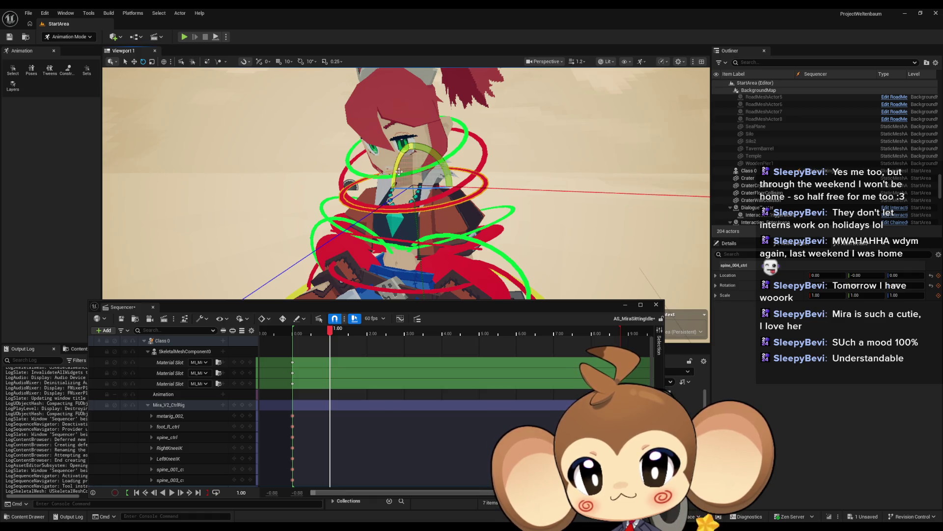
drag(399, 171, 398, 181)
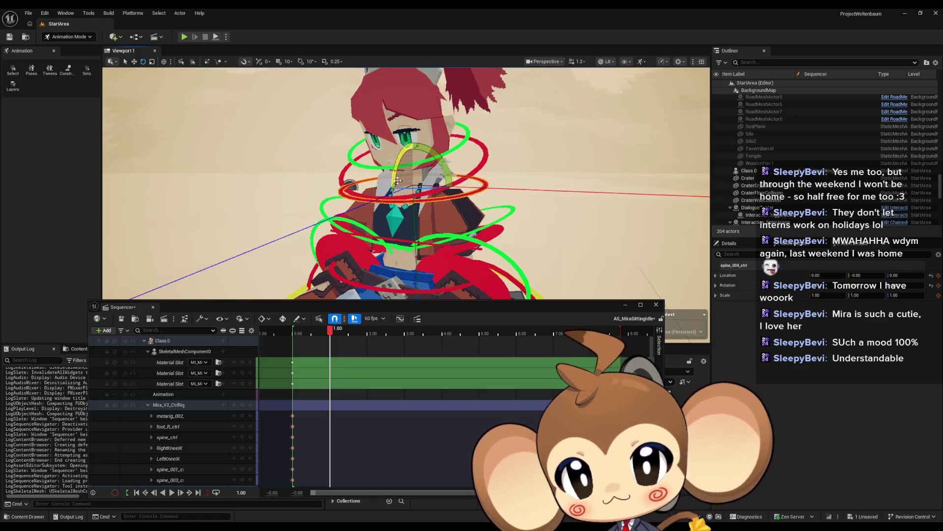
click(332, 333)
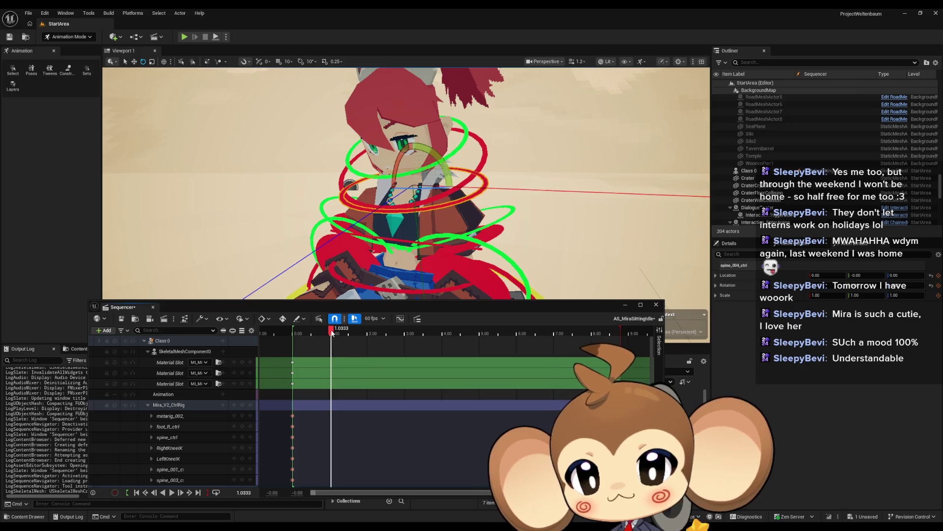
drag(332, 333, 331, 333)
mouse_move(473, 180)
mouse_down()
mouse_move(432, 201)
mouse_move(393, 177)
mouse_up()
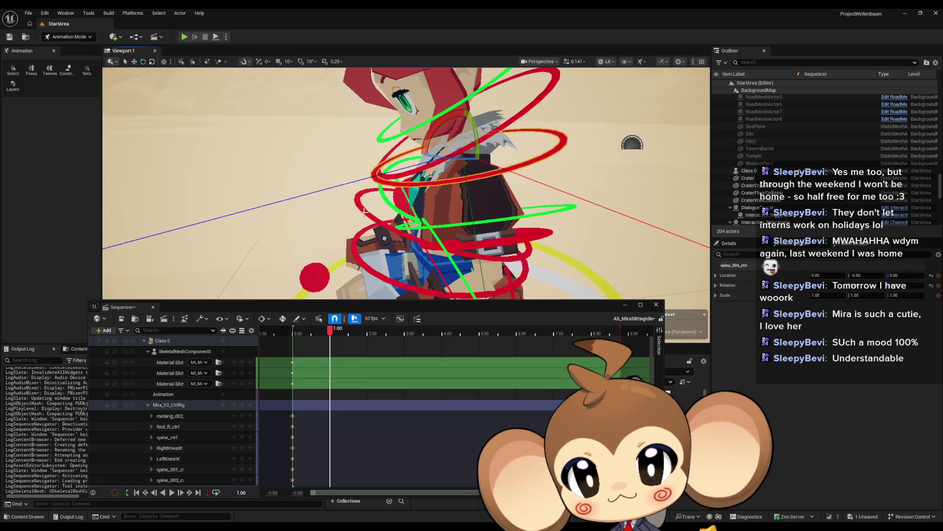
click(171, 480)
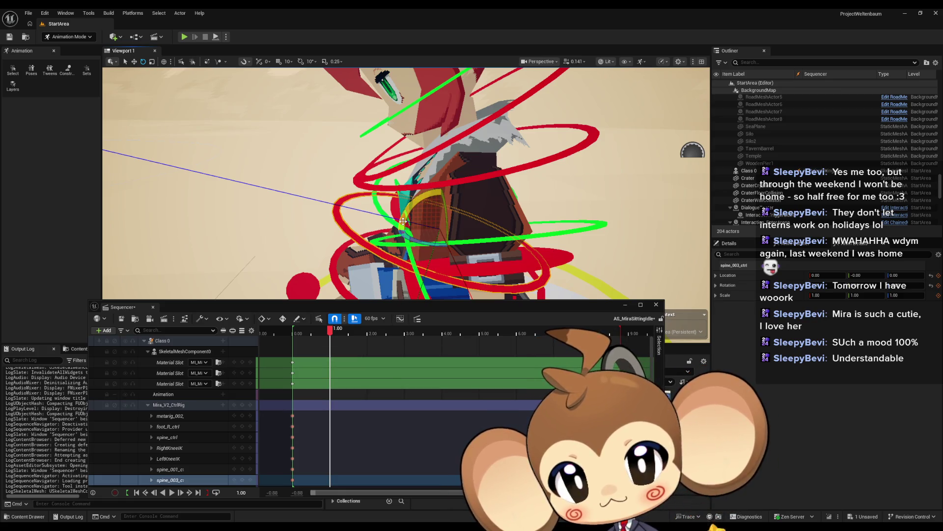
scroll(403, 221, down, 3)
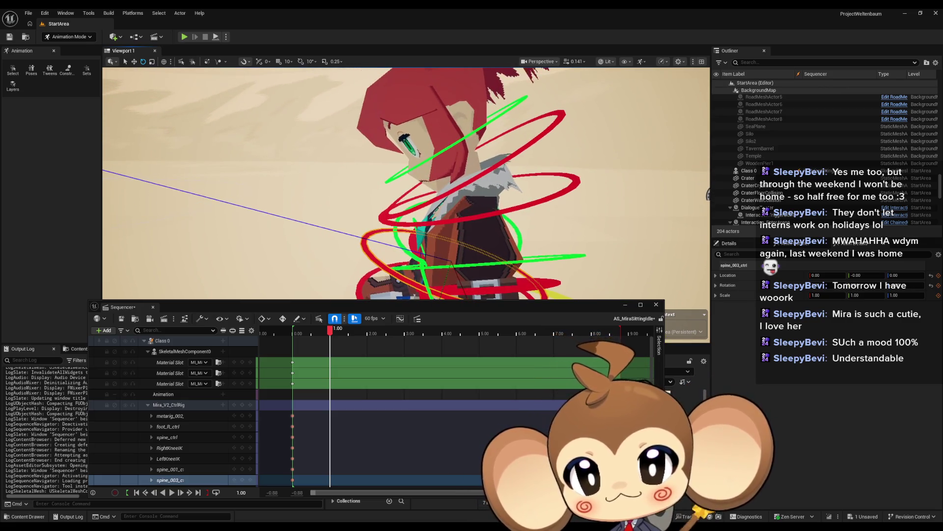
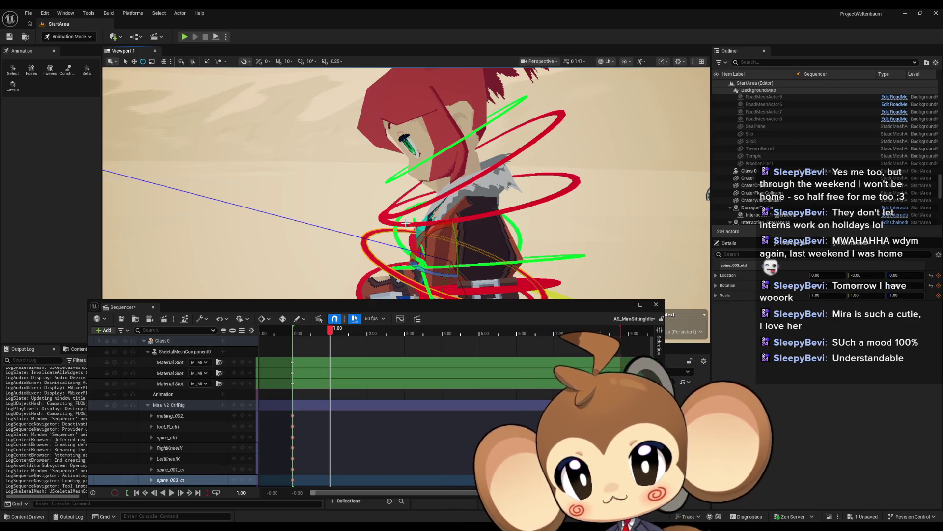
Add a cube from Quick Add > Shapes and move it up beside the character's head
click(113, 36)
mouse_move(150, 125)
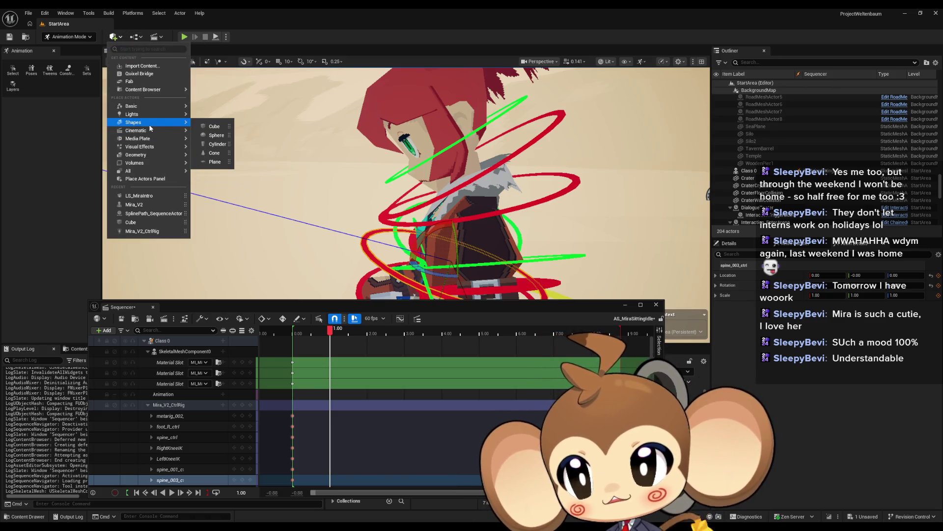
click(214, 127)
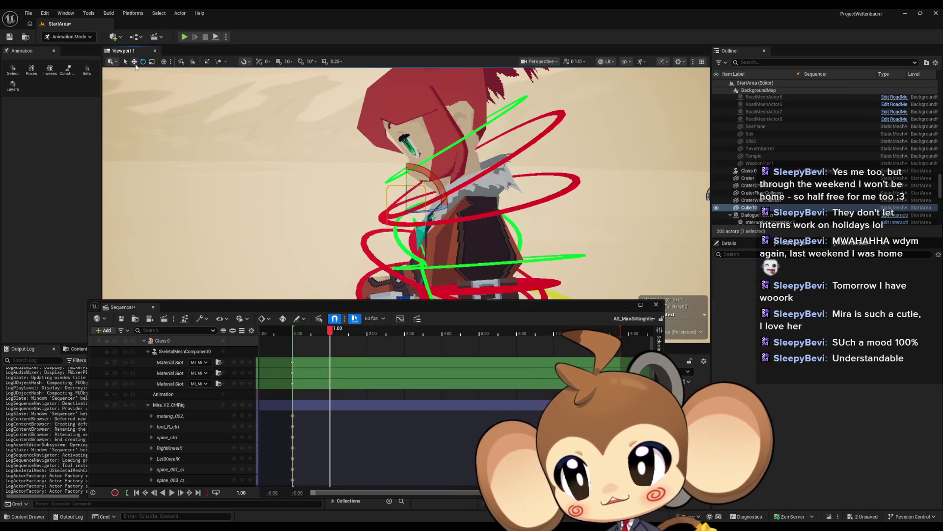
click(134, 61)
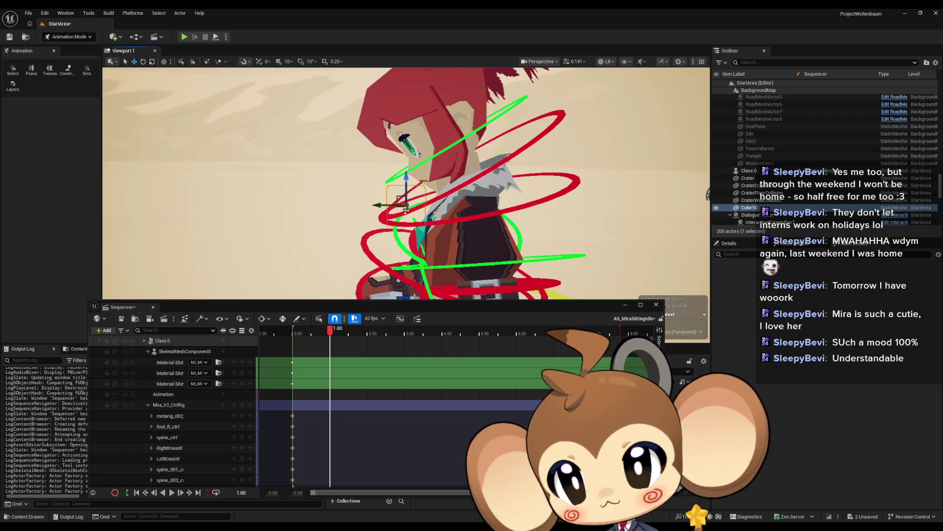
drag(405, 210, 391, 311)
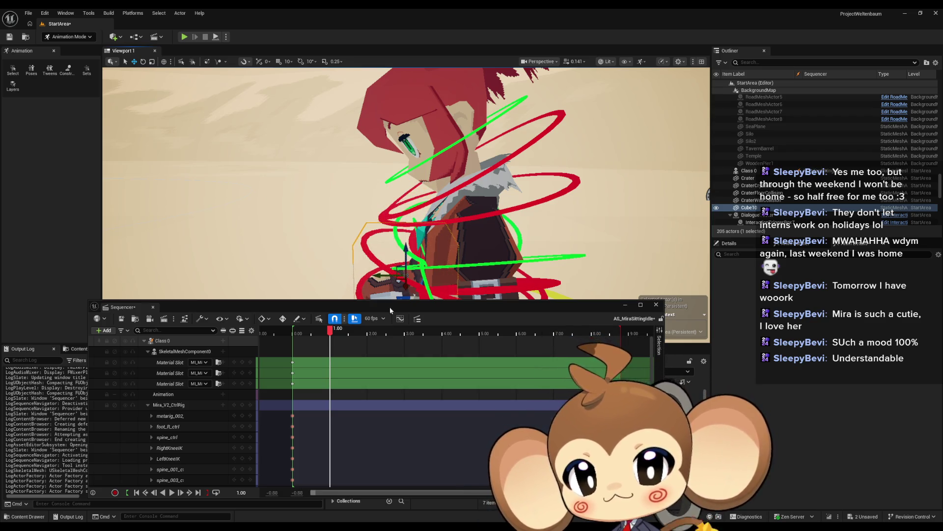
drag(408, 253, 412, 71)
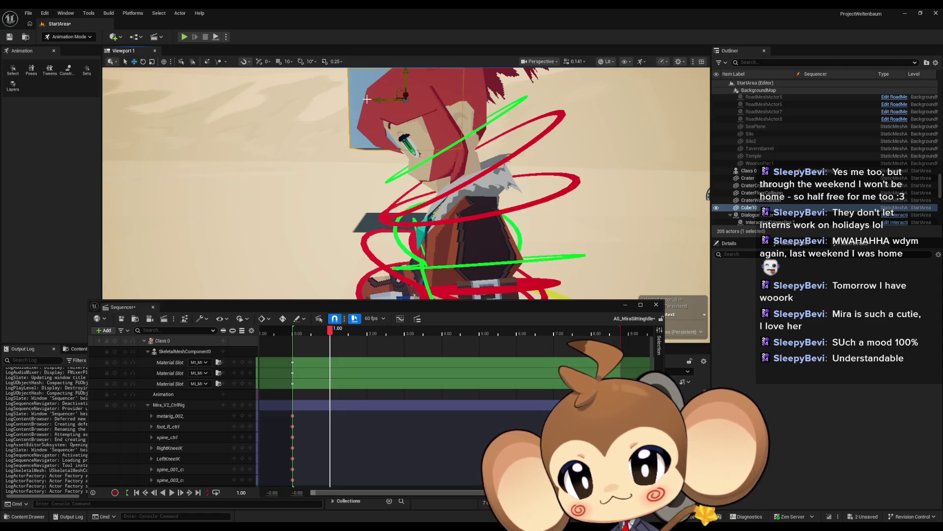
Tilt the cube about 31 degrees, shift it left behind the head, and select spine_003_ctrl
key(e)
drag(424, 134, 363, 131)
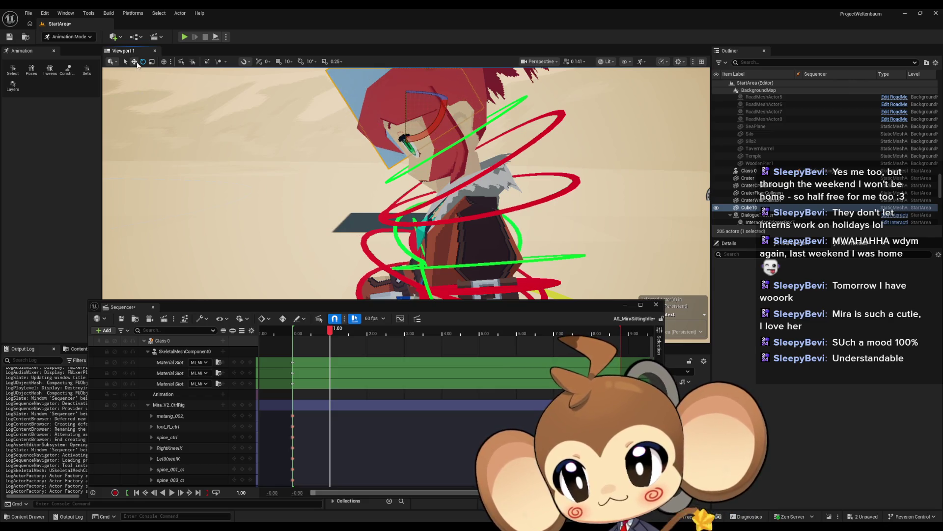
click(134, 61)
drag(396, 92, 356, 109)
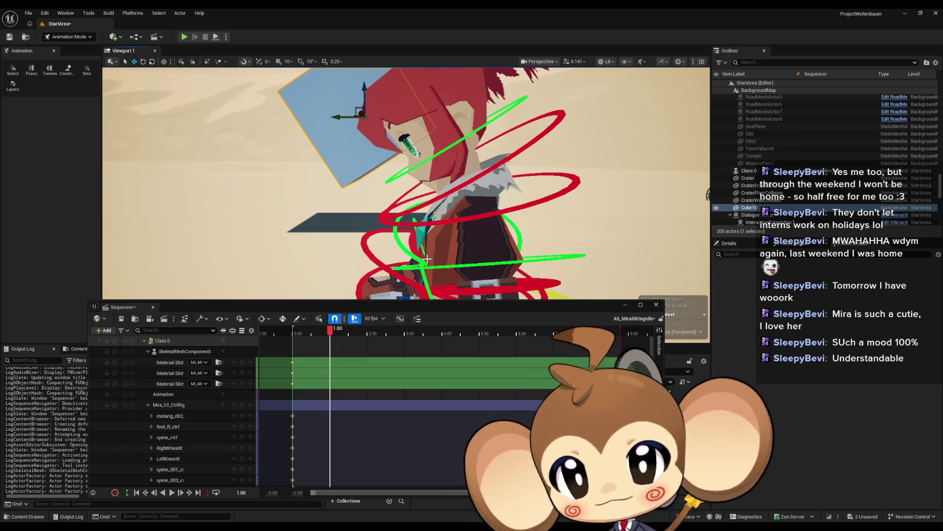
click(374, 258)
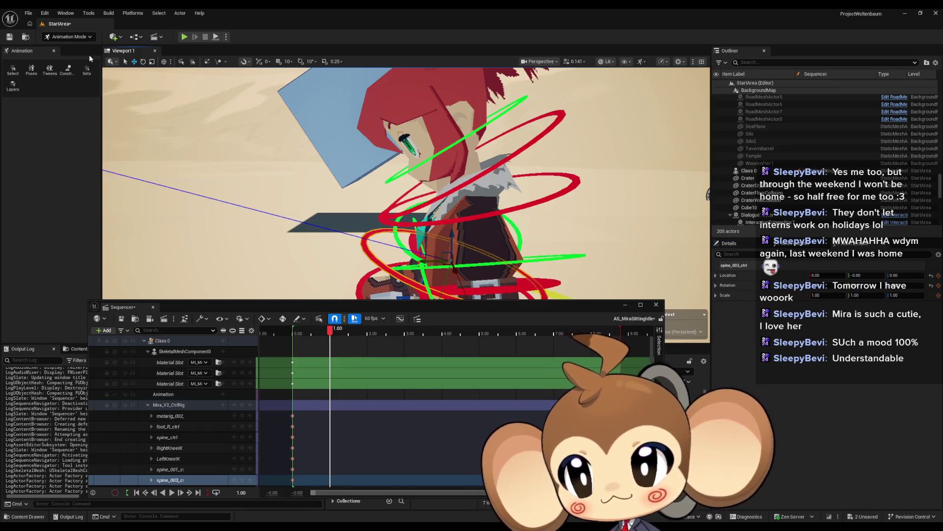
click(144, 63)
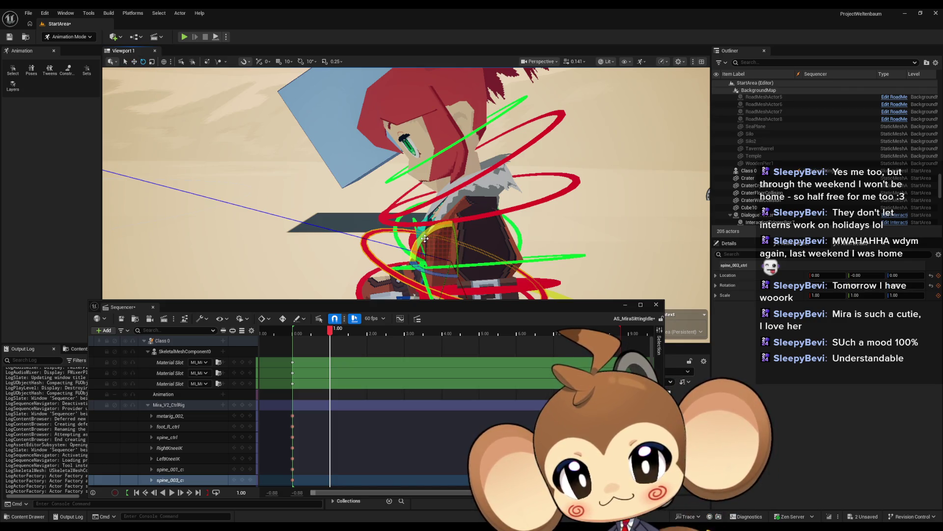
Rotate spine_003 about 10°, spine_004, and spine_006 about 5.7° to tilt Mira's head
drag(425, 237, 402, 251)
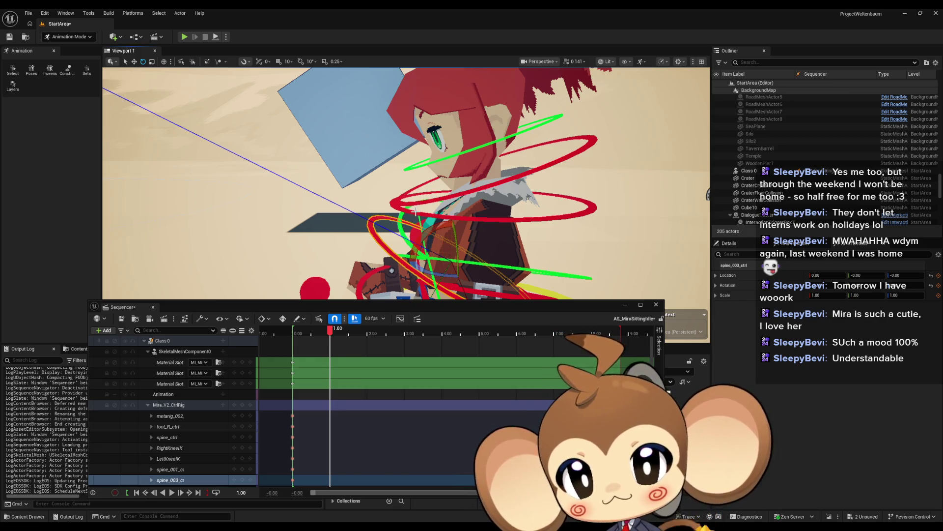
click(417, 211)
drag(460, 182, 462, 187)
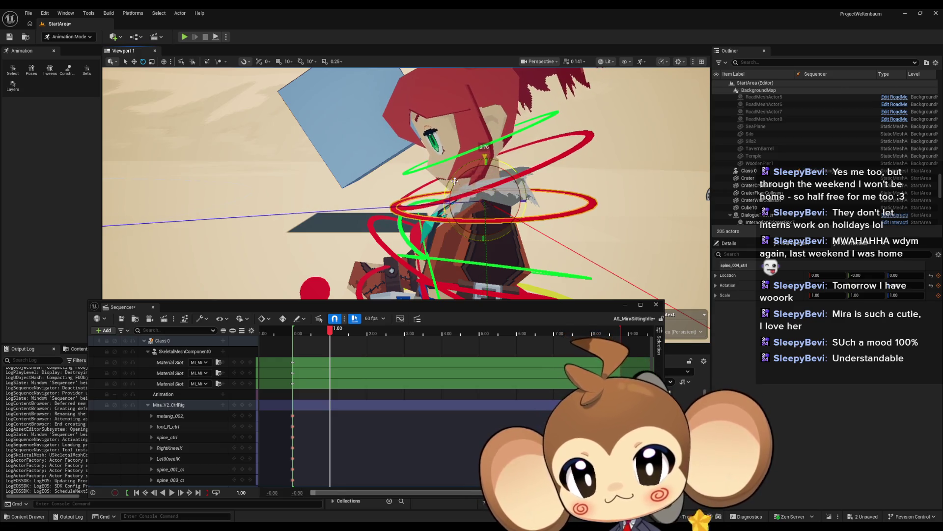
click(466, 194)
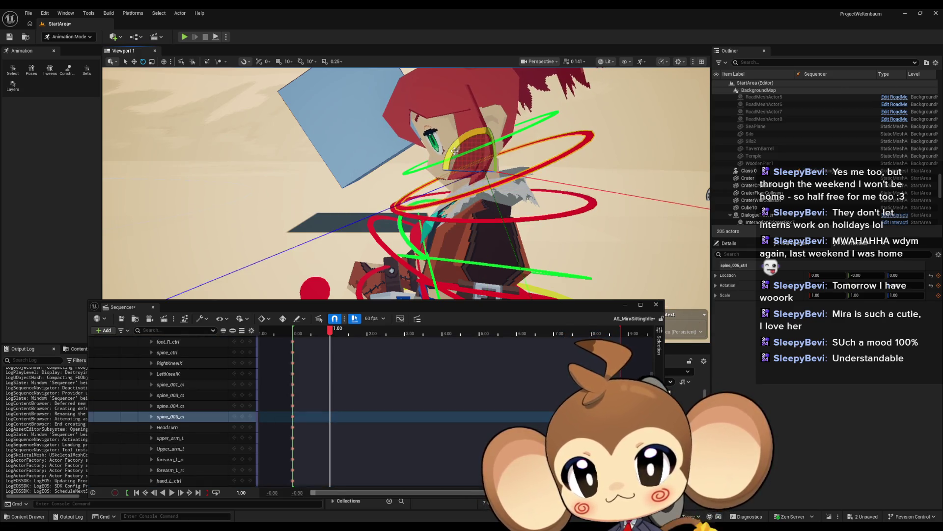
drag(454, 151, 485, 127)
scroll(205, 408, up, 3)
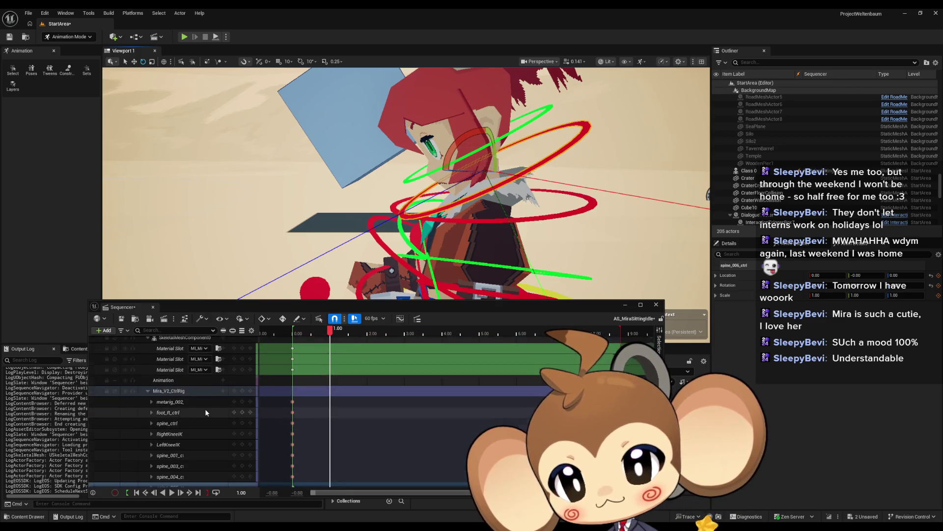
Key the new pose at 1.00 on all rig tracks and preview the motion from the start
key(s)
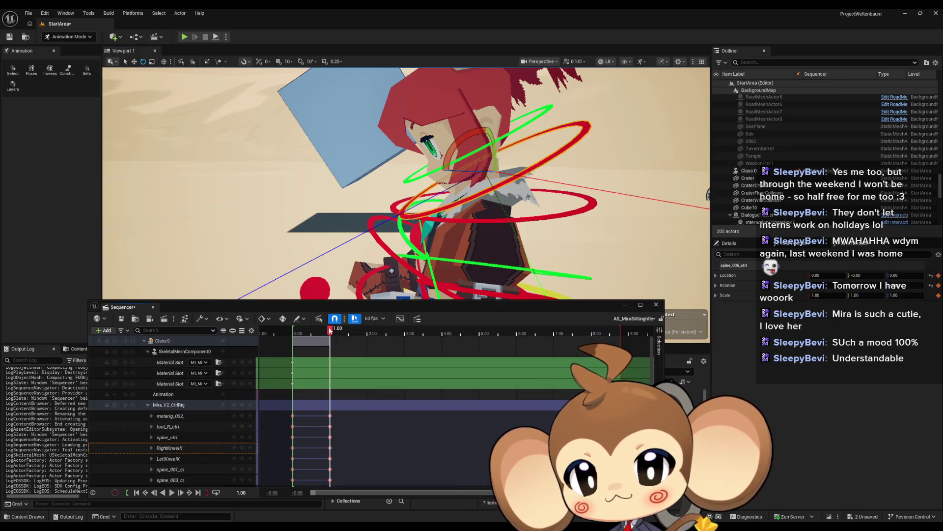
drag(331, 330, 302, 329)
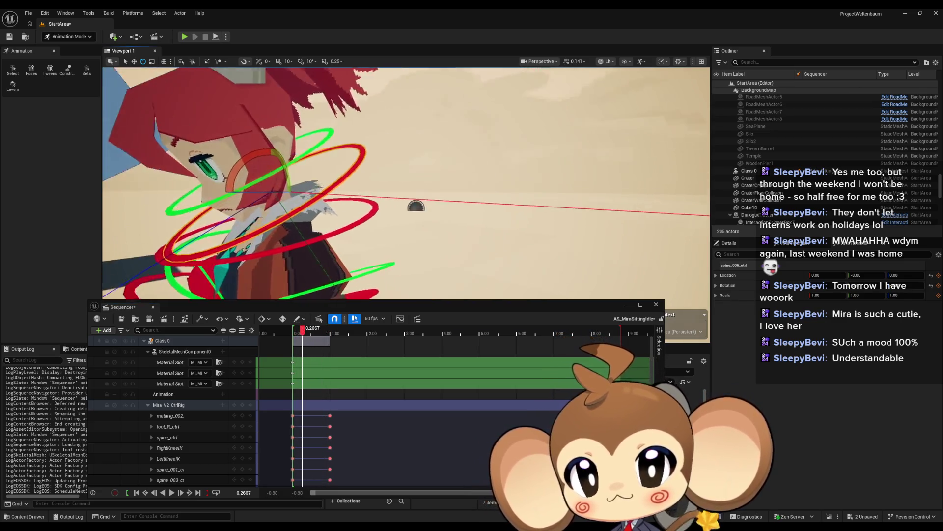
key(f)
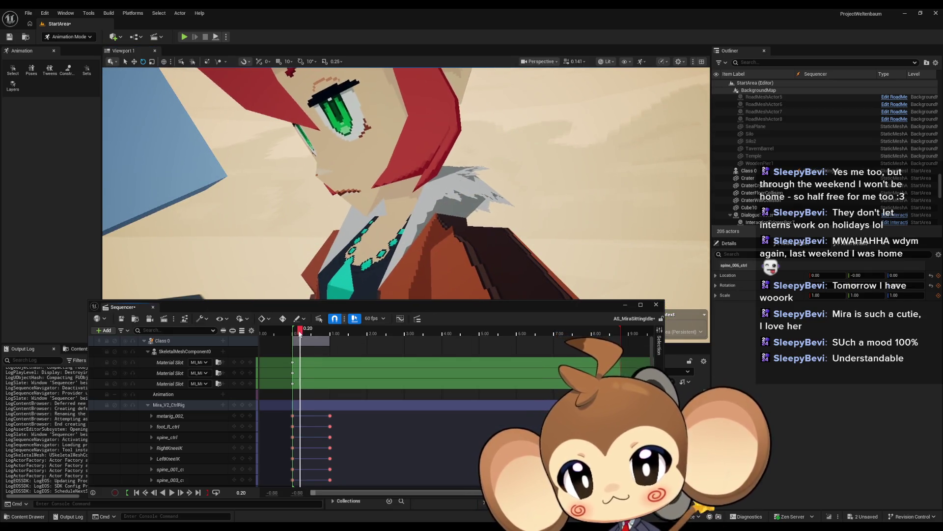
drag(299, 333, 331, 331)
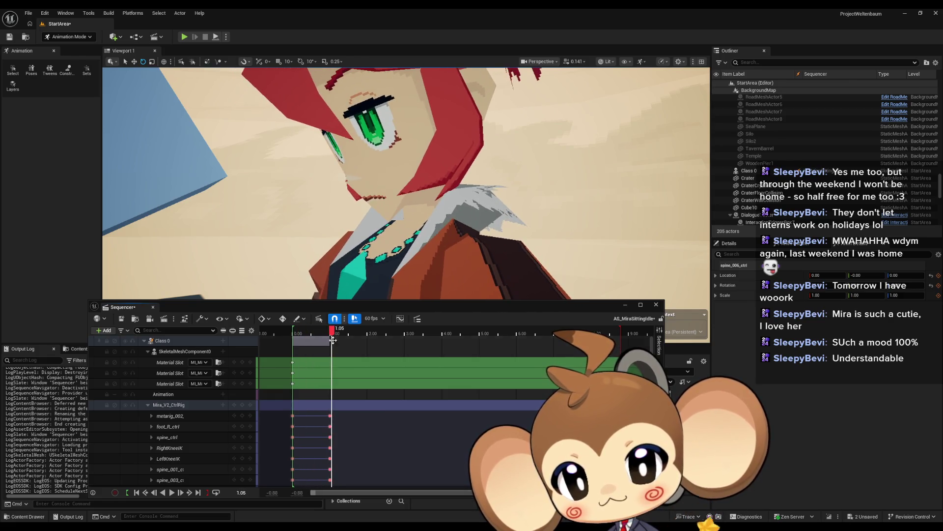
Review the motion from 0 to 1.20, then save and close AS_MiraSittingIdle
click(329, 416)
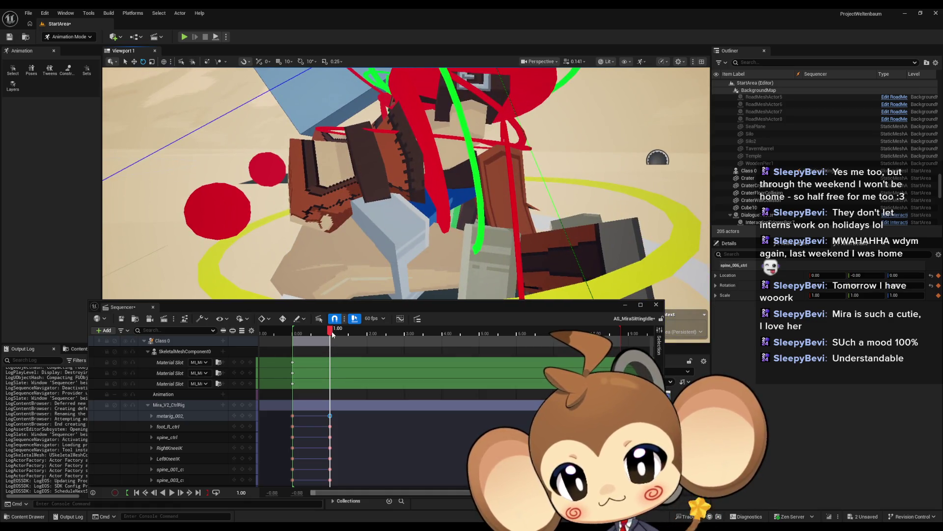
mouse_move(330, 329)
mouse_down()
mouse_move(295, 337)
mouse_move(329, 339)
mouse_up()
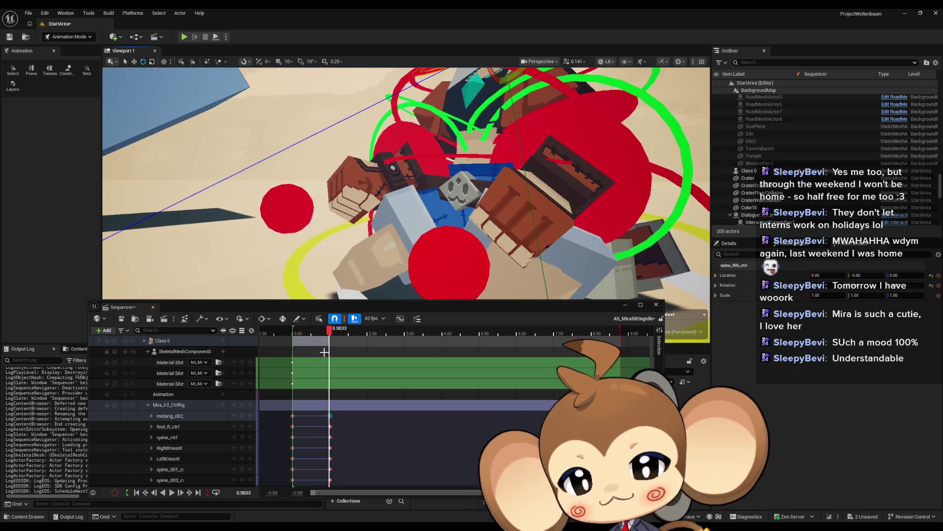
mouse_move(330, 337)
mouse_down()
mouse_move(291, 337)
mouse_move(338, 338)
mouse_up()
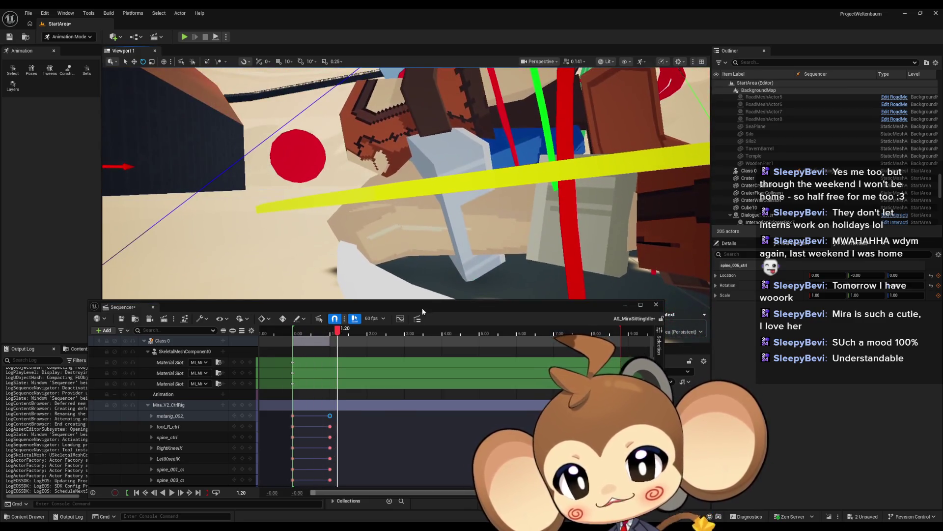
mouse_move(343, 335)
mouse_down()
mouse_move(284, 336)
mouse_move(296, 336)
mouse_up()
click(122, 318)
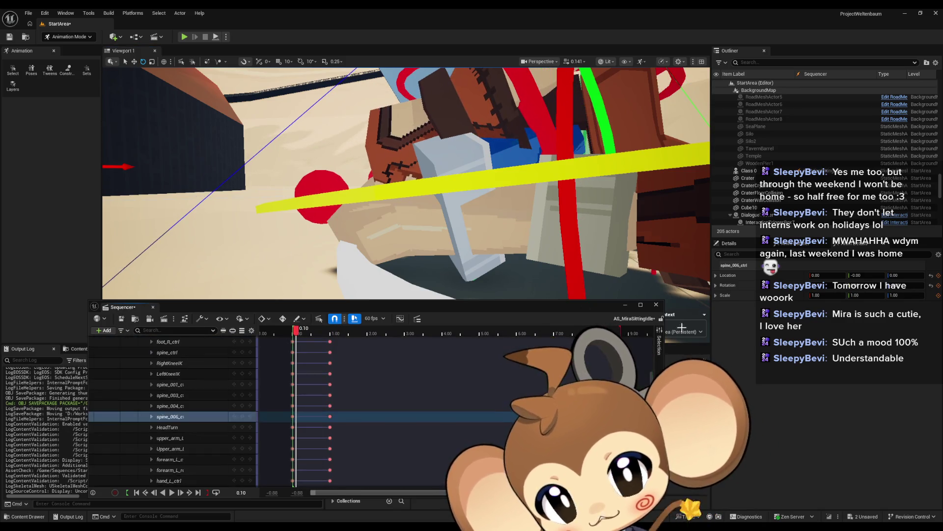
click(656, 304)
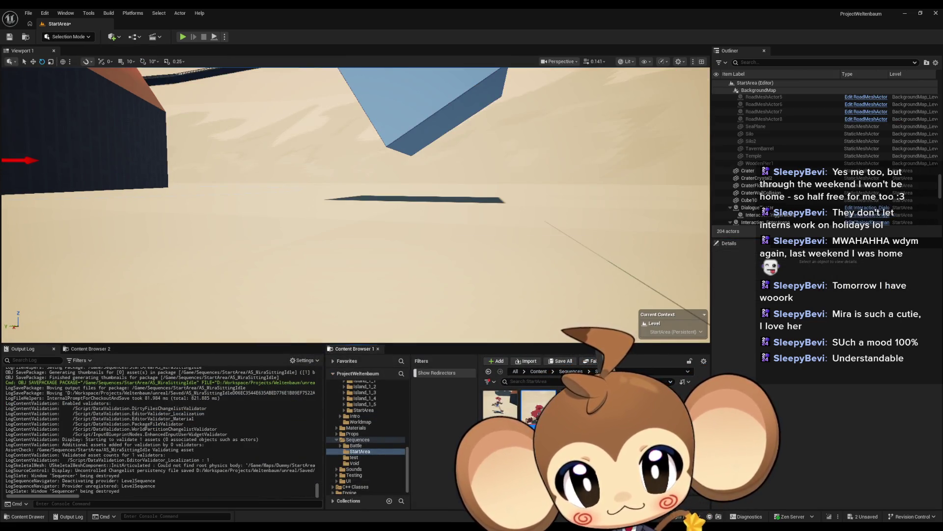
double_click(532, 409)
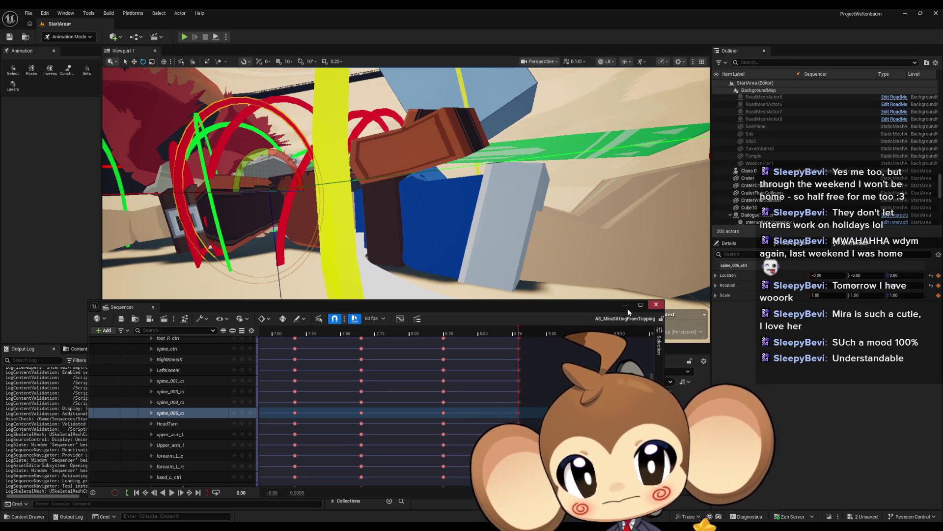
click(425, 333)
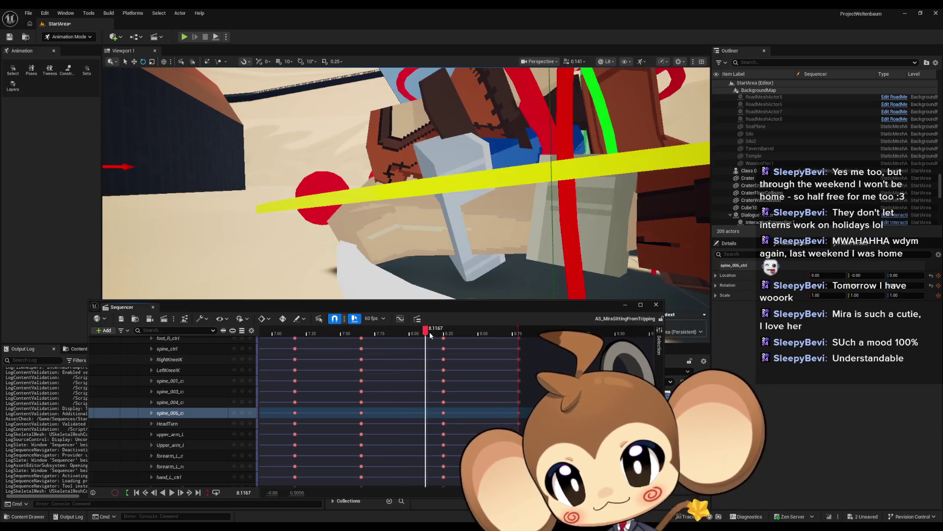
mouse_move(430, 334)
mouse_down()
mouse_move(479, 334)
mouse_move(441, 333)
mouse_up()
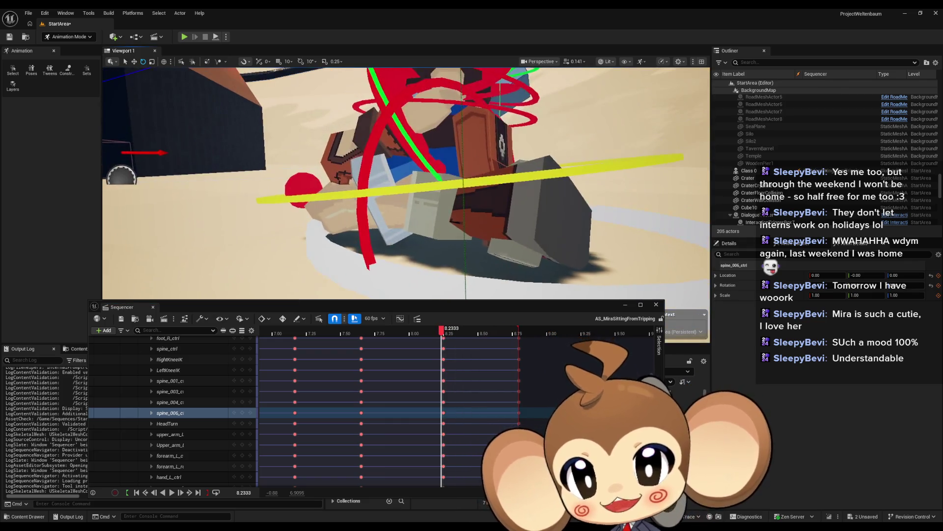
scroll(406, 183, up, 10)
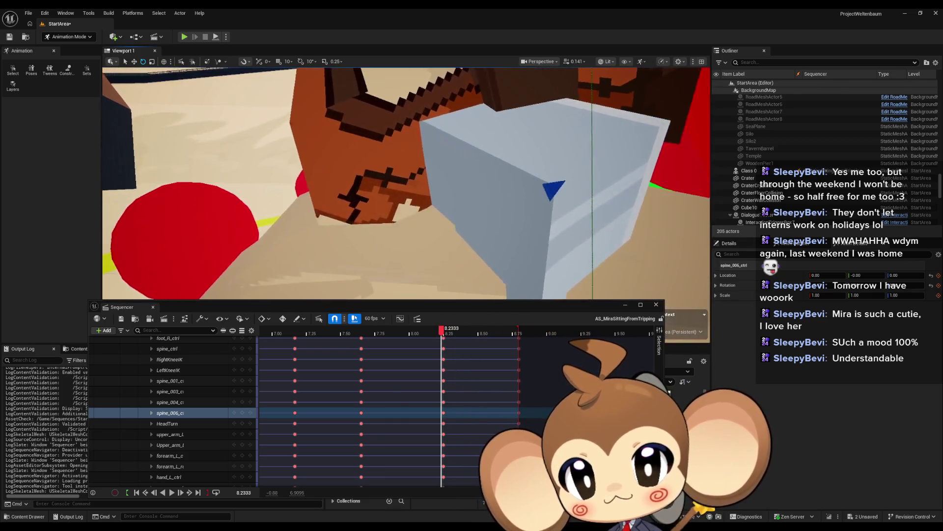
drag(406, 183, 354, 199)
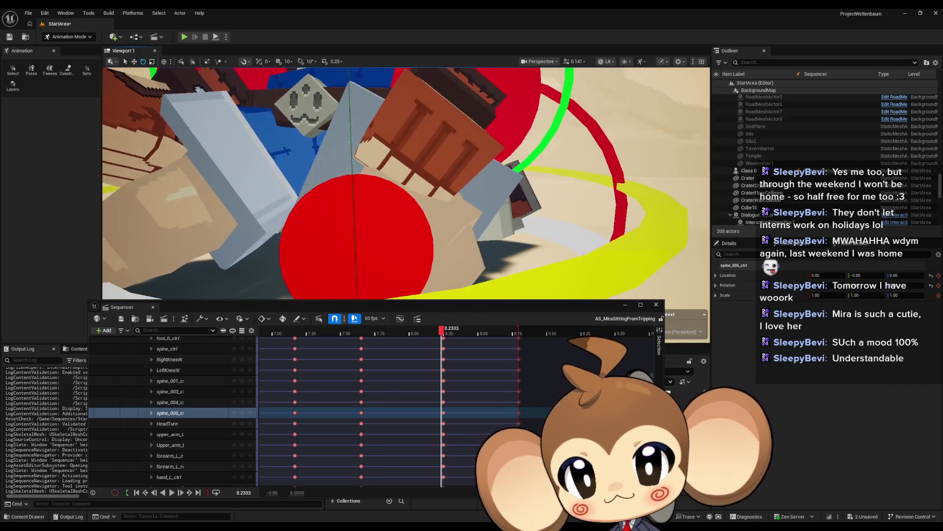
mouse_move(432, 204)
mouse_down()
mouse_move(422, 202)
mouse_move(432, 204)
mouse_up()
click(656, 304)
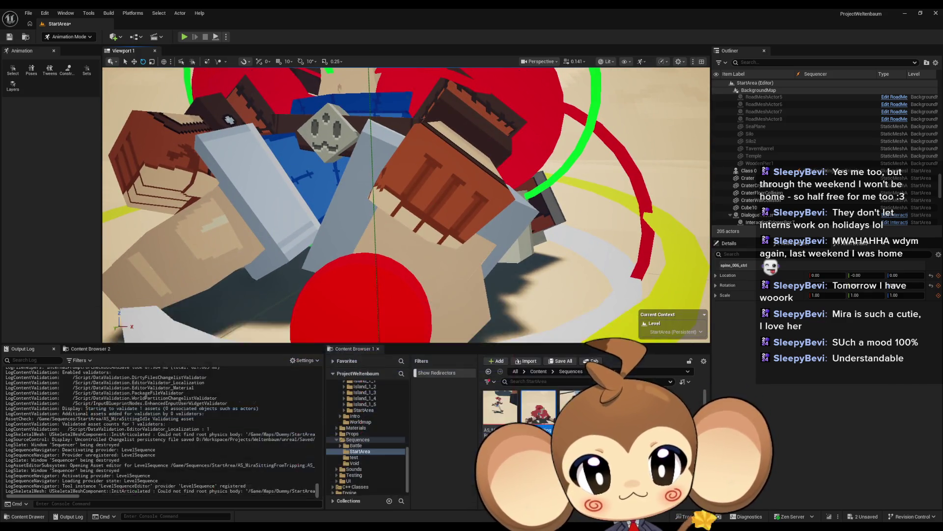
double_click(538, 406)
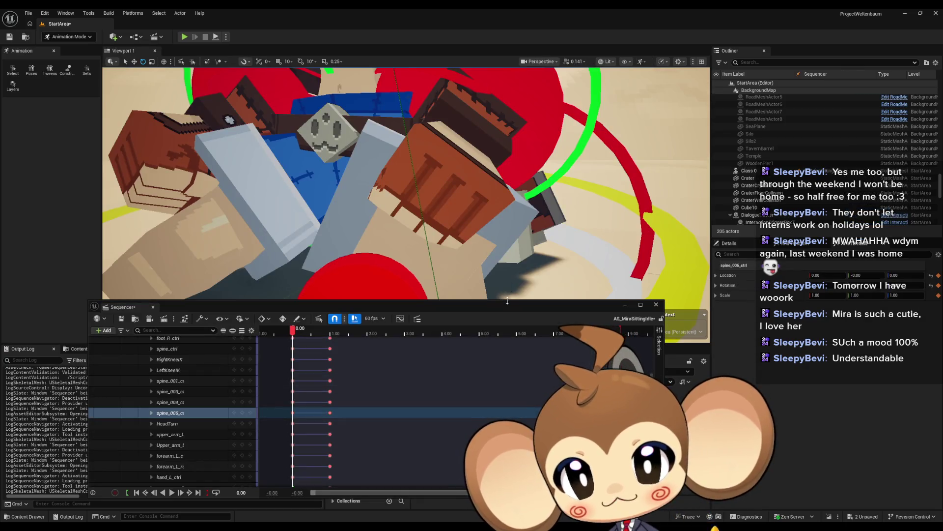
At 1.00, rotate forearm_R_ctrl about 12.6 degrees, then scrub the playhead back to 0
drag(292, 331, 328, 339)
drag(304, 221, 373, 186)
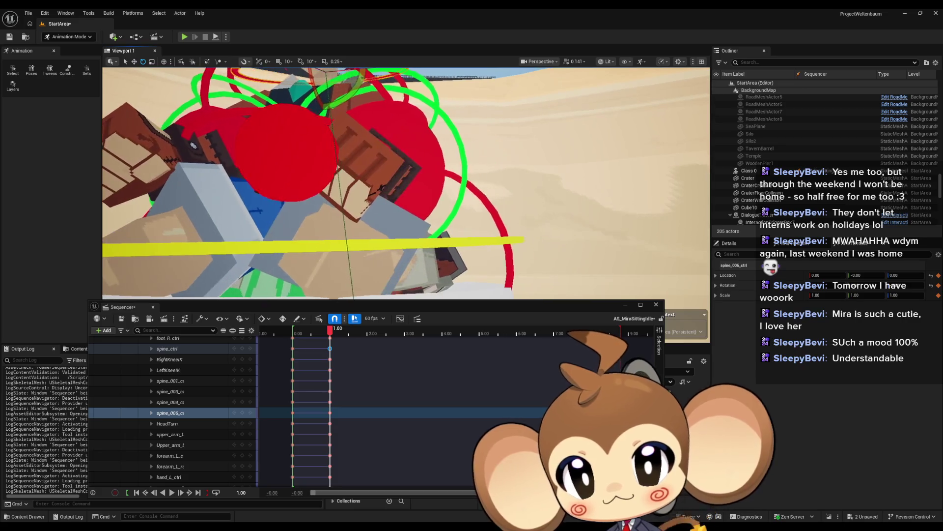
drag(457, 197, 467, 201)
click(412, 203)
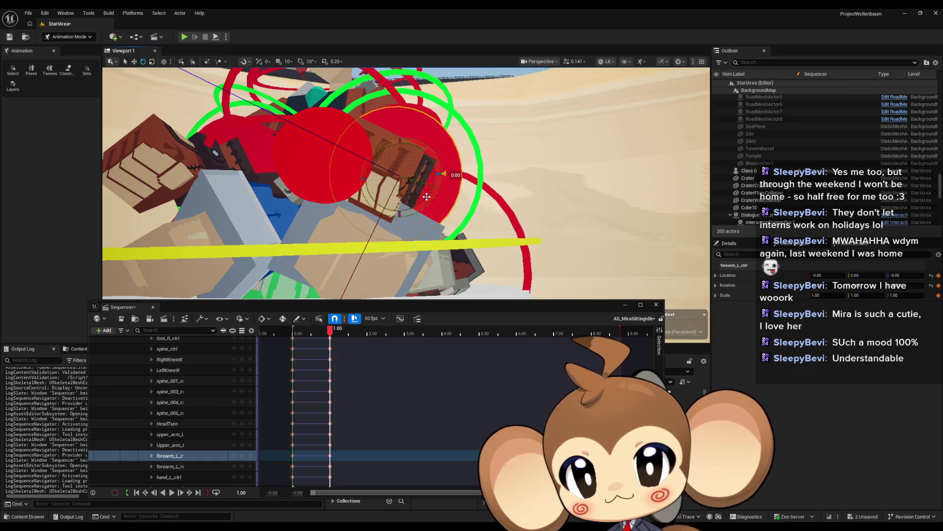
mouse_move(427, 197)
mouse_down()
mouse_move(431, 174)
mouse_move(417, 189)
mouse_up()
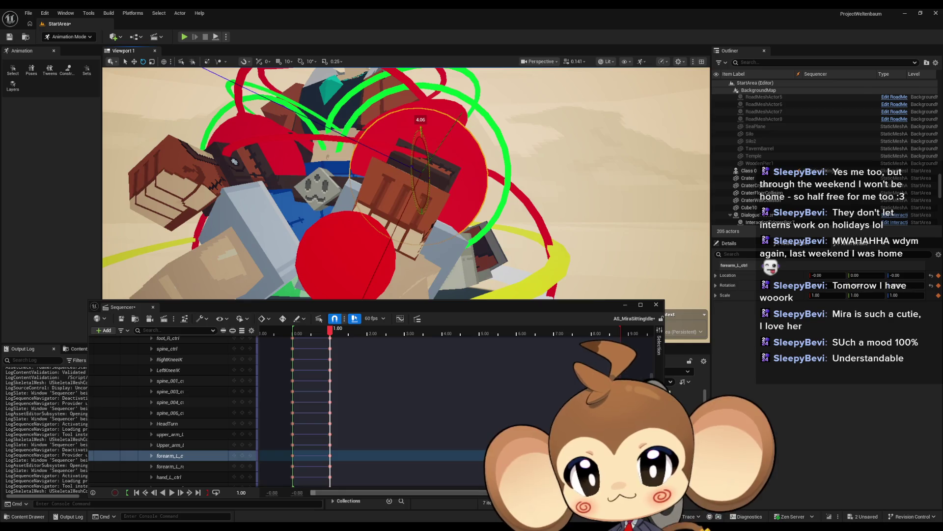
click(309, 146)
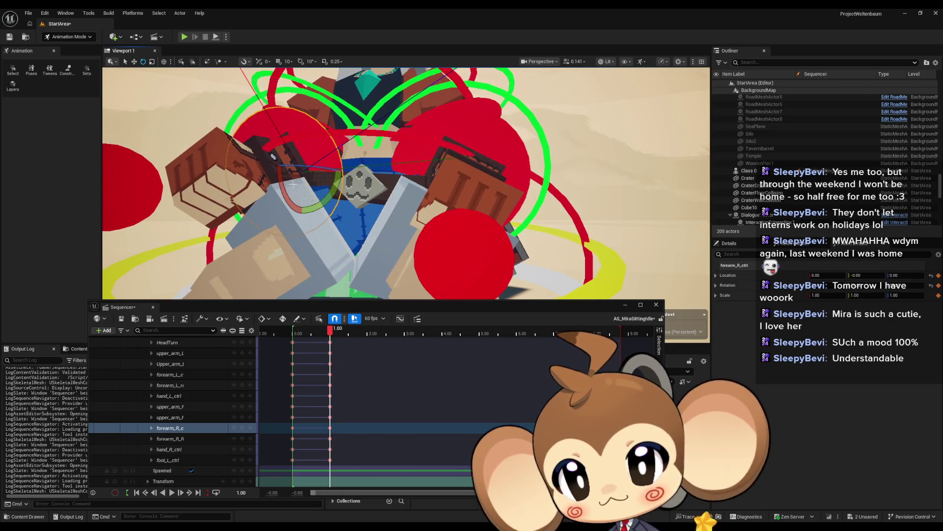
mouse_move(281, 185)
mouse_down()
mouse_move(284, 197)
mouse_move(295, 170)
mouse_move(354, 170)
mouse_up()
scroll(242, 374, up, 5)
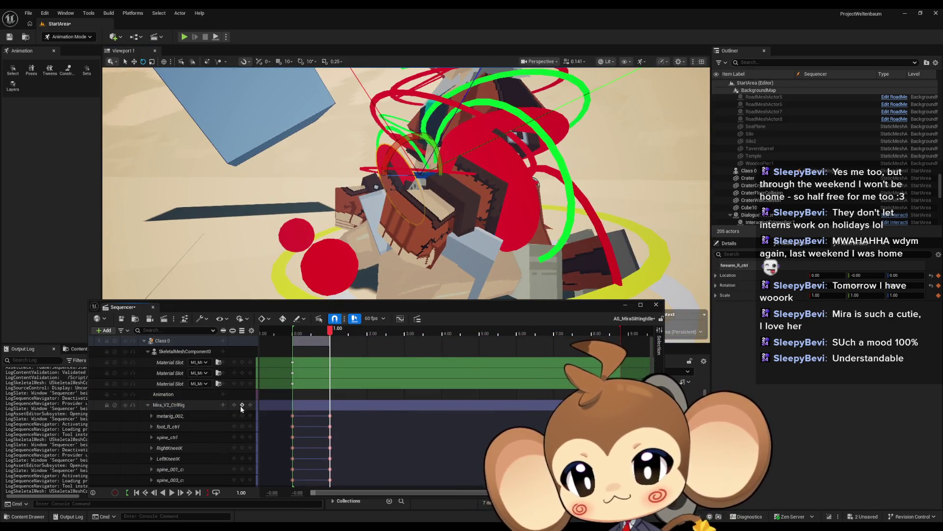
mouse_move(330, 330)
mouse_down()
mouse_move(293, 334)
mouse_move(334, 339)
mouse_move(291, 339)
mouse_move(340, 339)
mouse_move(293, 336)
mouse_move(304, 336)
mouse_up()
Rotate the upper arm control about 12.7 degrees at 1.00 and preview the arm motion
drag(365, 145, 366, 144)
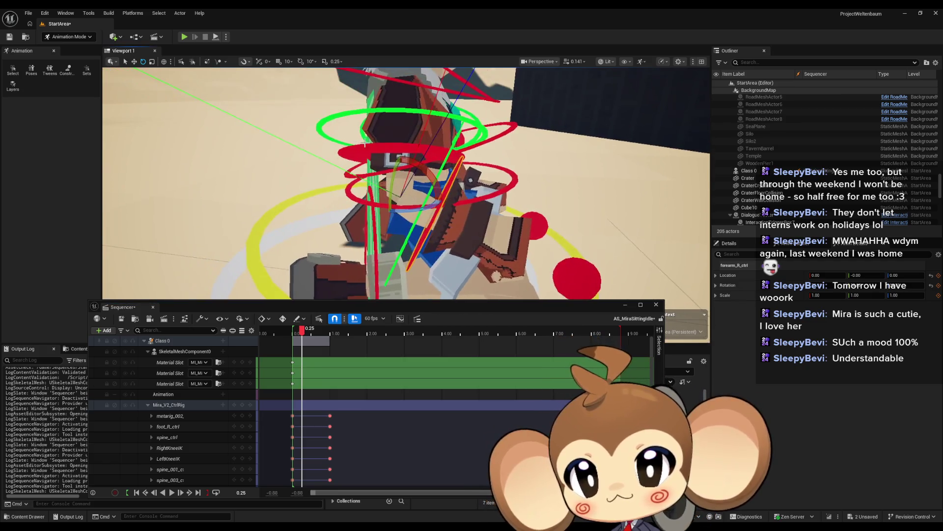
click(388, 148)
mouse_move(302, 333)
mouse_down()
mouse_move(291, 334)
mouse_move(332, 335)
mouse_up()
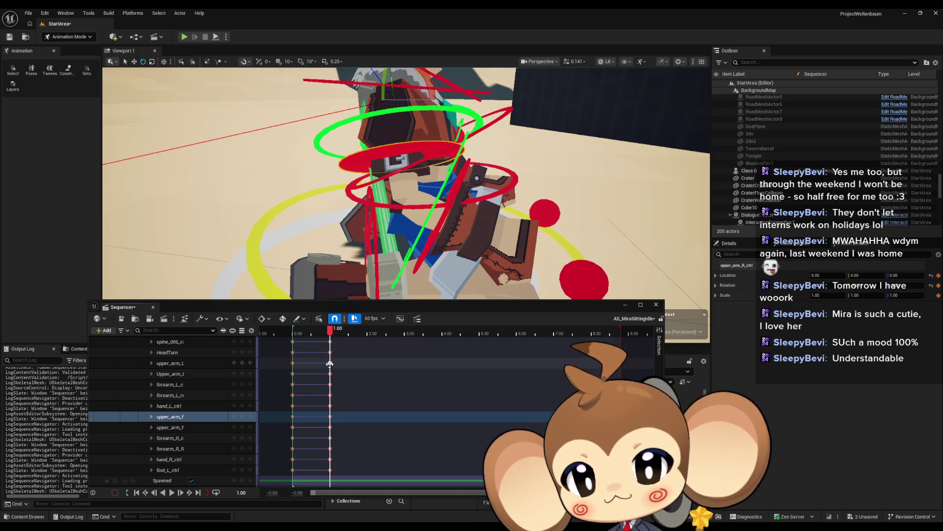
click(329, 363)
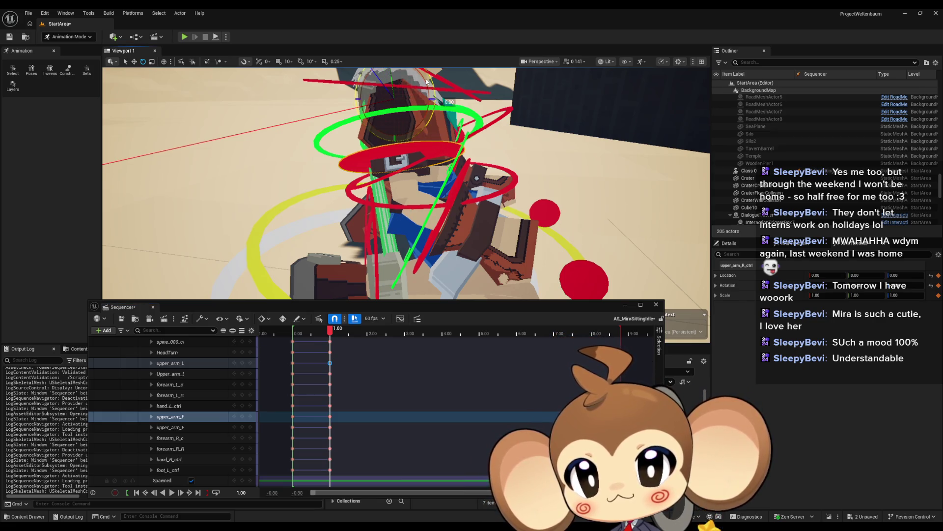
drag(427, 82, 442, 111)
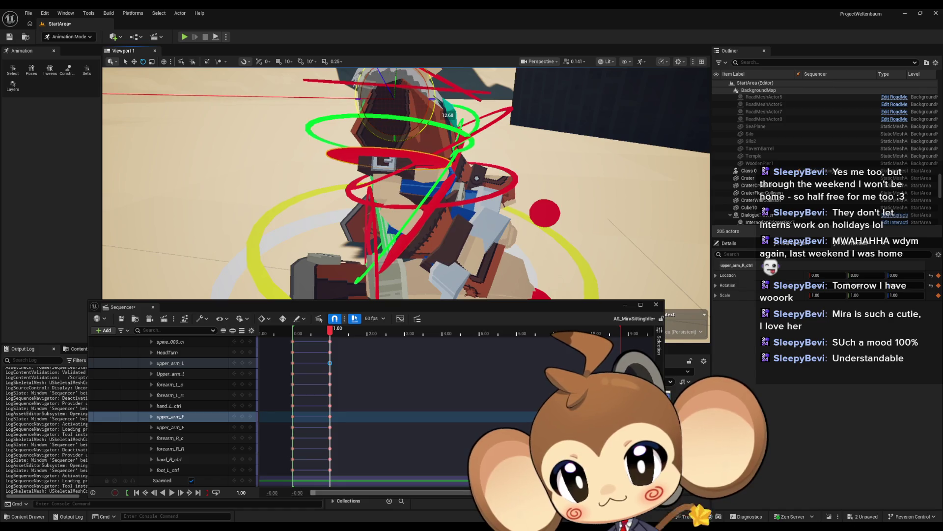
scroll(211, 398, up, 5)
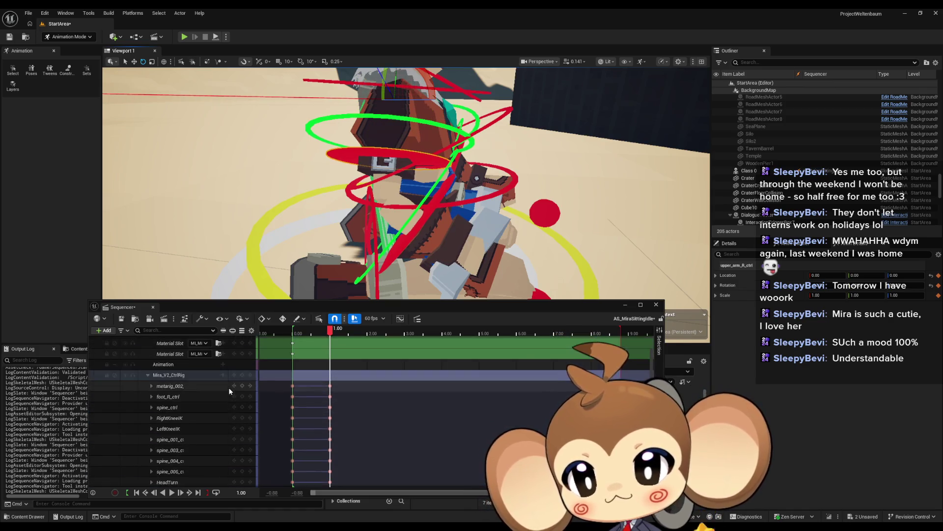
scroll(226, 408, down, 3)
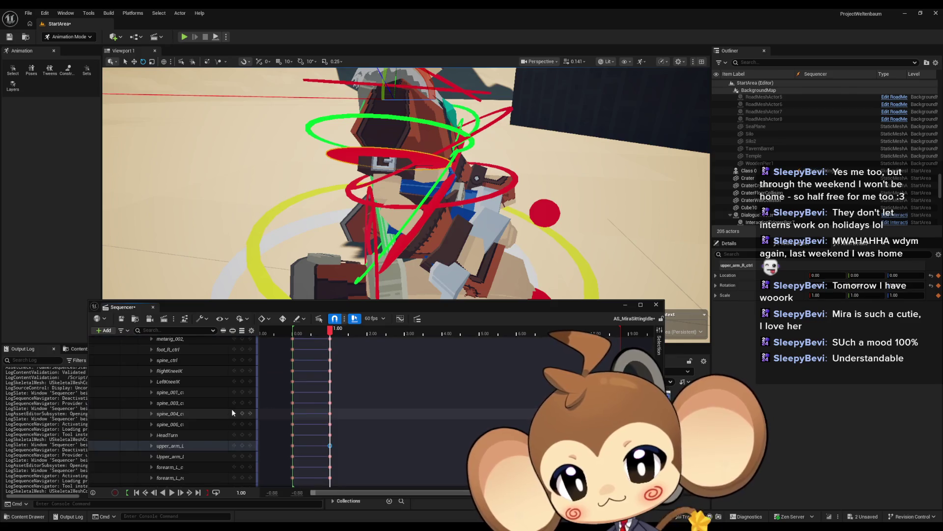
mouse_move(332, 334)
mouse_down()
mouse_move(290, 337)
mouse_move(330, 334)
mouse_up()
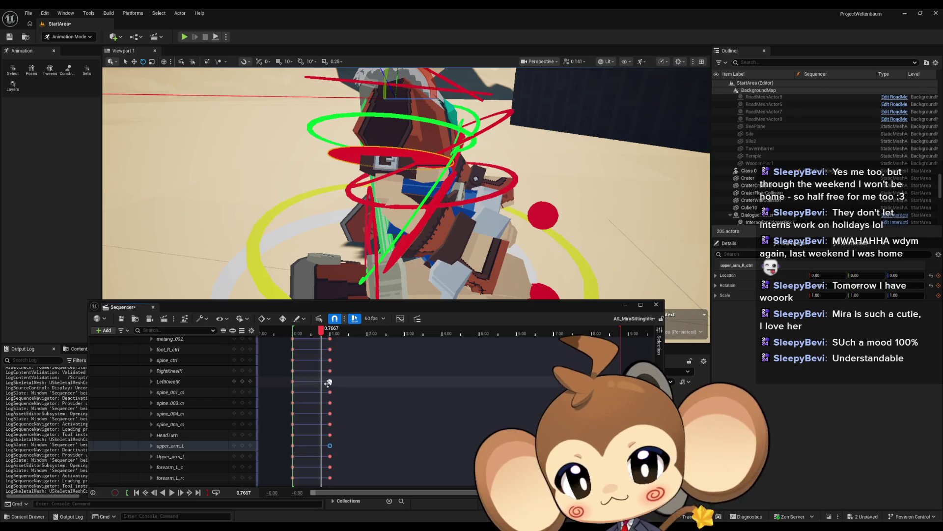
Rotate the right forearm control about -13.5 degrees and frame the rig
click(330, 371)
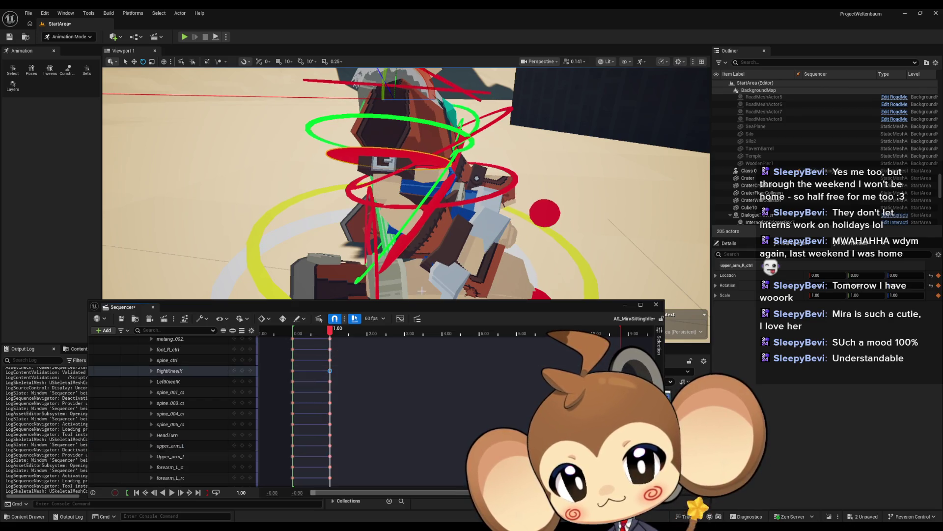
click(422, 227)
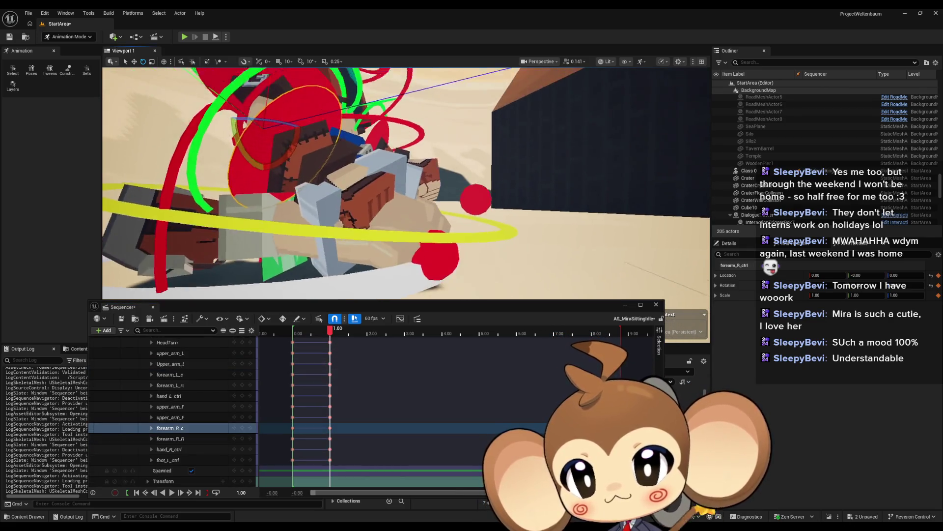
drag(231, 143, 216, 161)
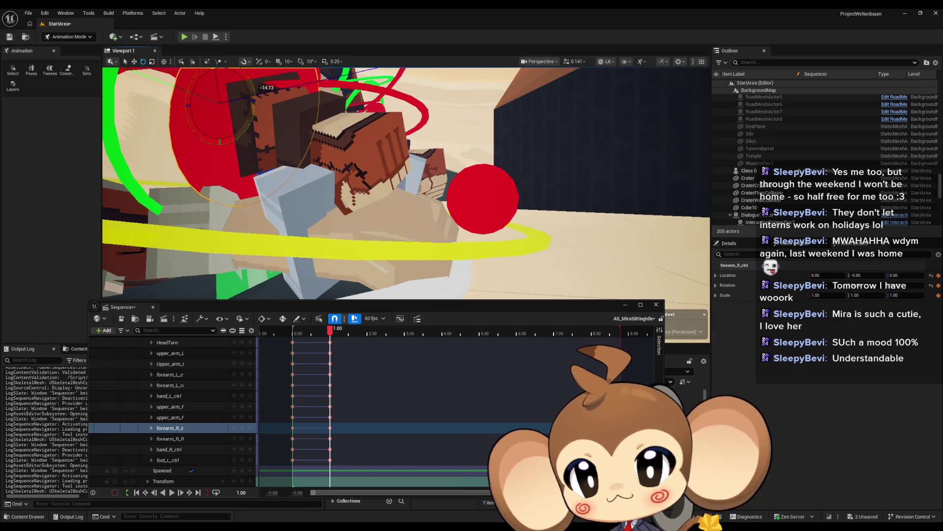
scroll(212, 406, up, 5)
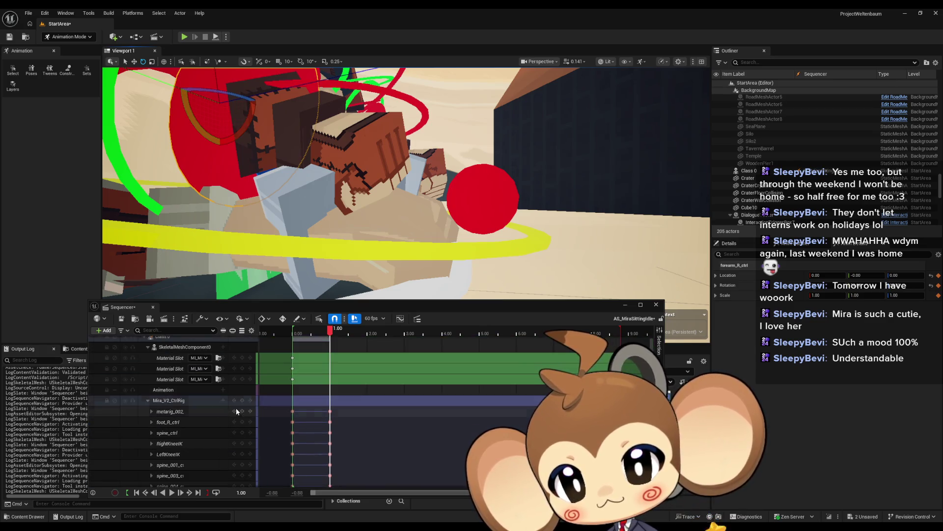
key(f)
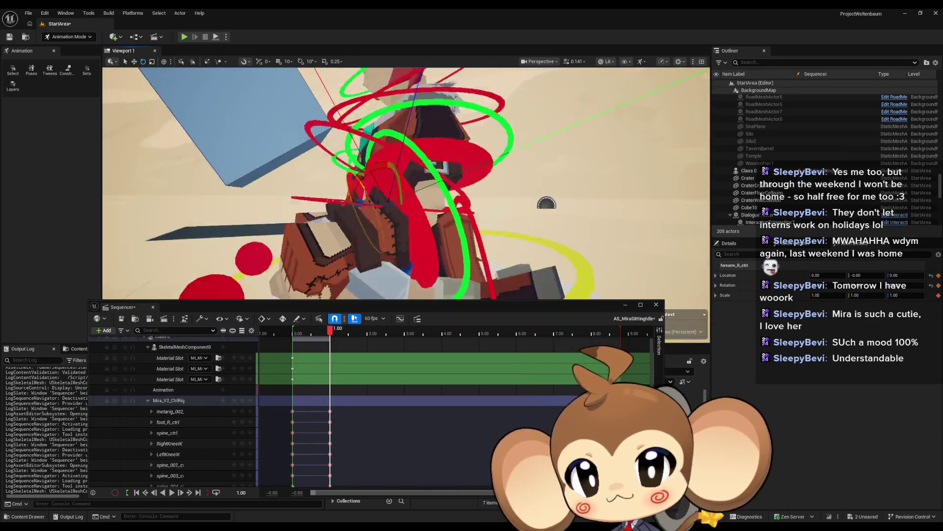
Select the left upper arm, then rotate the spine_003 torso control about 9 degrees at 1.00
click(470, 177)
key(f)
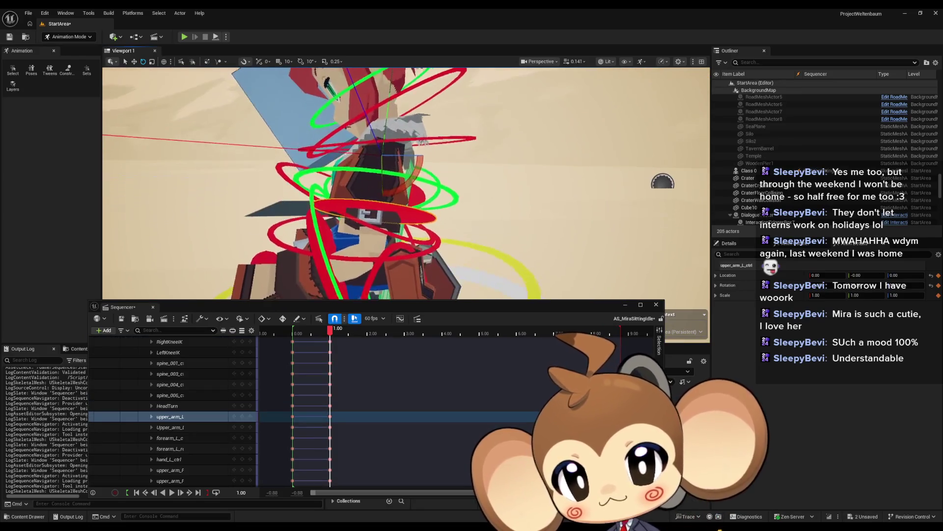
mouse_move(331, 335)
mouse_down()
mouse_move(292, 338)
mouse_move(330, 345)
mouse_up()
click(330, 373)
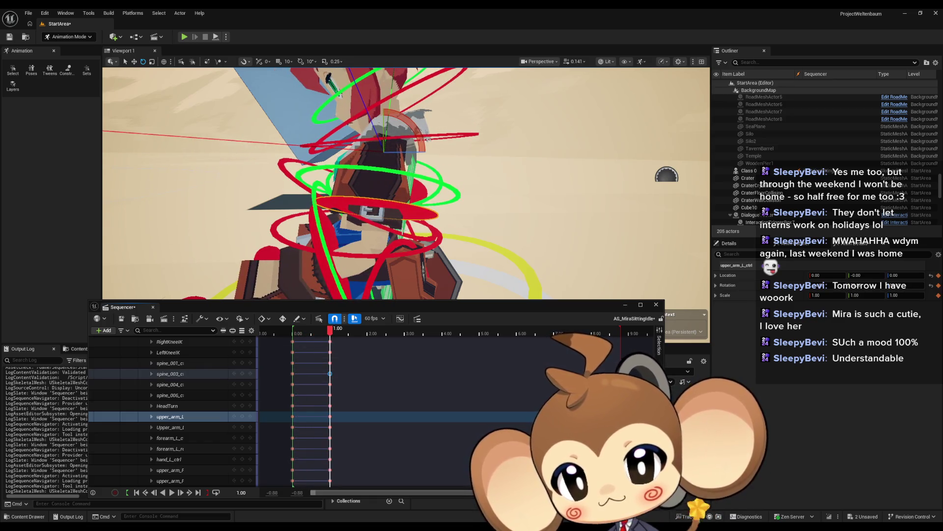
drag(420, 141, 427, 140)
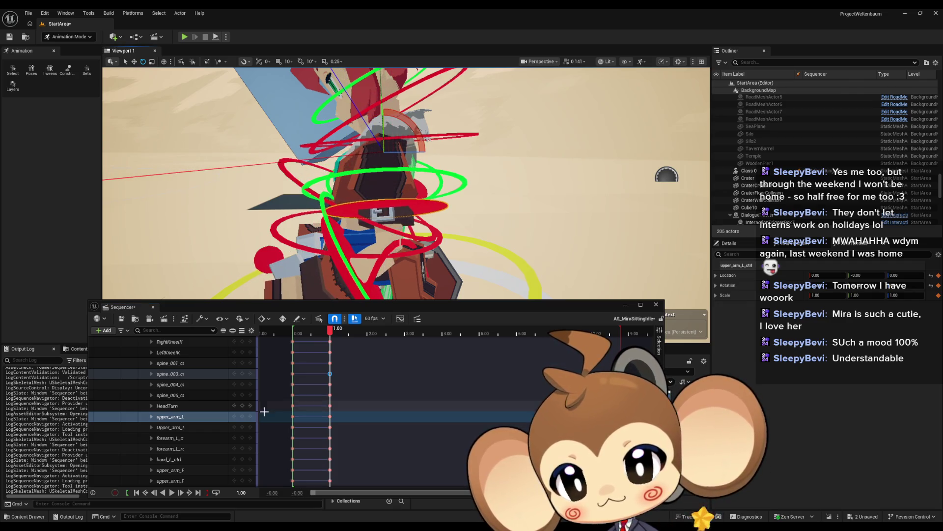
Scrub between 0.75 and 1.00 and return to a full front view to check the motion
click(249, 418)
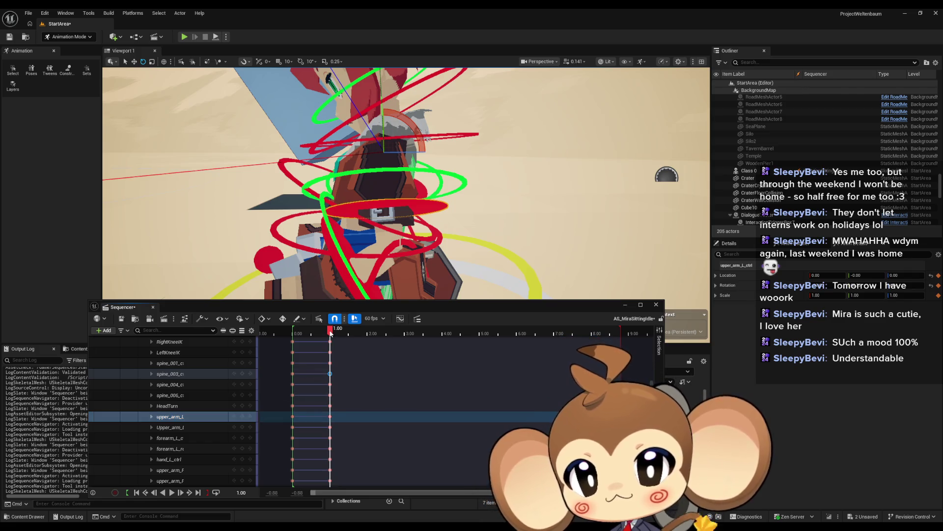
mouse_move(331, 334)
mouse_down()
mouse_move(297, 334)
mouse_move(330, 333)
mouse_up()
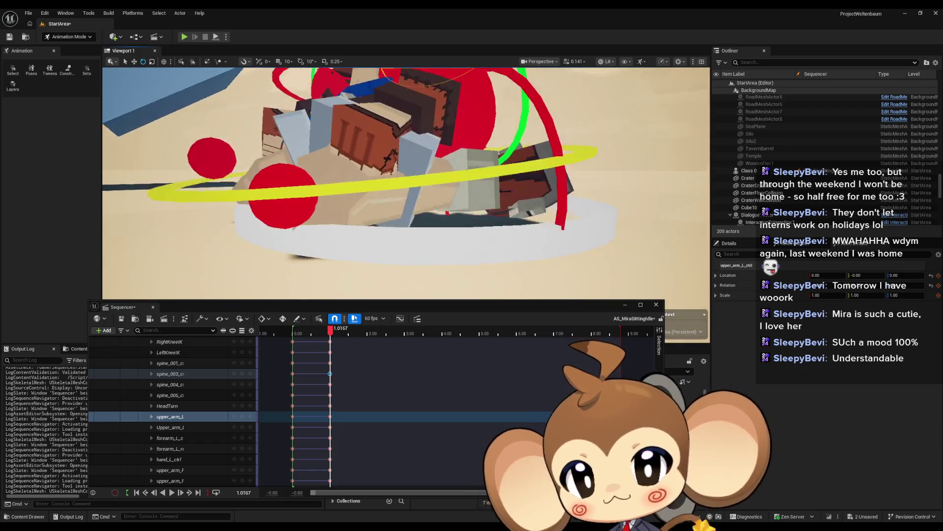
mouse_move(330, 331)
mouse_down()
mouse_move(272, 333)
mouse_move(332, 333)
mouse_up()
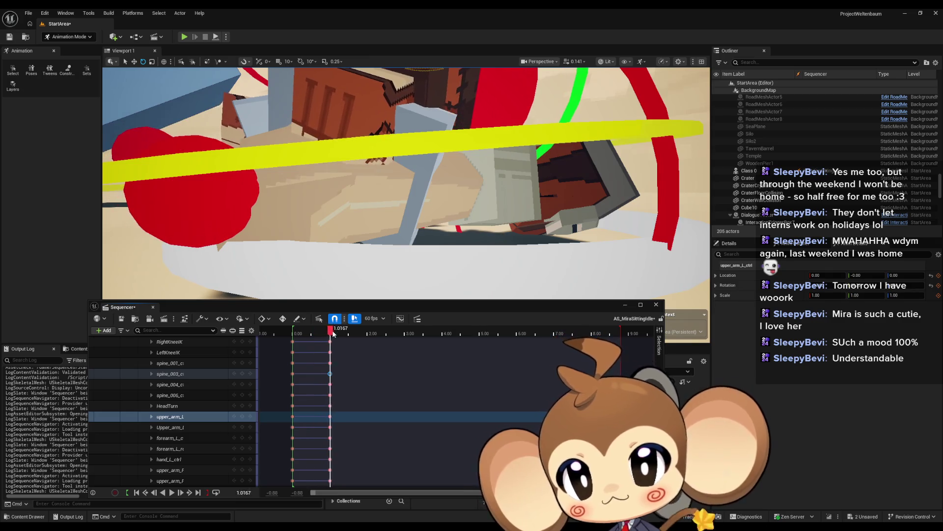
mouse_move(351, 284)
mouse_down()
mouse_move(343, 312)
mouse_move(549, 336)
mouse_up()
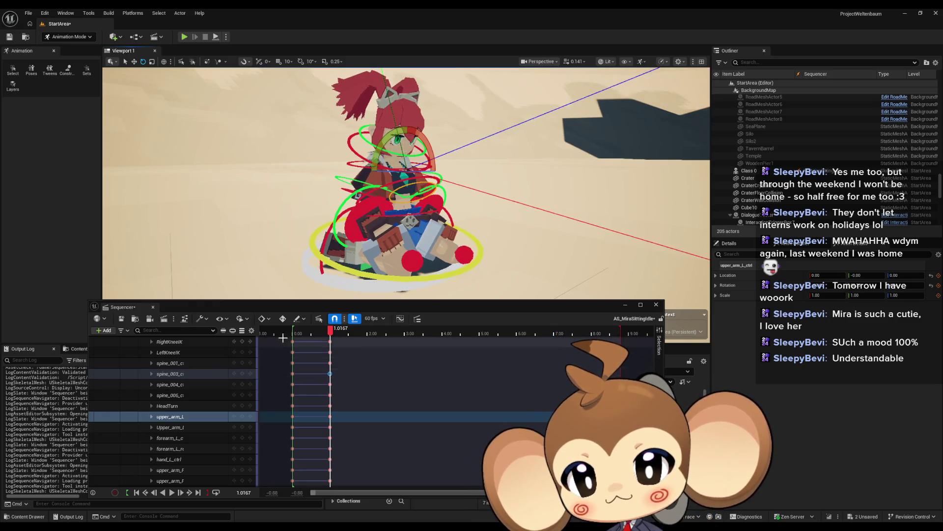
scroll(208, 370, up, 3)
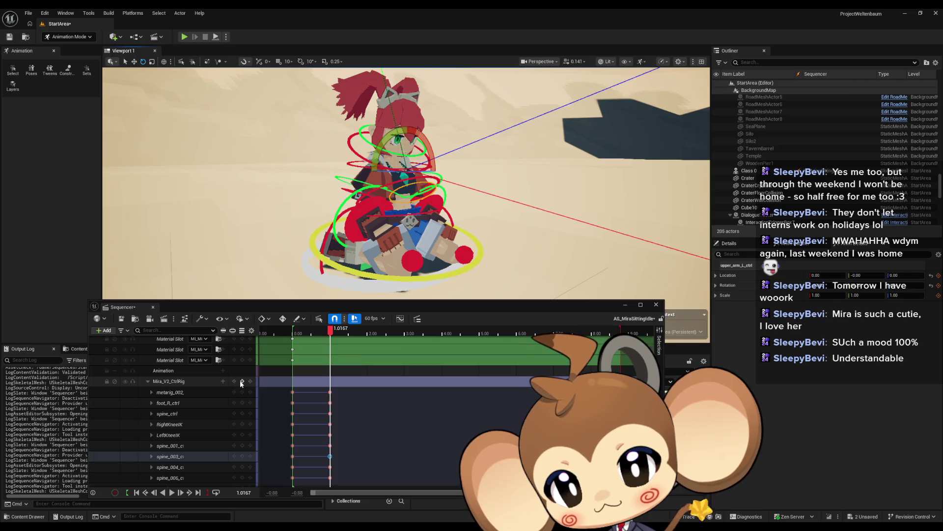
Collapse the Mira_V2_CtrlRig bone tracks and key the whole control rig at 2.00
click(147, 381)
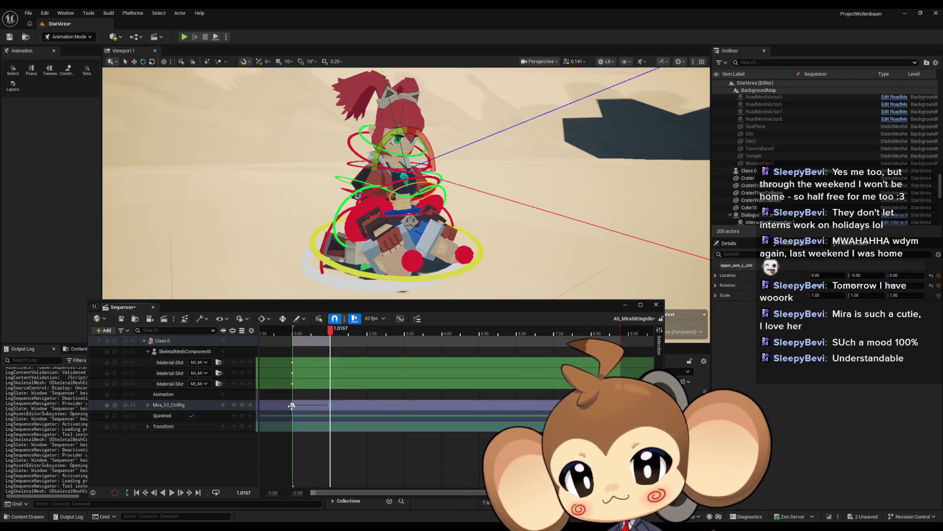
click(366, 331)
drag(366, 333, 369, 332)
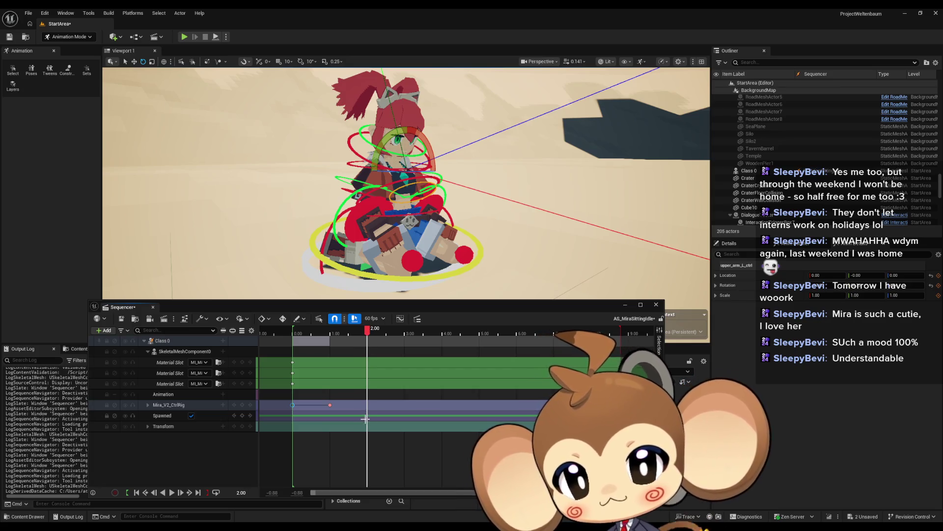
key(ctrl+v)
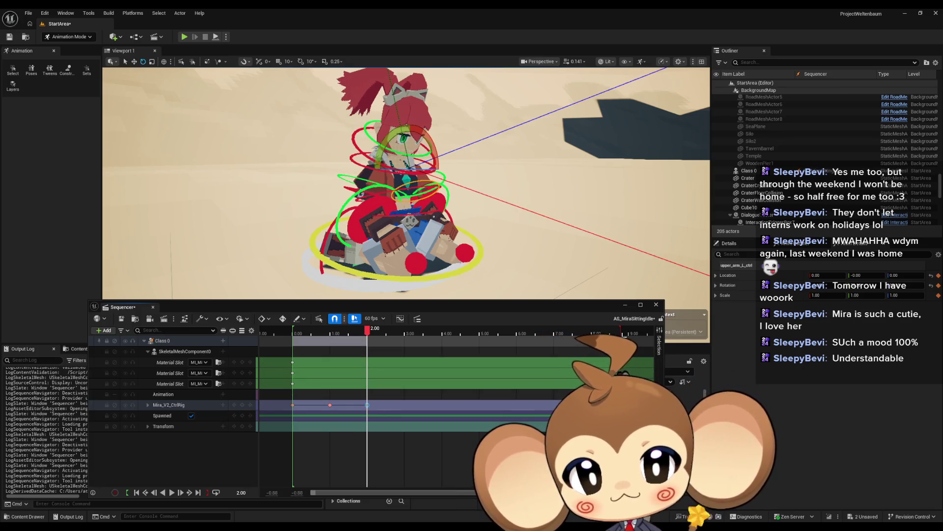
scroll(357, 336, up, 8)
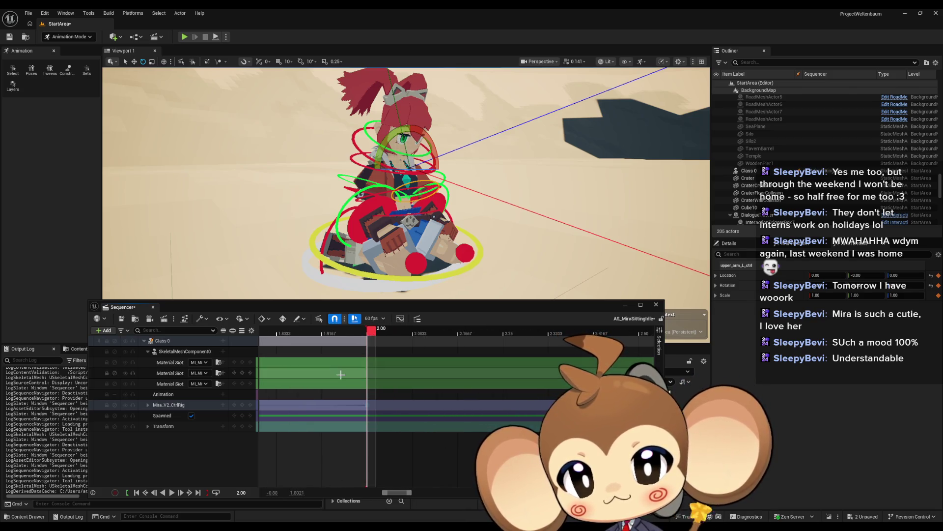
scroll(345, 391, down, 8)
key(space)
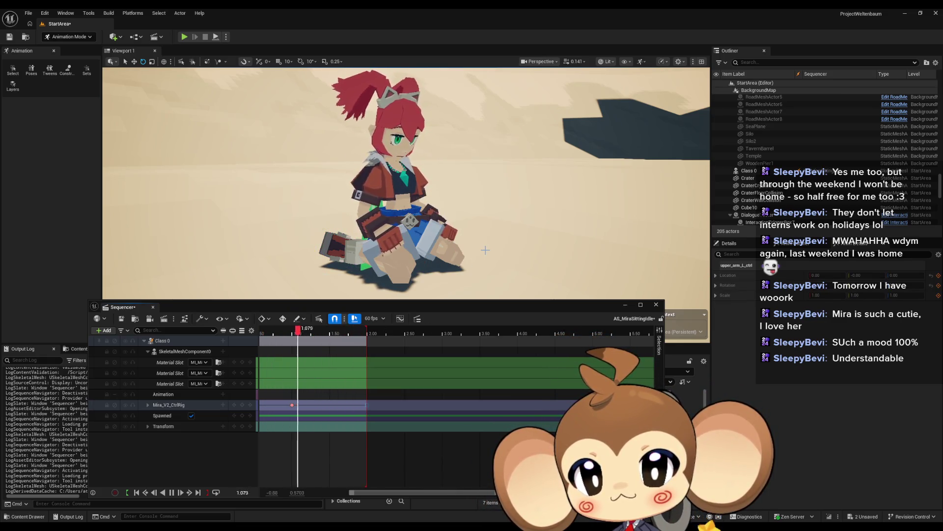
drag(486, 250, 410, 248)
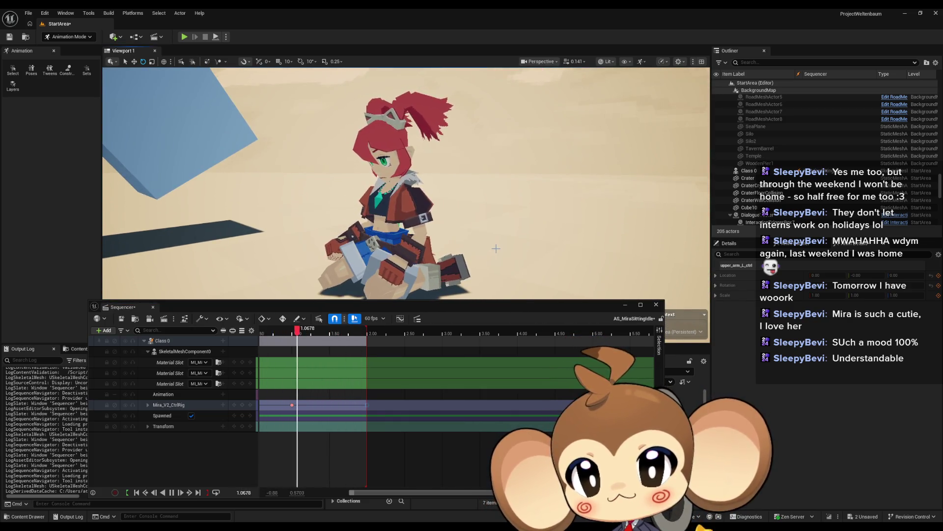
scroll(498, 249, up, 2)
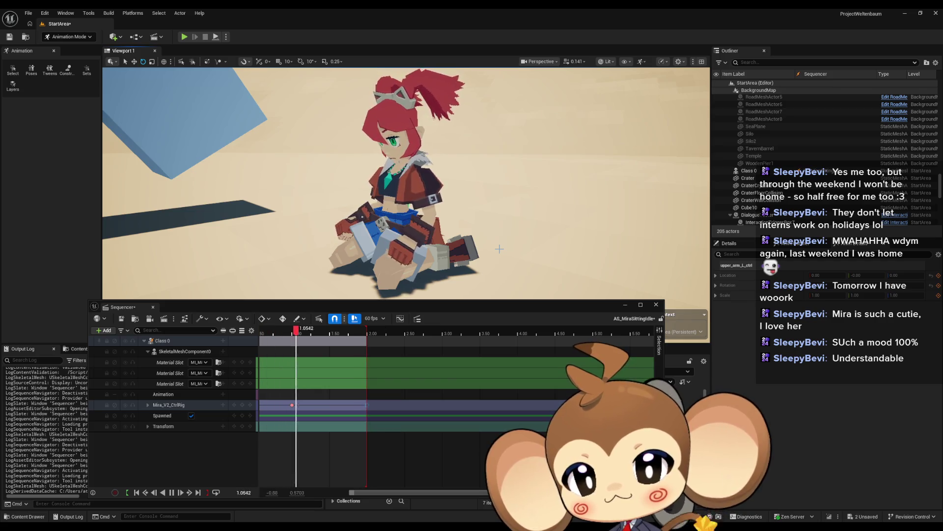
drag(499, 249, 472, 249)
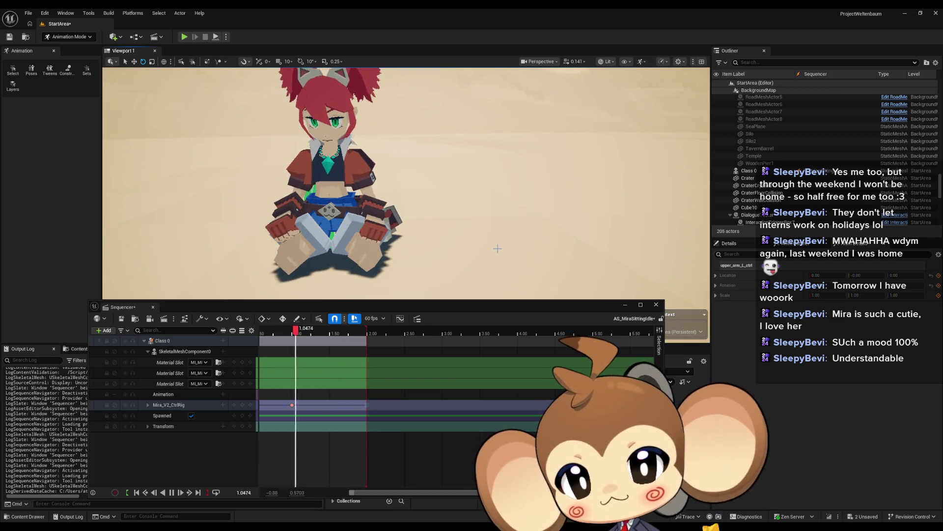
drag(497, 248, 477, 248)
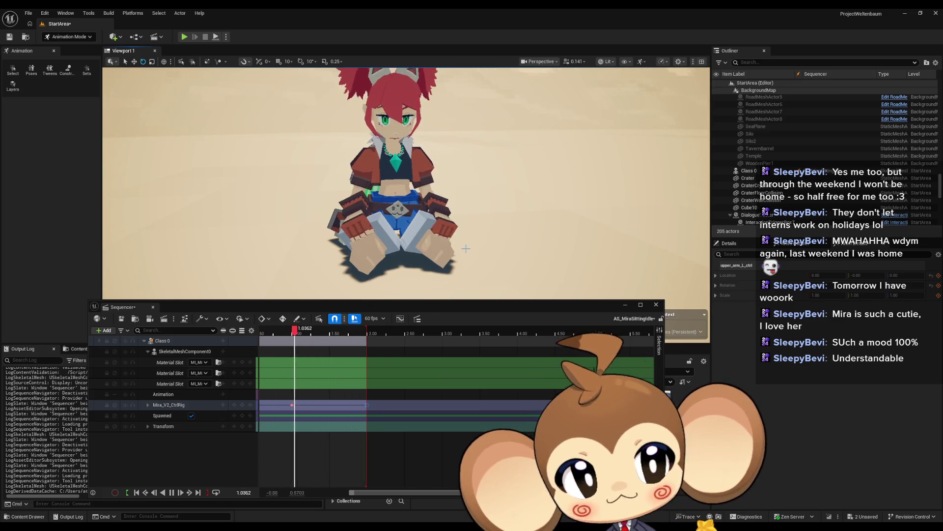
drag(496, 249, 482, 201)
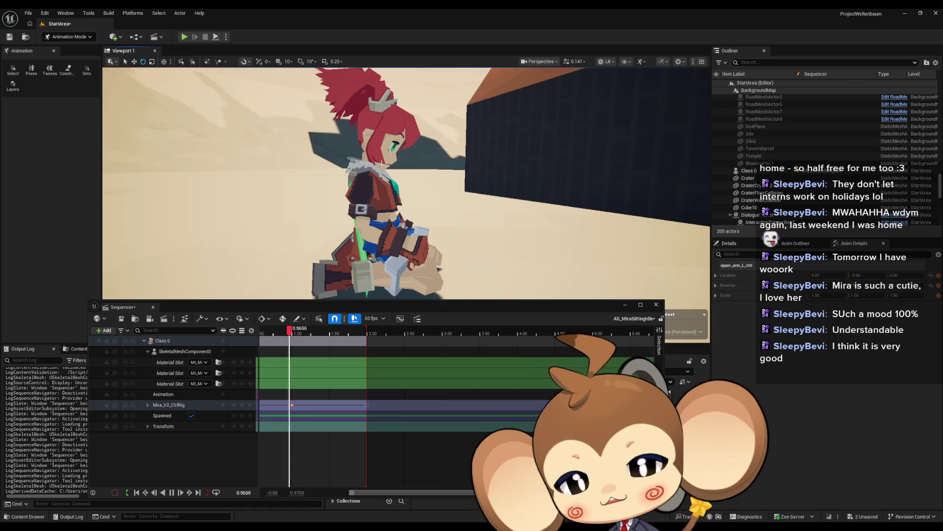
drag(381, 161, 400, 165)
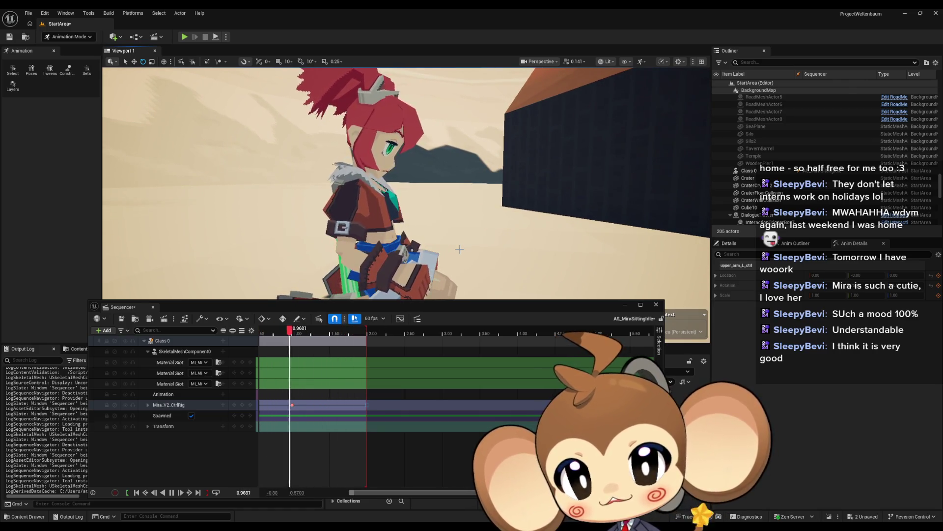
mouse_move(459, 250)
mouse_down()
mouse_move(265, 206)
mouse_move(385, 162)
mouse_up()
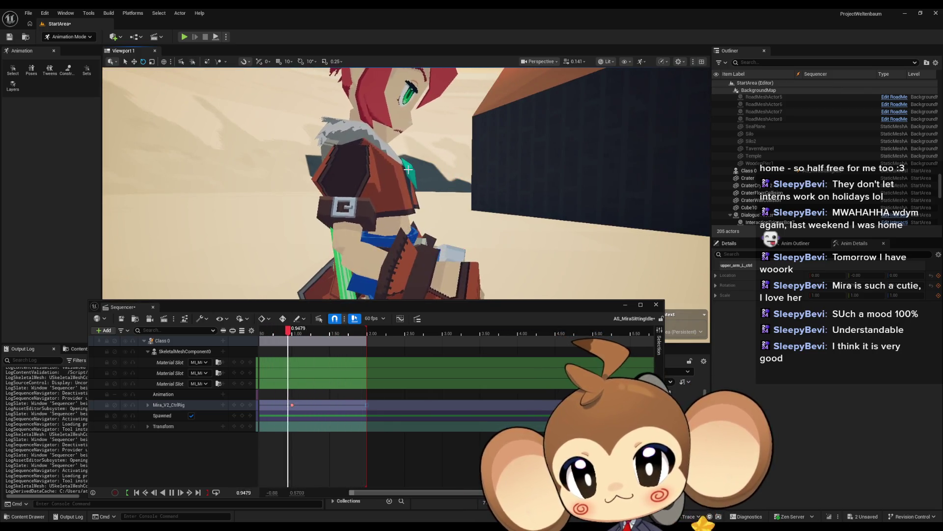
drag(404, 168, 444, 198)
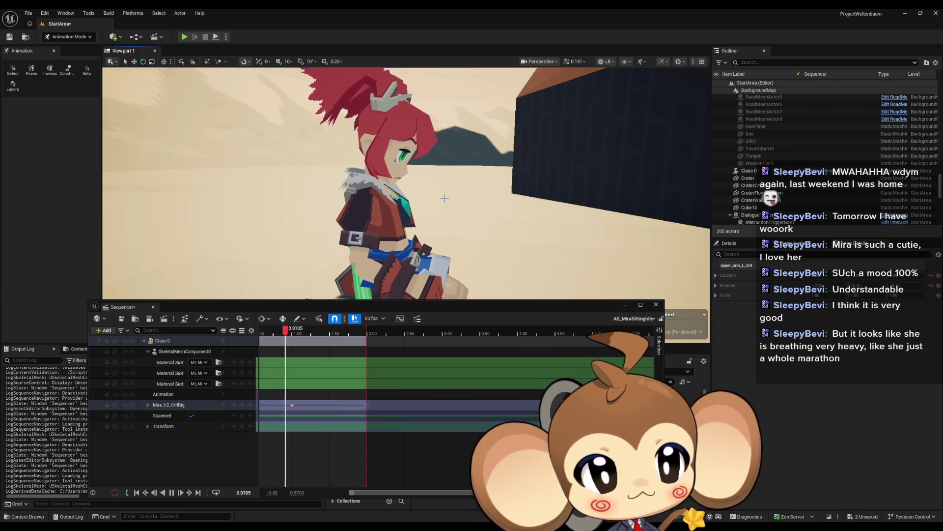
scroll(385, 423, down, 1)
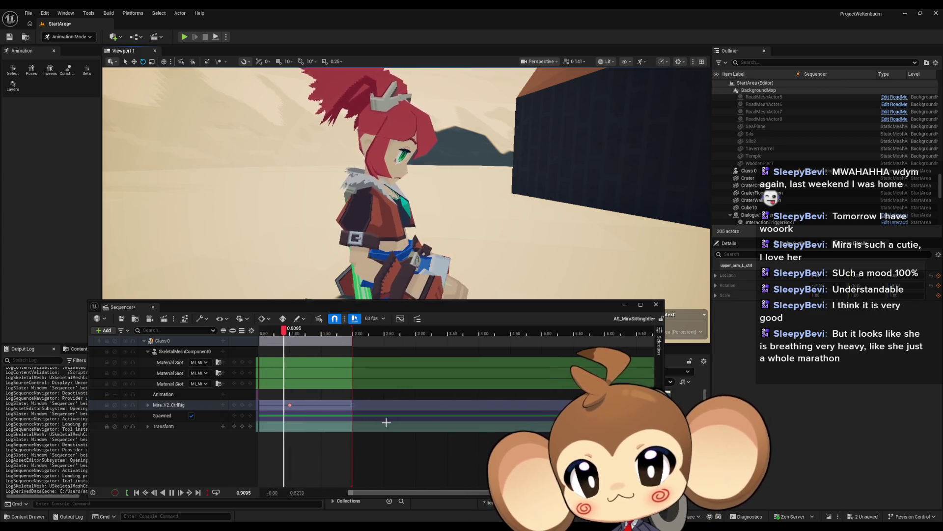
Test shifting the control-rig section later twice, undoing each move with Ctrl+Z
scroll(385, 425, down, 3)
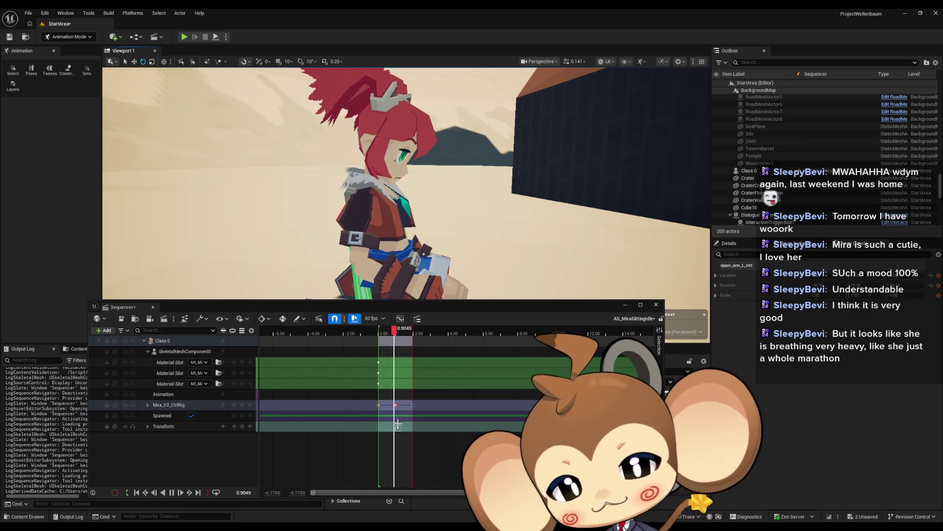
scroll(425, 426, up, 3)
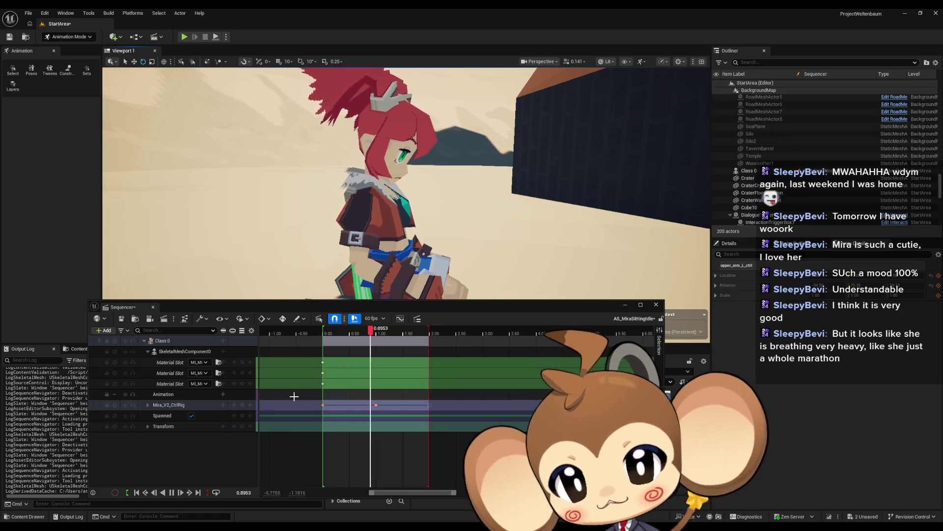
drag(429, 405, 437, 406)
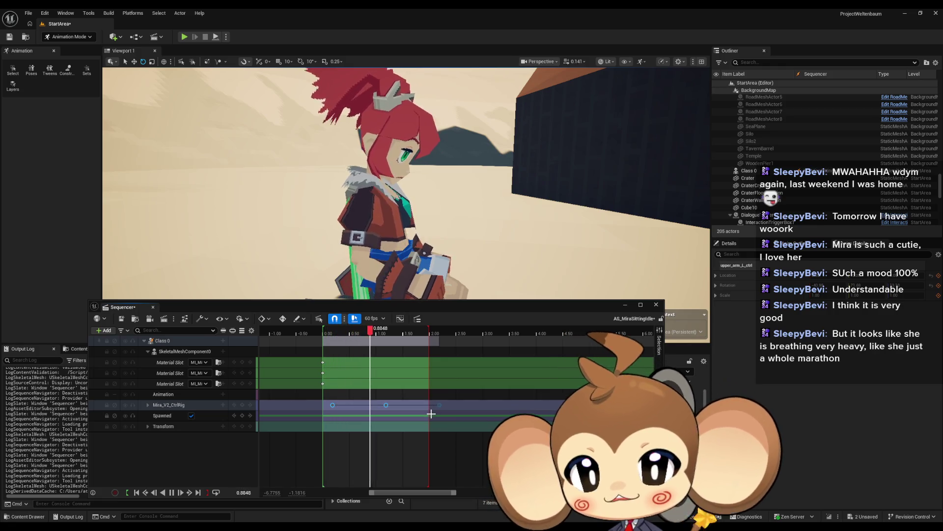
key(ctrl+z)
drag(428, 405, 443, 405)
key(ctrl+z)
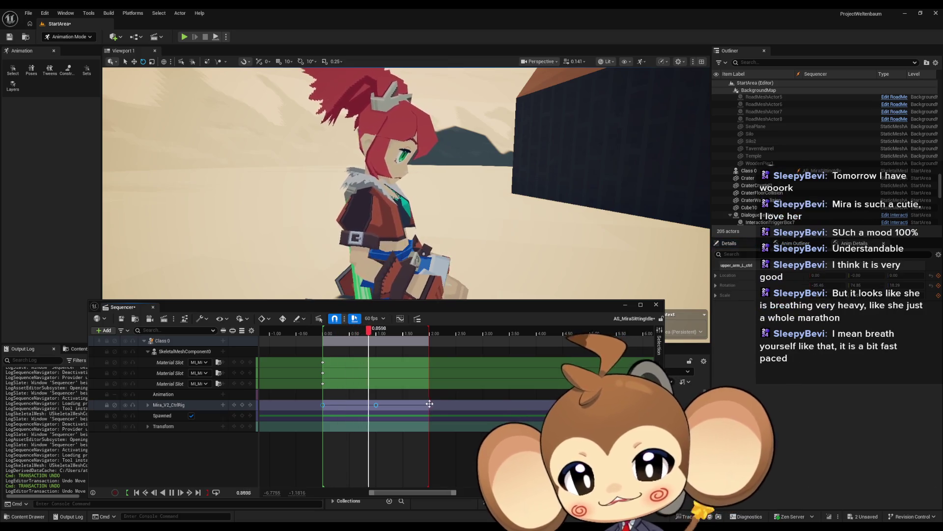
Drag the character's animation section end out to 4.00 s
scroll(443, 423, down, 10)
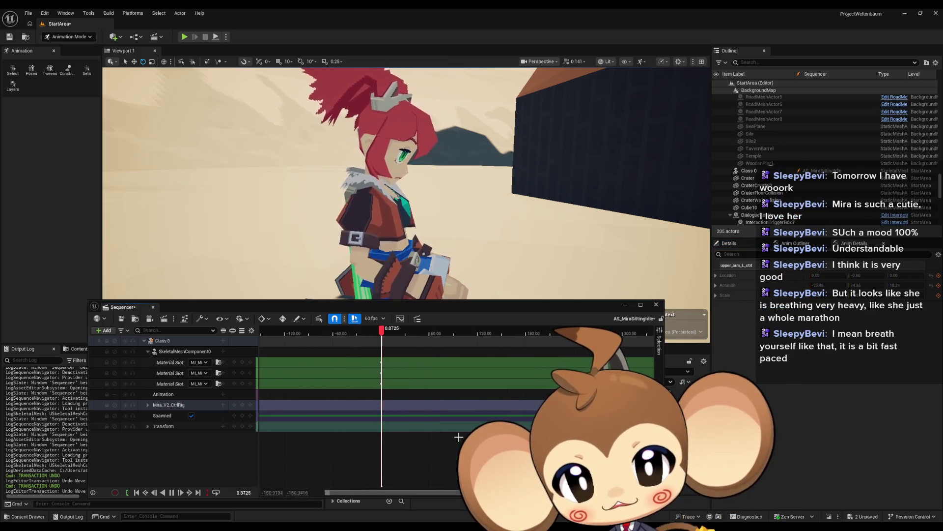
scroll(467, 403, up, 10)
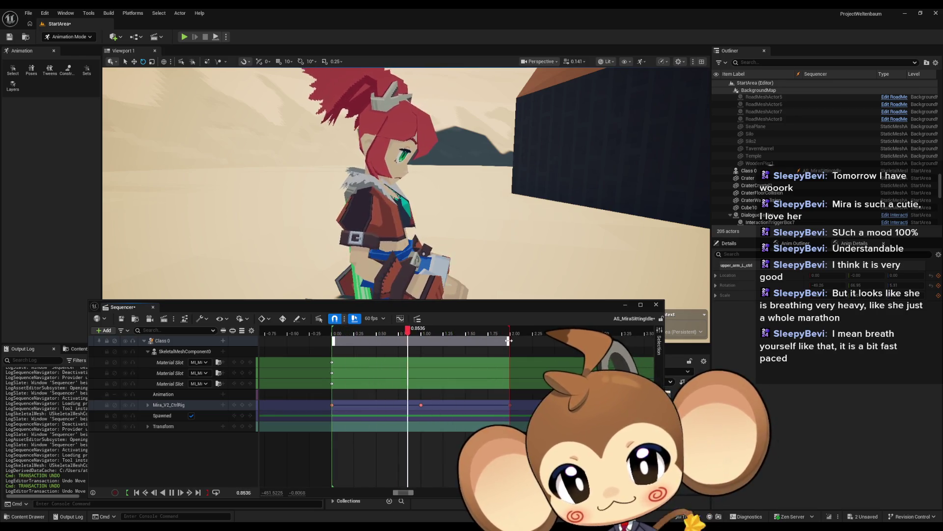
drag(508, 340, 525, 339)
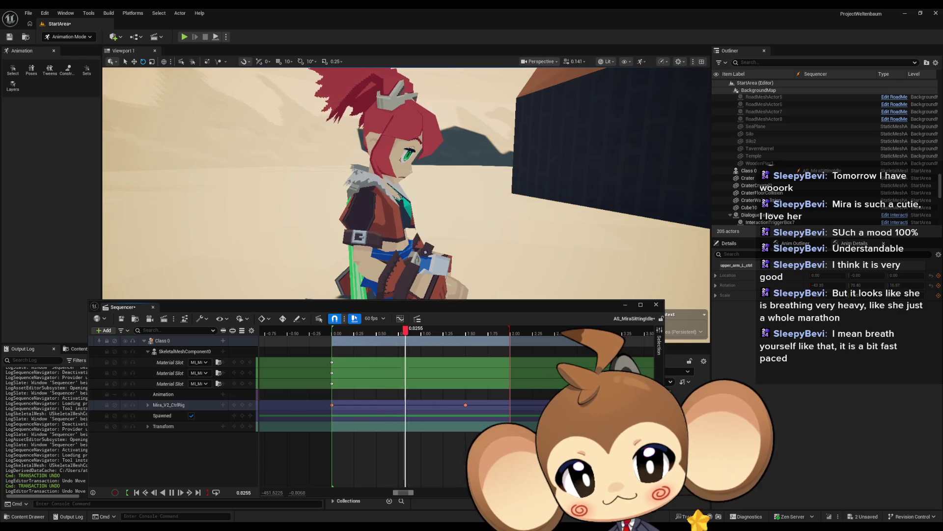
drag(651, 346, 531, 355)
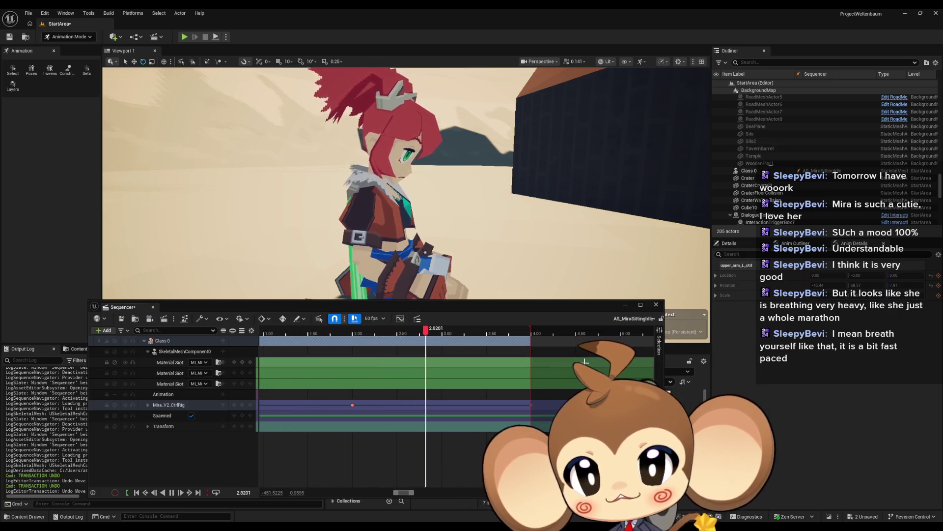
Orbit to a side view, go immersive with F11, and move the floating Sequencer lower
drag(504, 227, 504, 227)
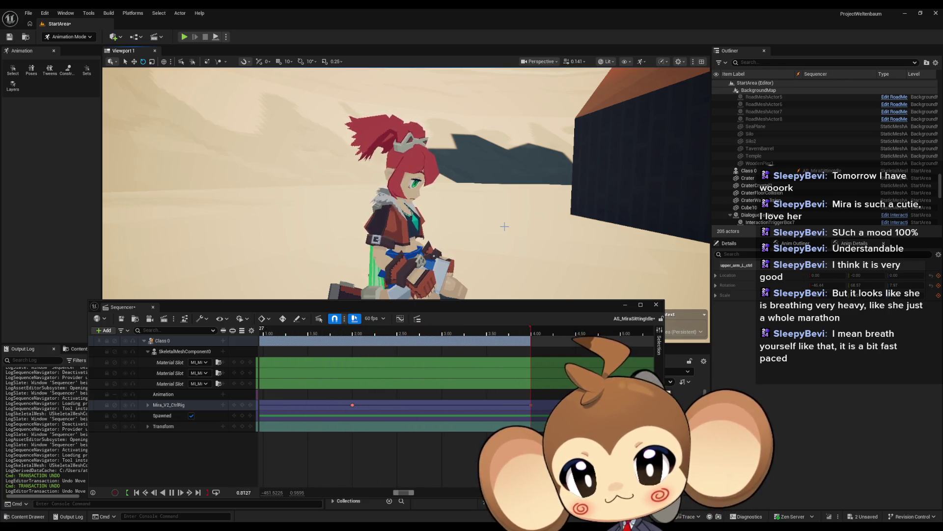
drag(504, 226, 503, 228)
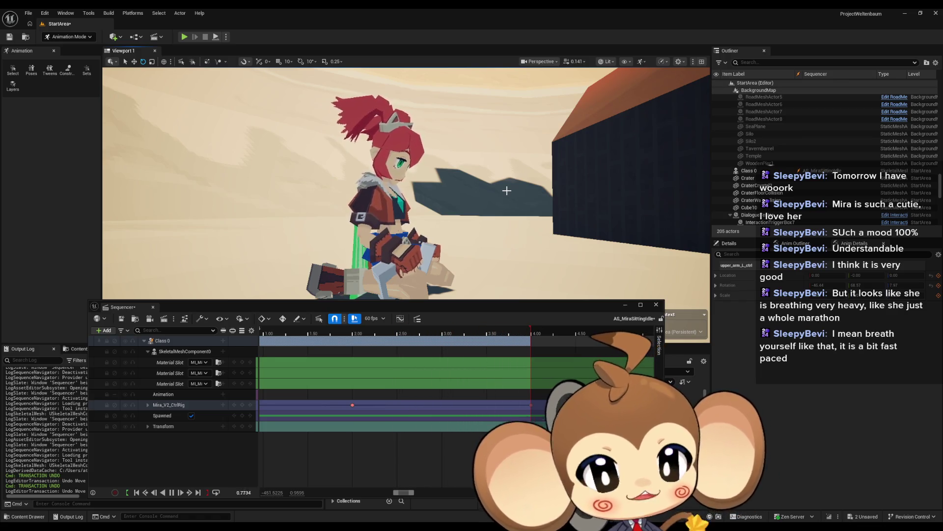
drag(507, 191, 467, 188)
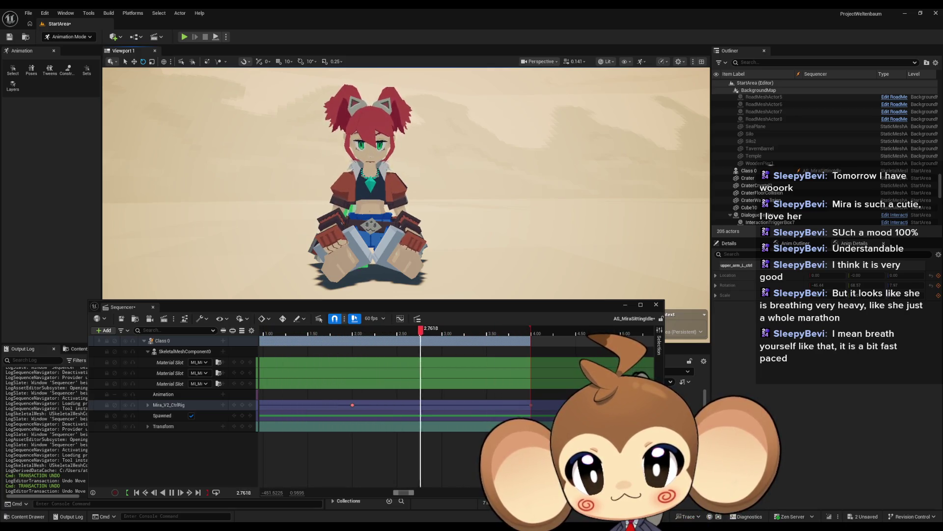
mouse_move(488, 189)
mouse_down()
mouse_move(480, 188)
mouse_move(488, 188)
mouse_up()
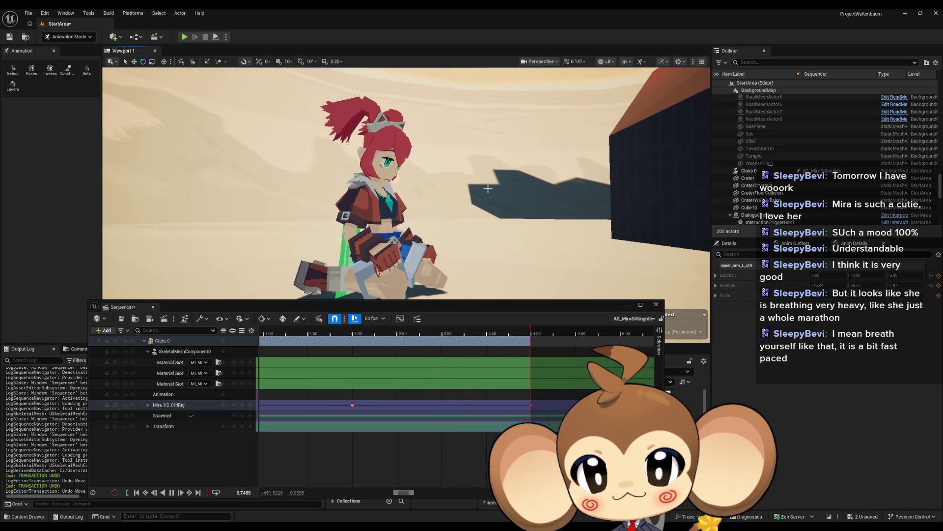
key(F11)
drag(449, 302, 453, 458)
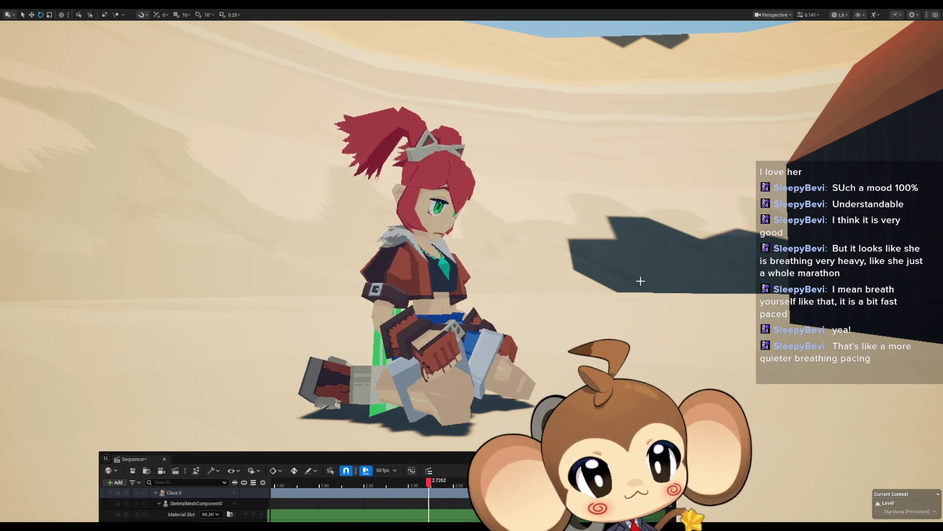
Orbit and zoom around Mira's left side and head to review the idle loop up close
drag(640, 281, 511, 284)
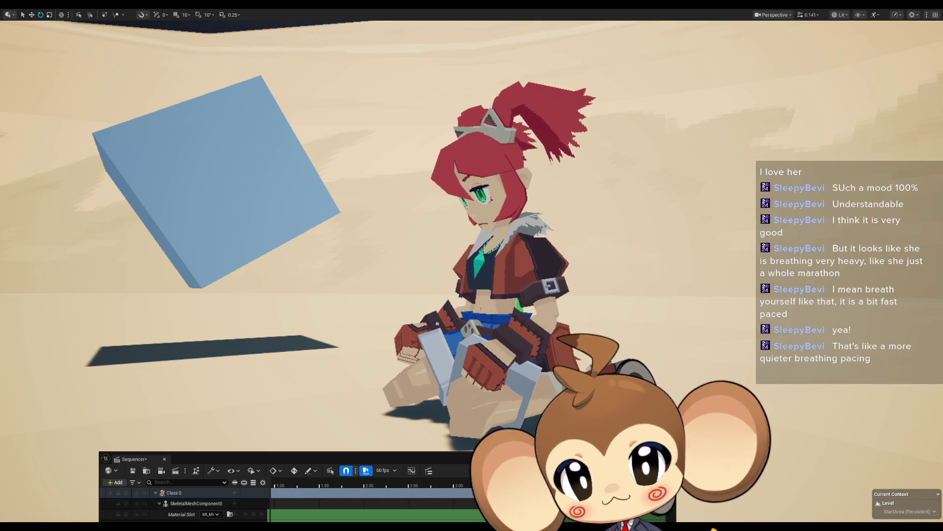
mouse_move(511, 284)
mouse_down()
mouse_move(486, 266)
mouse_move(653, 271)
mouse_up()
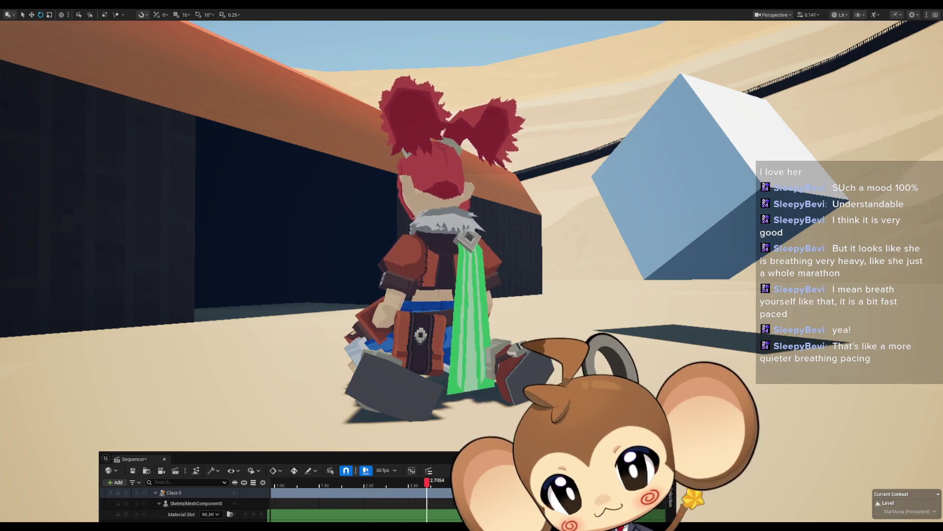
scroll(472, 265, up, 10)
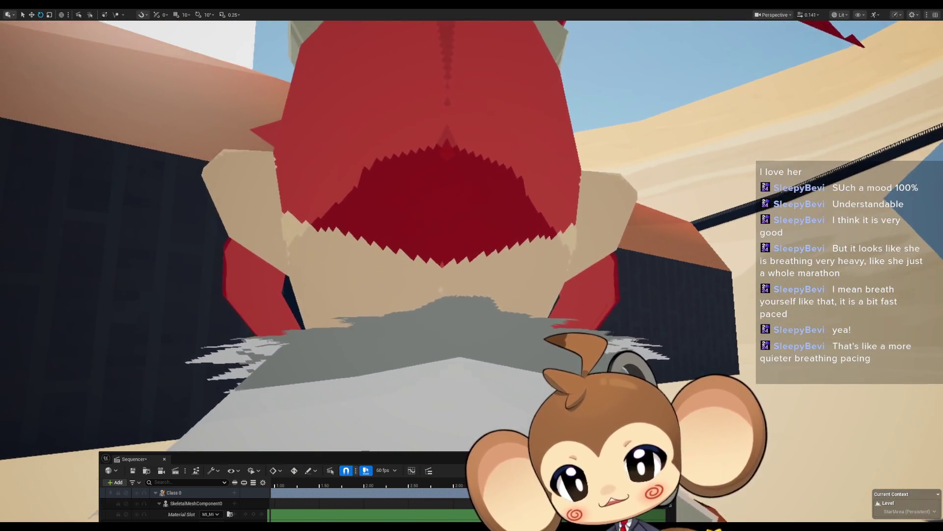
mouse_move(472, 266)
mouse_down()
mouse_move(484, 270)
mouse_move(540, 236)
mouse_move(486, 261)
mouse_move(541, 243)
mouse_up()
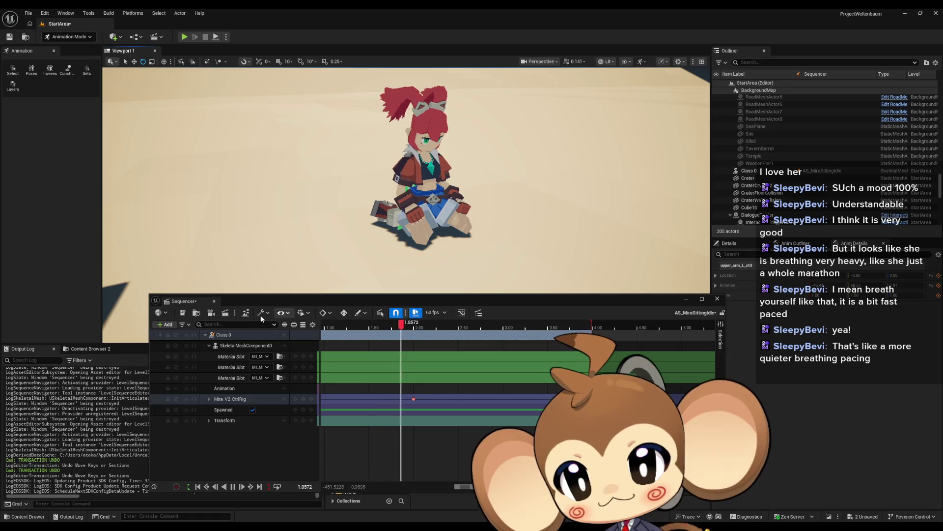
Stop playback and bake the character track to Mira_V2_SittingIdle in Mira_Version2, accepting default options
click(233, 486)
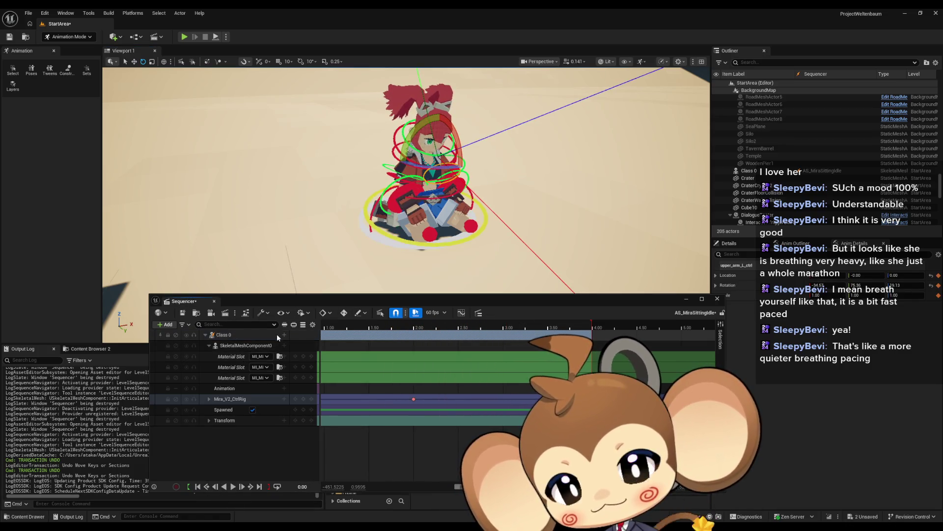
right_click(227, 337)
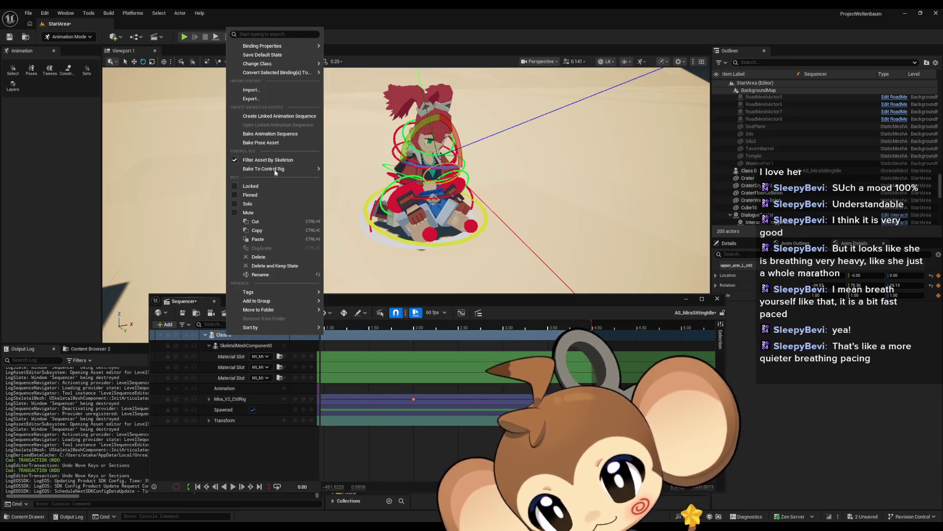
mouse_move(275, 169)
click(283, 134)
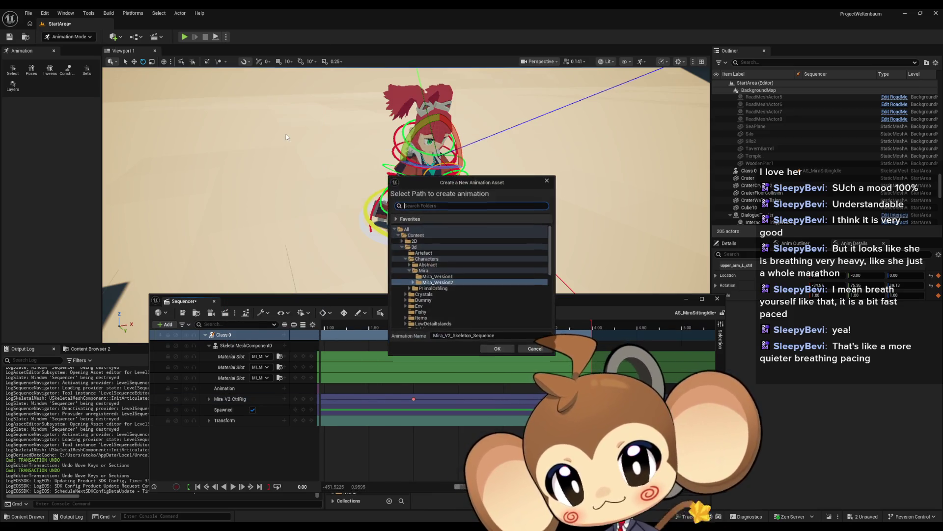
click(476, 335)
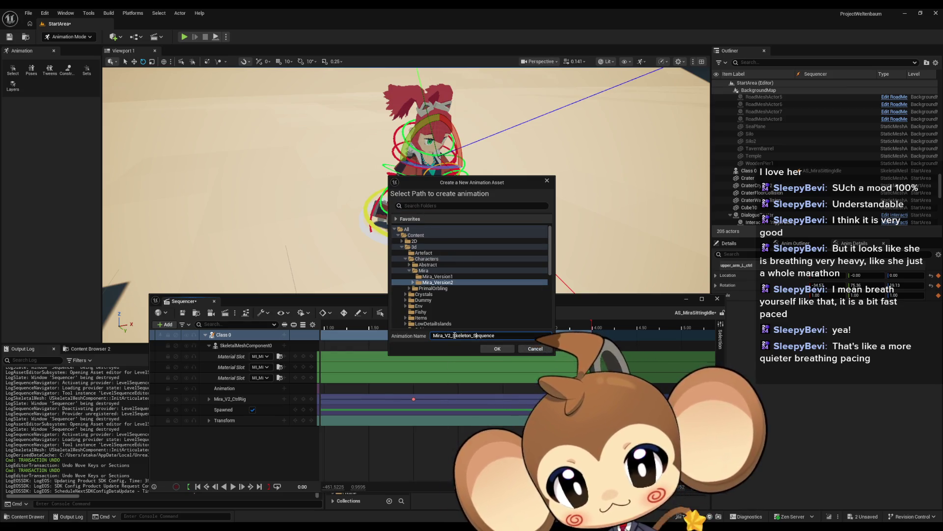
drag(453, 335, 534, 342)
text(SittingIdle)
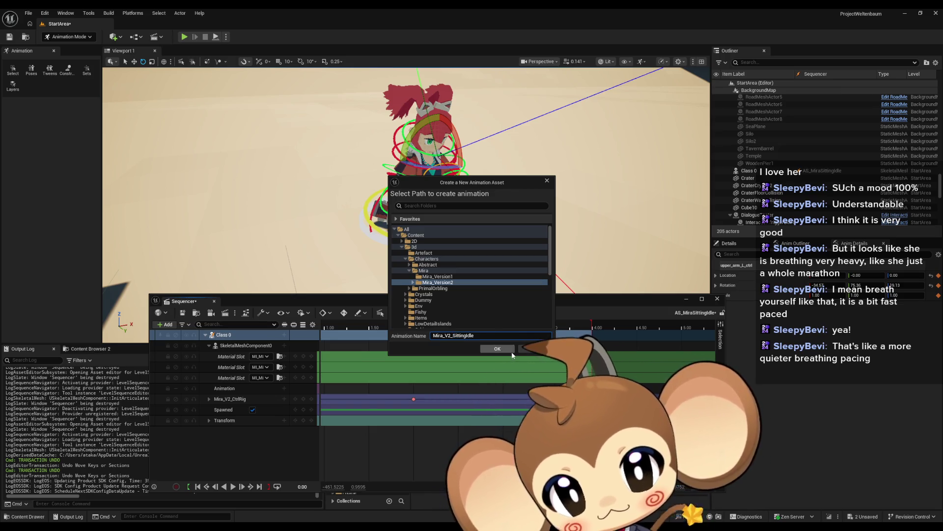
click(506, 349)
click(522, 348)
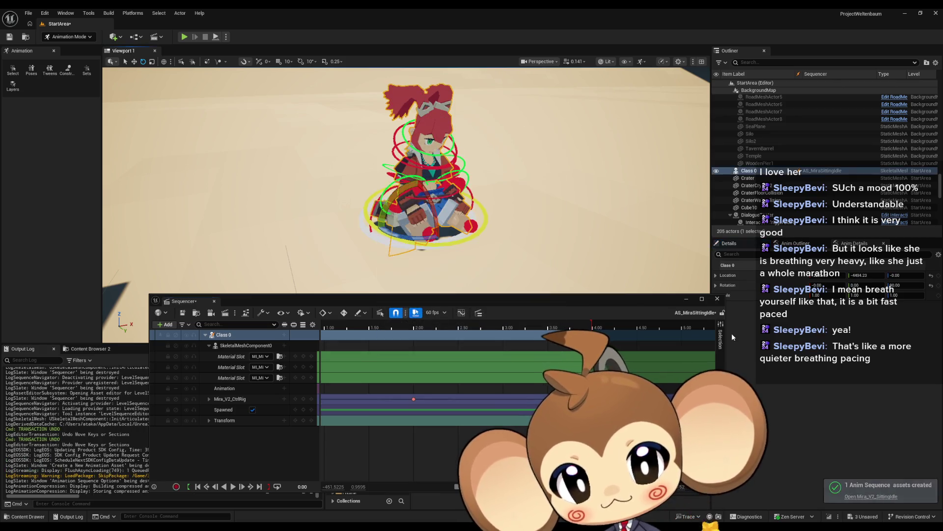
Preview the AS_MiraTripping animation, then play LS_MiraIntro through to where Mira sits
click(686, 299)
mouse_move(546, 274)
mouse_down()
mouse_move(536, 310)
mouse_move(481, 278)
mouse_up()
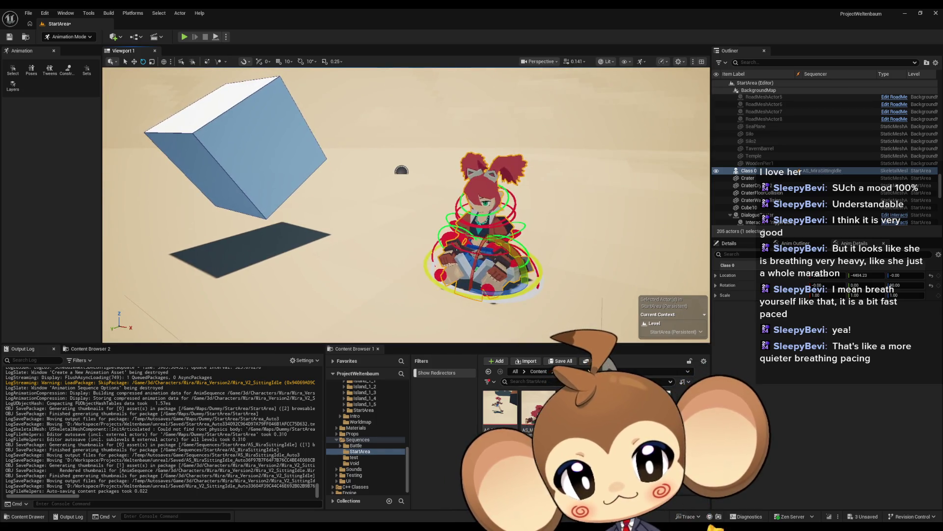
double_click(540, 408)
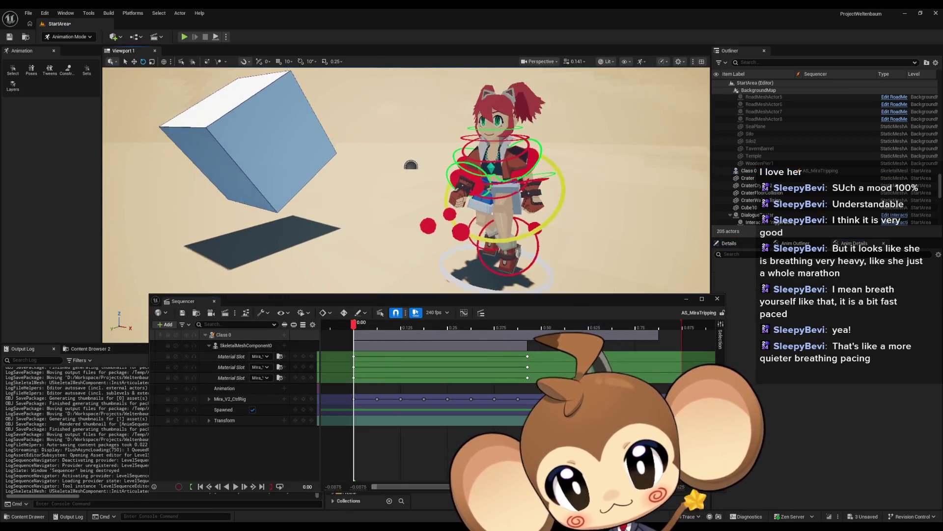
key(space)
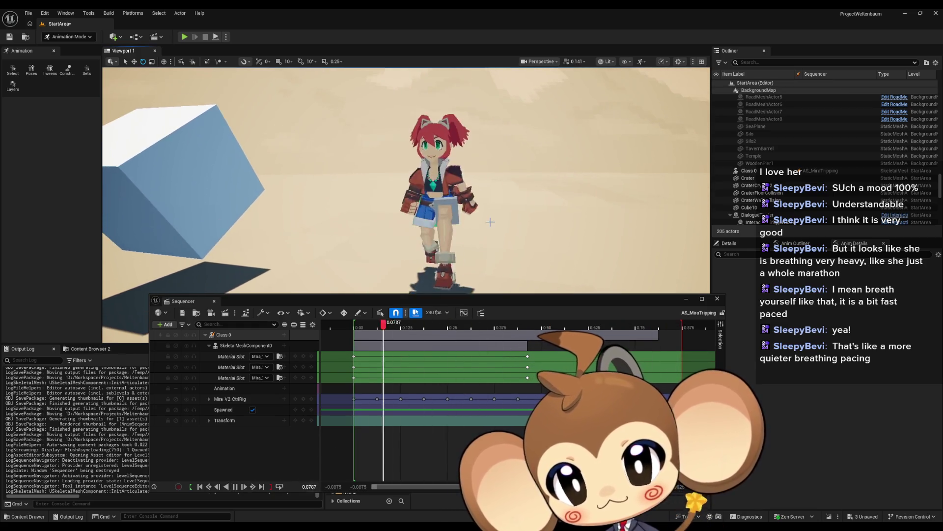
click(717, 298)
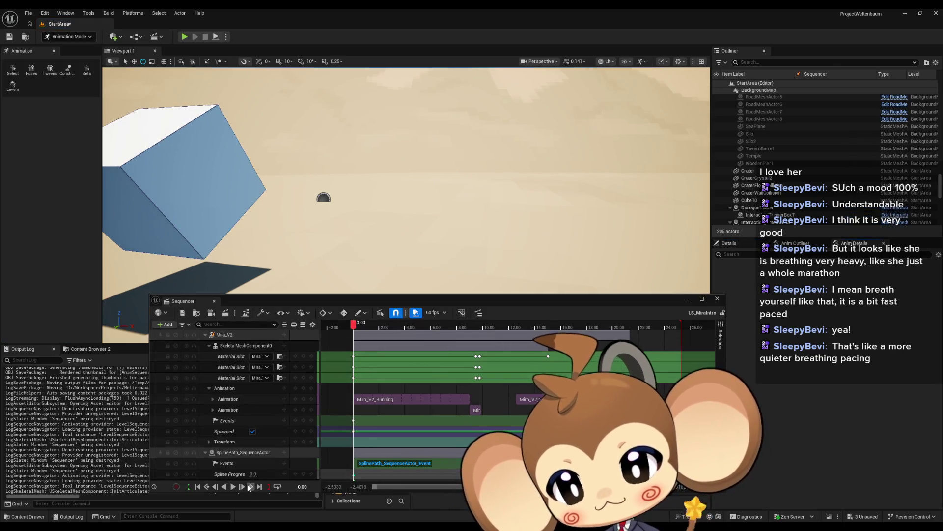
click(234, 487)
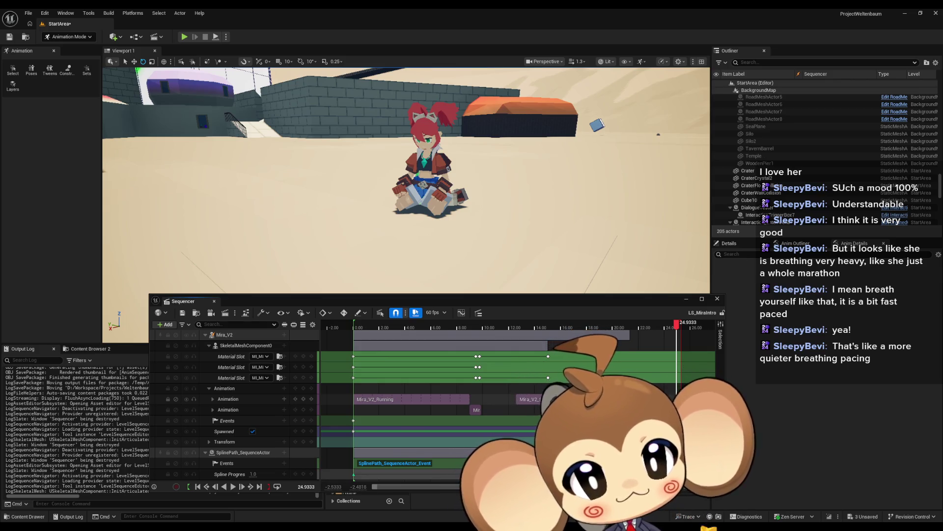
Zoom the intro timeline in on the end of the Mira_V2_SitFromTripped clip, near 21.37
scroll(516, 393, right, 5)
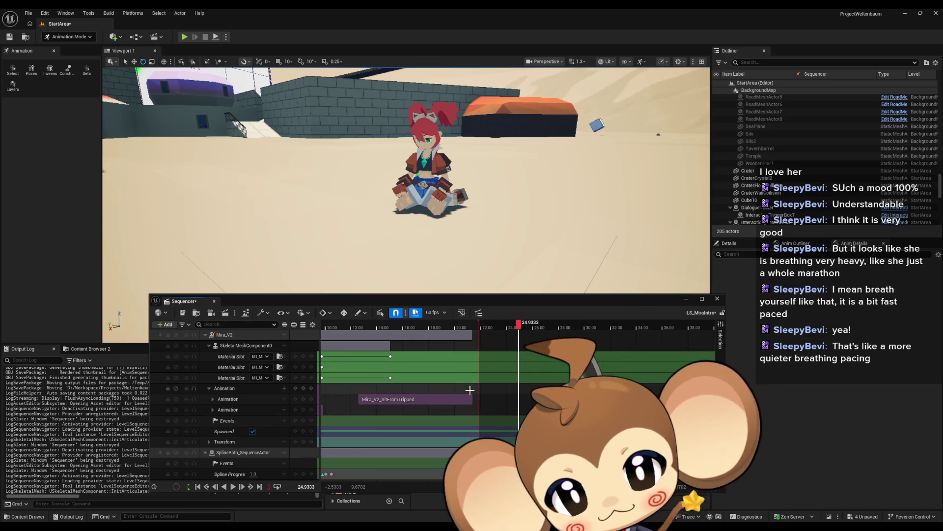
scroll(492, 396, up, 5)
scroll(463, 404, up, 3)
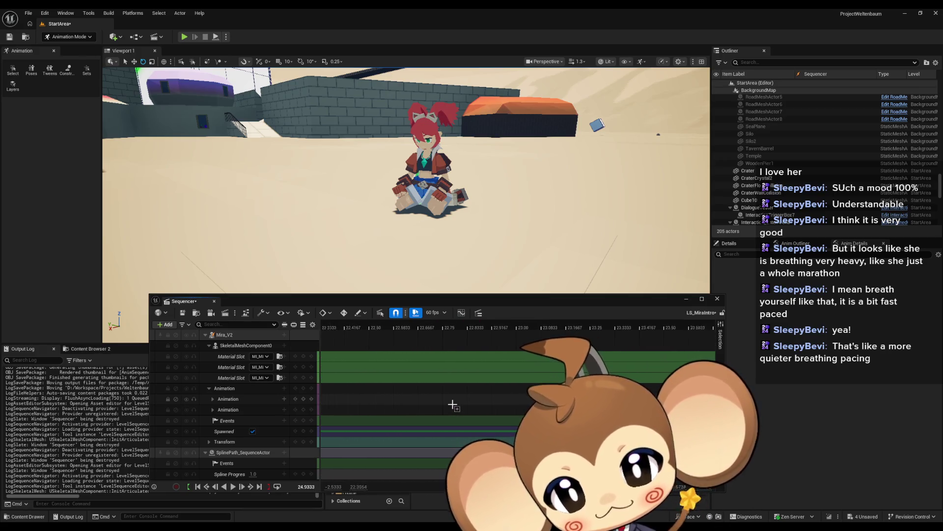
scroll(452, 404, left, 5)
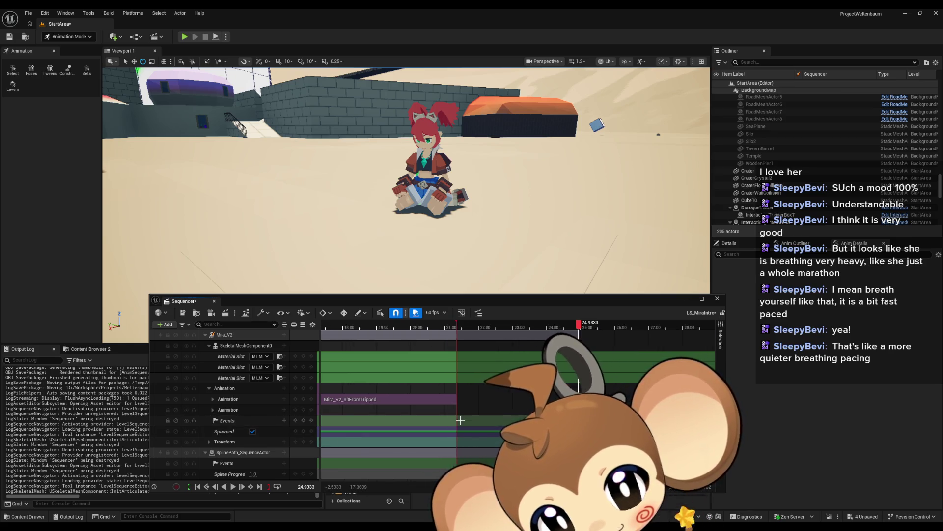
scroll(460, 420, up, 3)
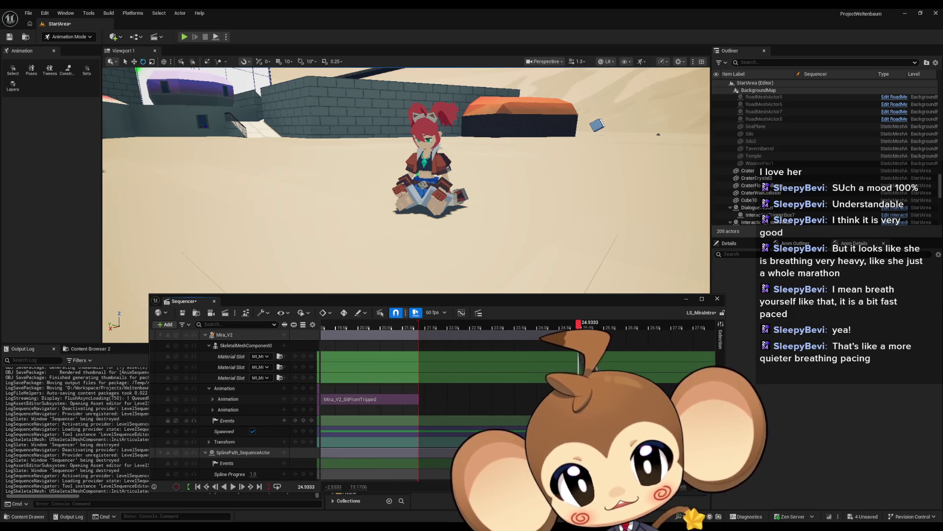
click(419, 327)
scroll(432, 332, up, 10)
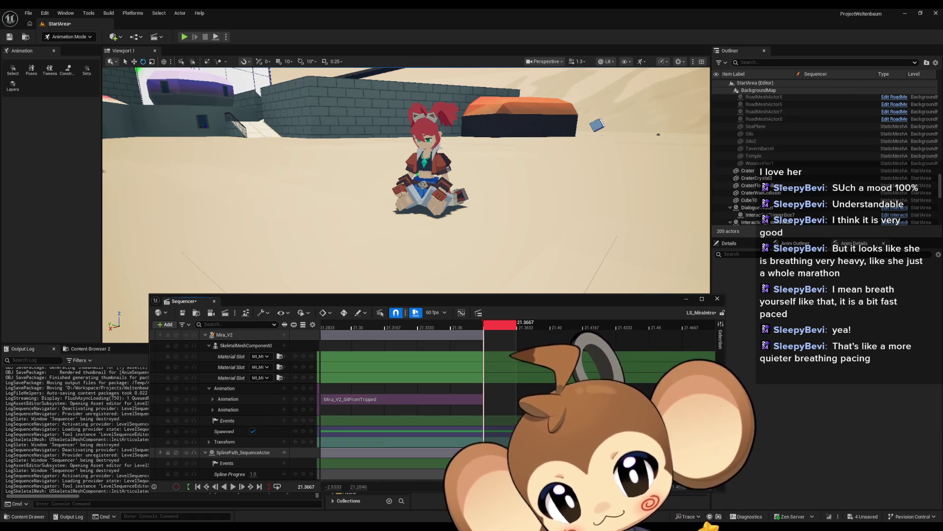
Key Mira's Spawned track off at 21.3667 and scrub to confirm she disappears there
key(Right)
key(Right)
key(Right)
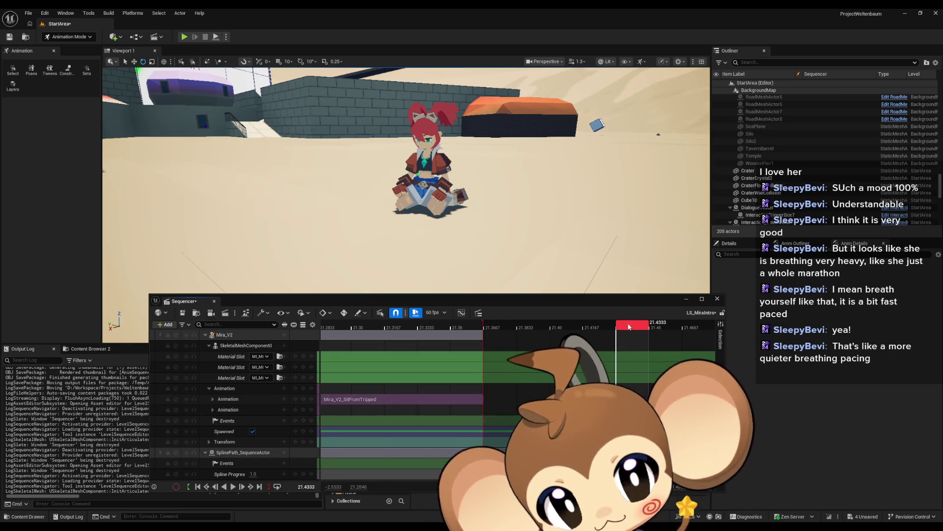
drag(630, 326, 506, 330)
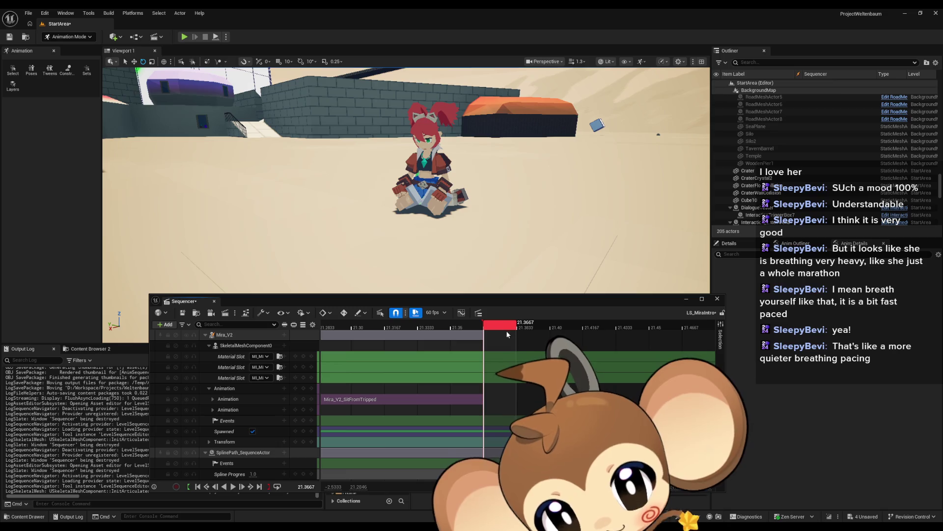
click(252, 432)
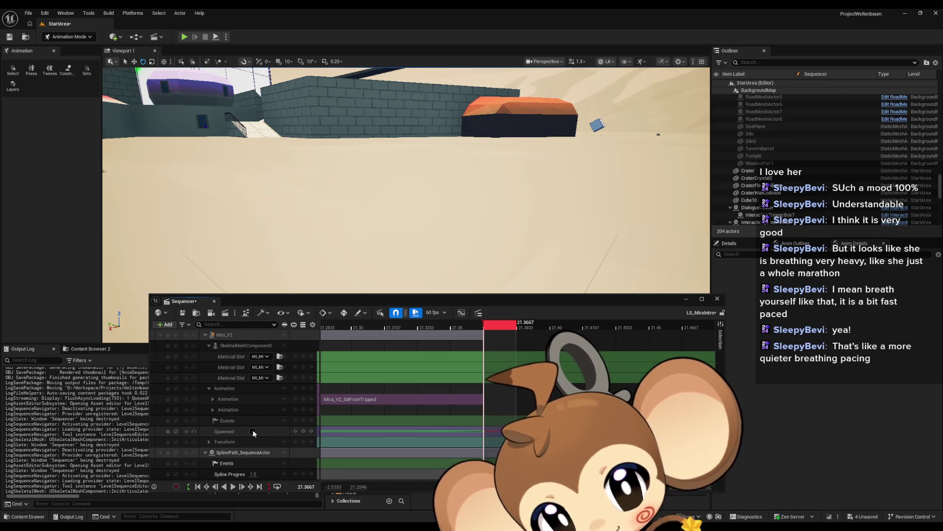
mouse_move(529, 328)
mouse_down()
mouse_move(627, 325)
mouse_move(486, 324)
mouse_up()
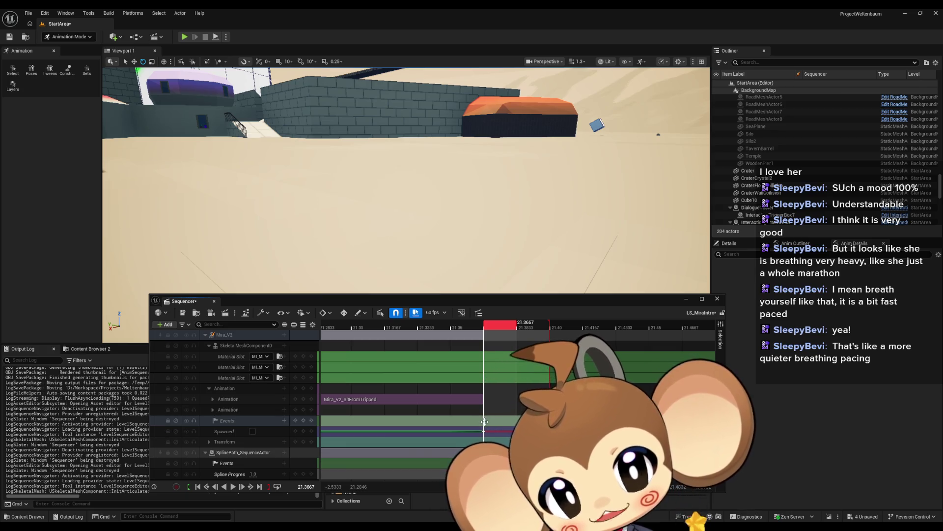
drag(502, 324, 434, 324)
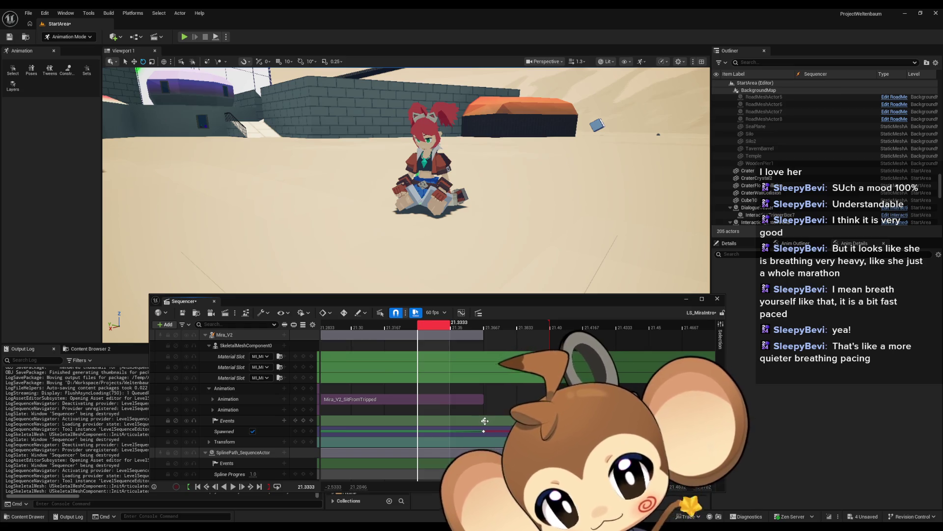
click(485, 421)
Open the event in the director blueprint and delete the existing loop, branch and variable nodes
double_click(485, 420)
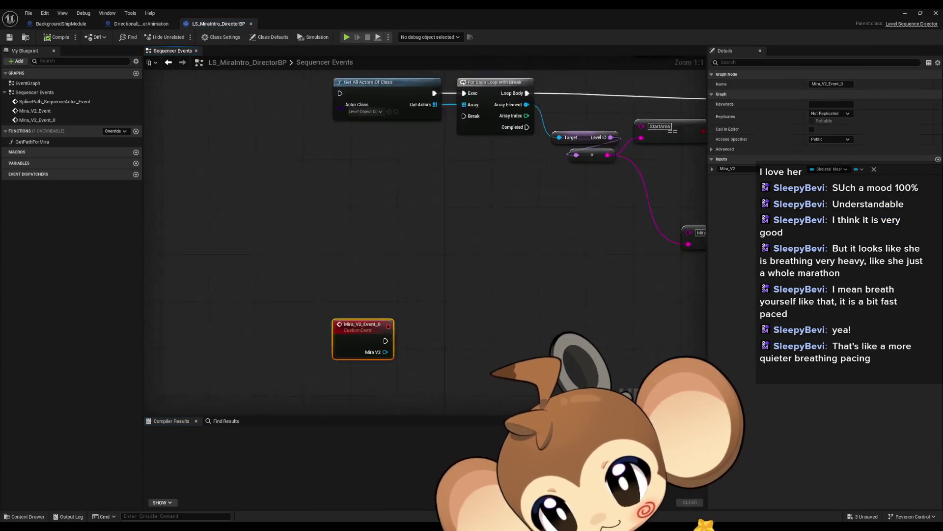
scroll(406, 348, down, 5)
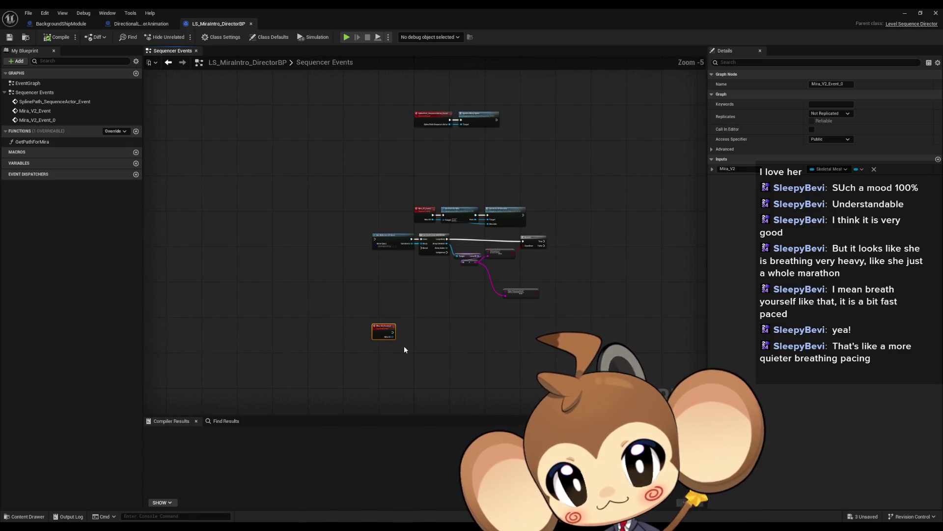
scroll(404, 346, up, 3)
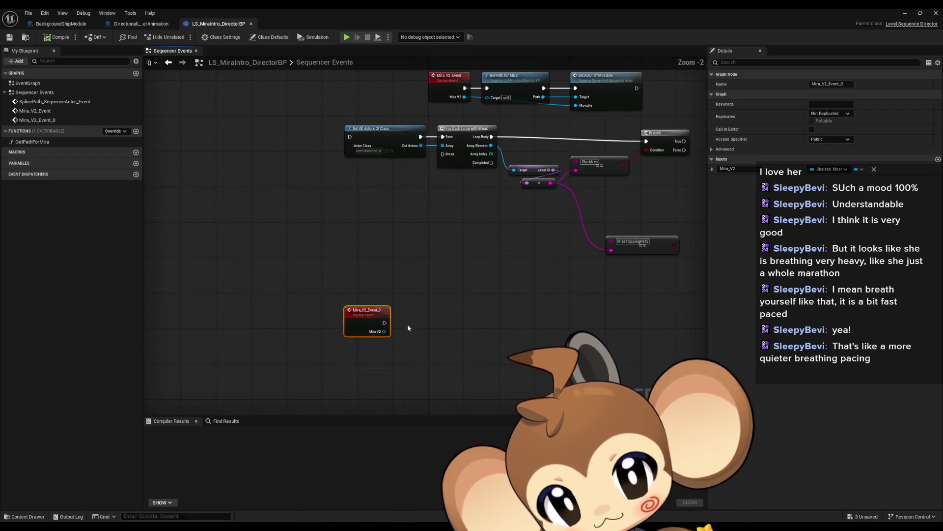
mouse_move(262, 217)
mouse_down()
mouse_move(537, 312)
mouse_move(649, 324)
mouse_up()
key(Delete)
scroll(409, 313, up, 2)
Add a Spawn Actor from Class node wired to Mira_V2_Event_0's exec output
drag(358, 313, 412, 313)
text(spawn actor)
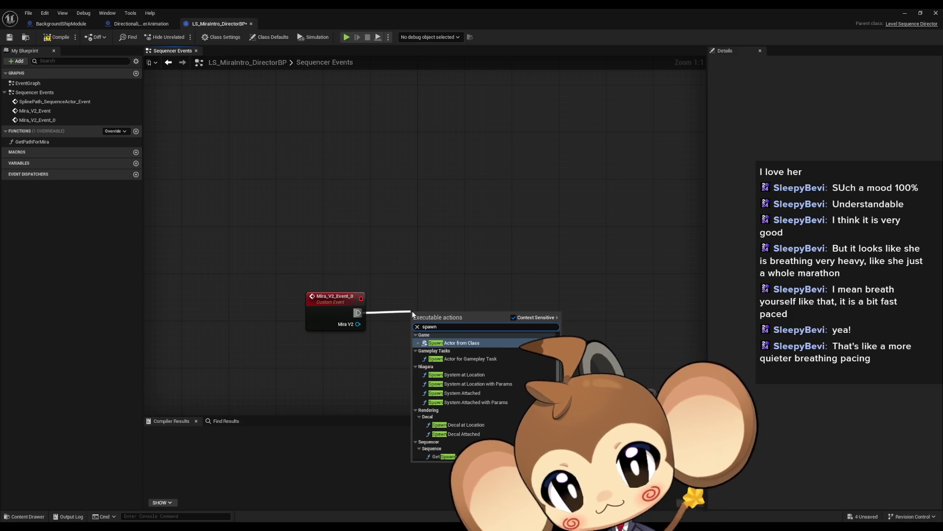
key(Return)
mouse_move(412, 311)
mouse_down()
mouse_move(428, 297)
mouse_move(382, 277)
mouse_move(442, 296)
mouse_move(385, 325)
mouse_up()
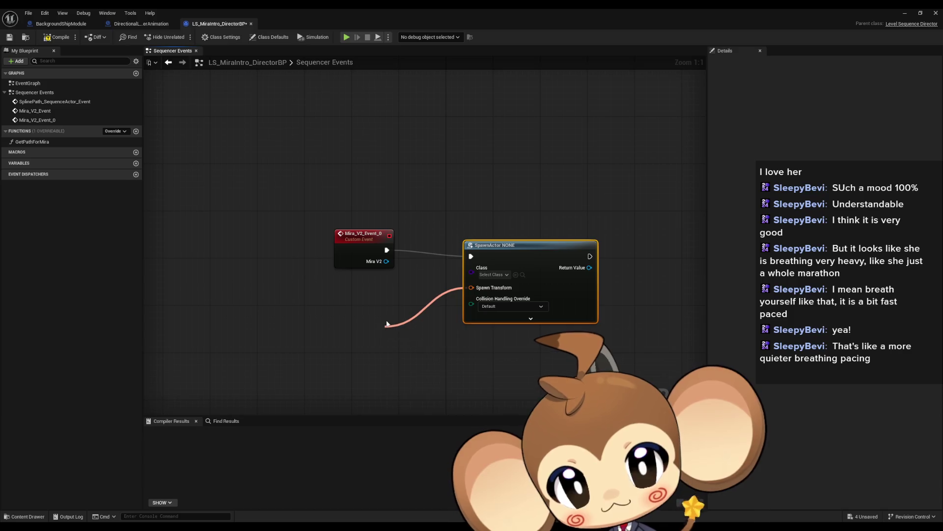
Split the SpawnActor's Spawn Transform pin into location, rotation and scale
click(422, 374)
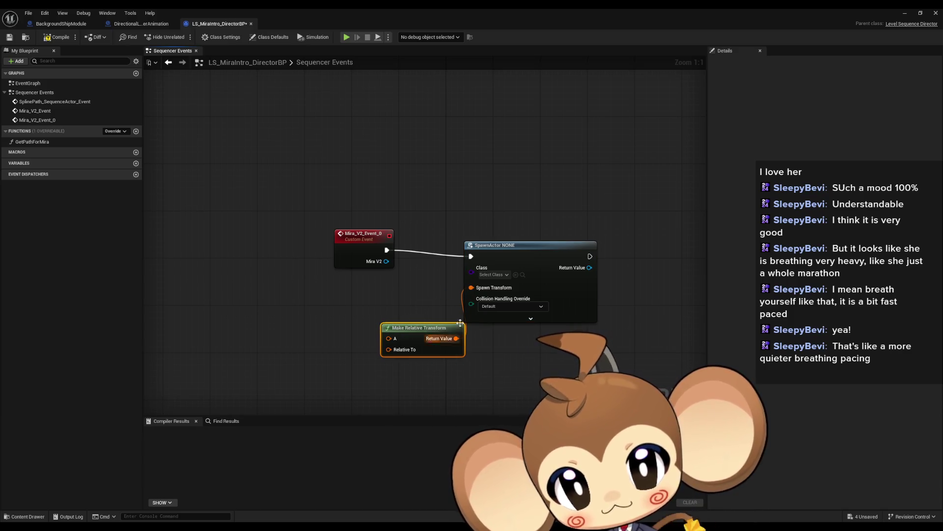
key(Delete)
drag(472, 288, 368, 314)
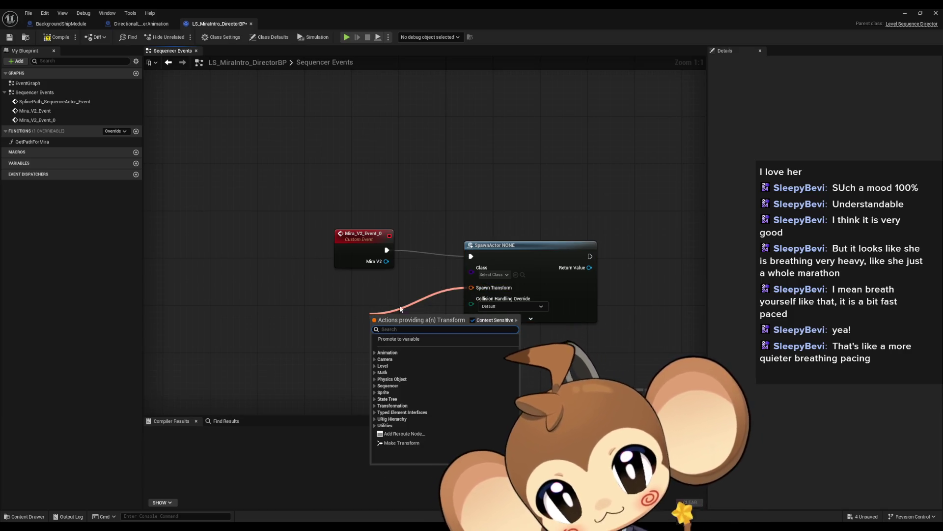
key(Escape)
right_click(474, 288)
click(513, 318)
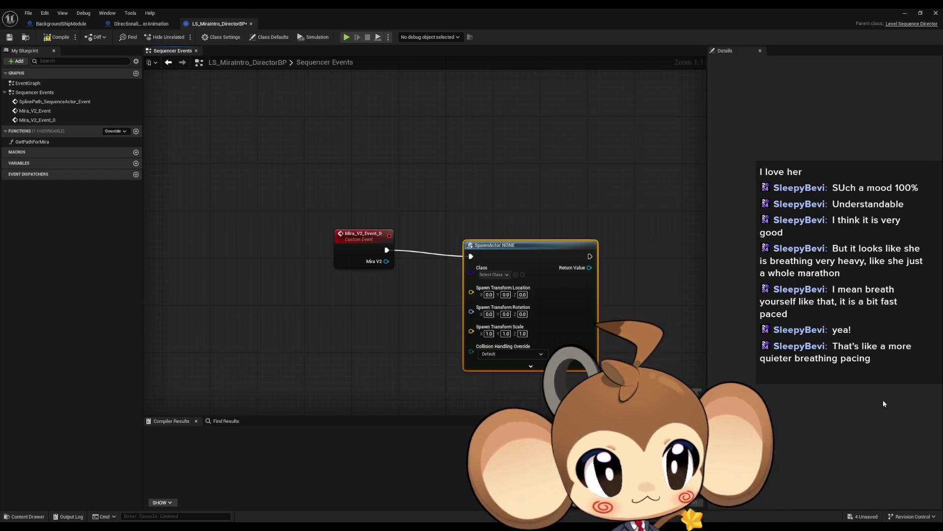
Set the SpawnActor's spawn location to -662.45, 4373.47, 0.00
click(489, 294)
text(-652.446245)
key(ctrl+a)
text(-652.446245)
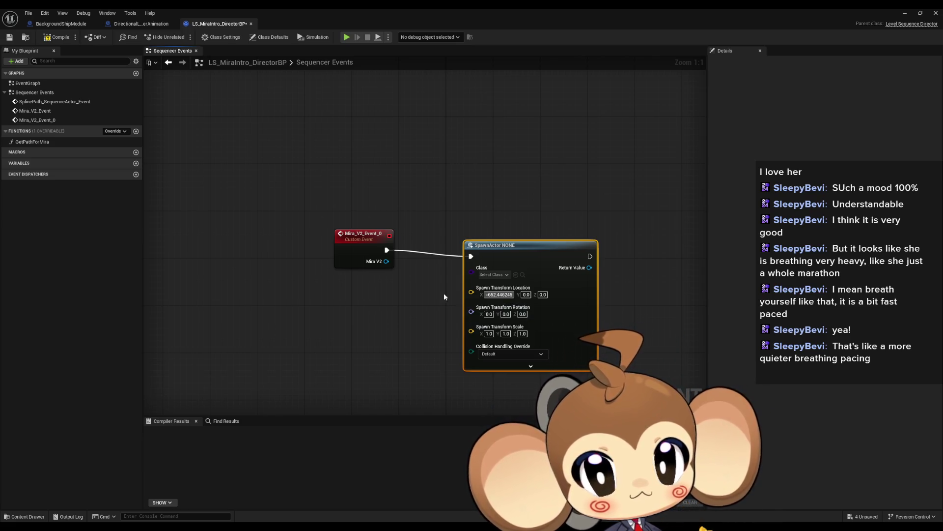
text(4373.472999)
click(682, 302)
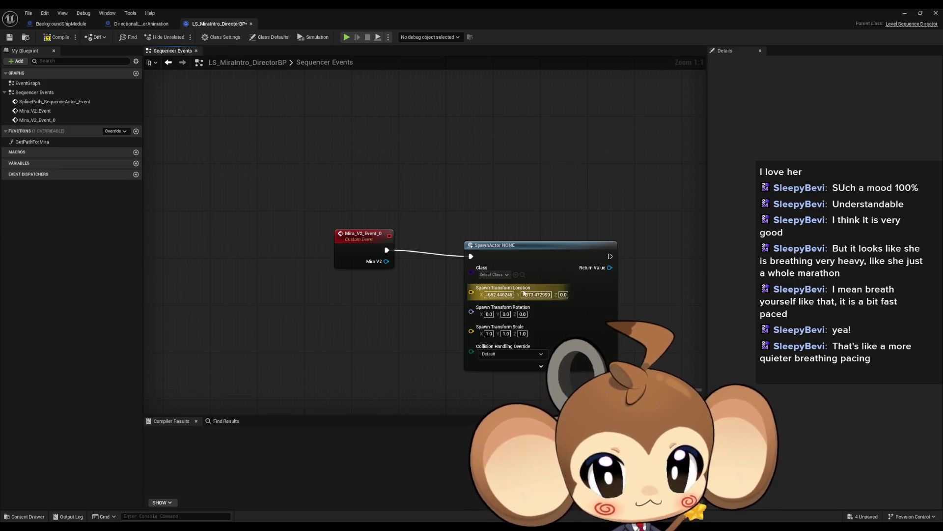
click(563, 294)
key(ctrl+v)
click(645, 292)
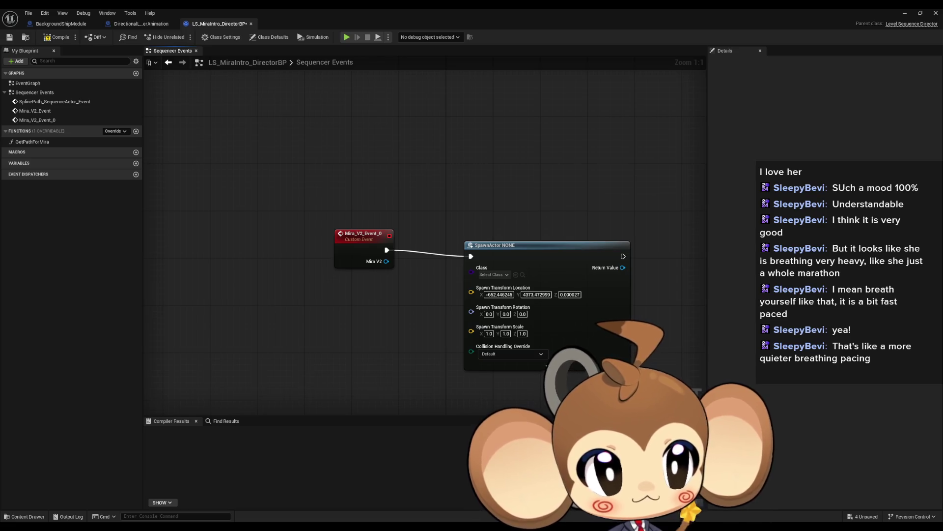
Set the spawn rotation yaw to 65.66 and tidy the node layout
click(523, 314)
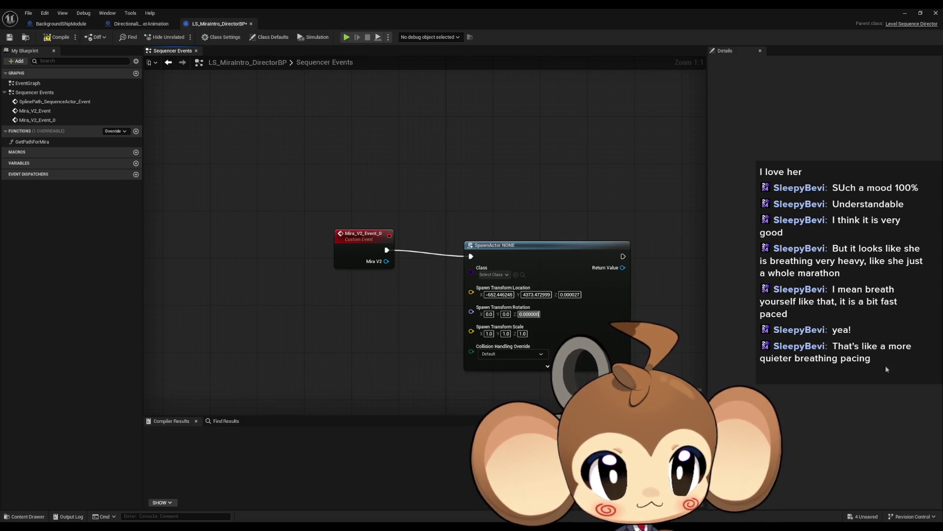
key(Return)
drag(506, 315, 551, 315)
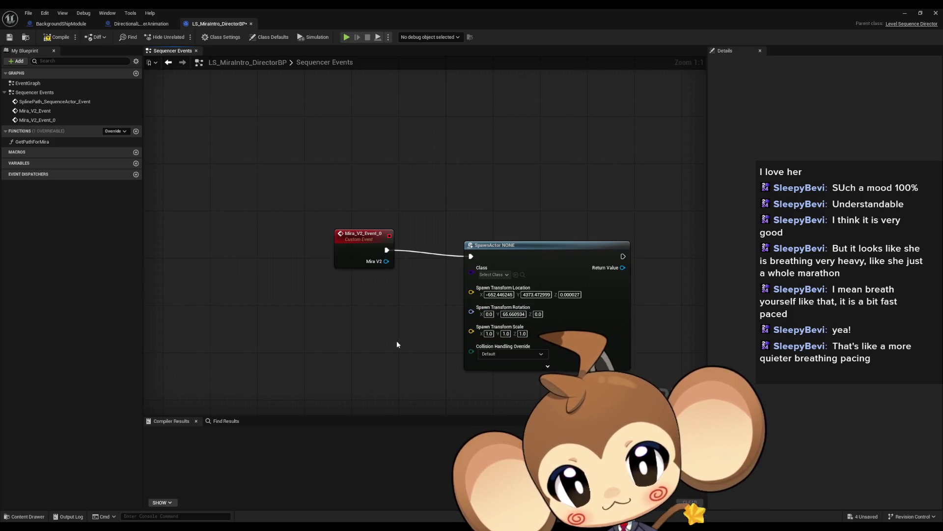
drag(517, 250, 493, 243)
click(369, 324)
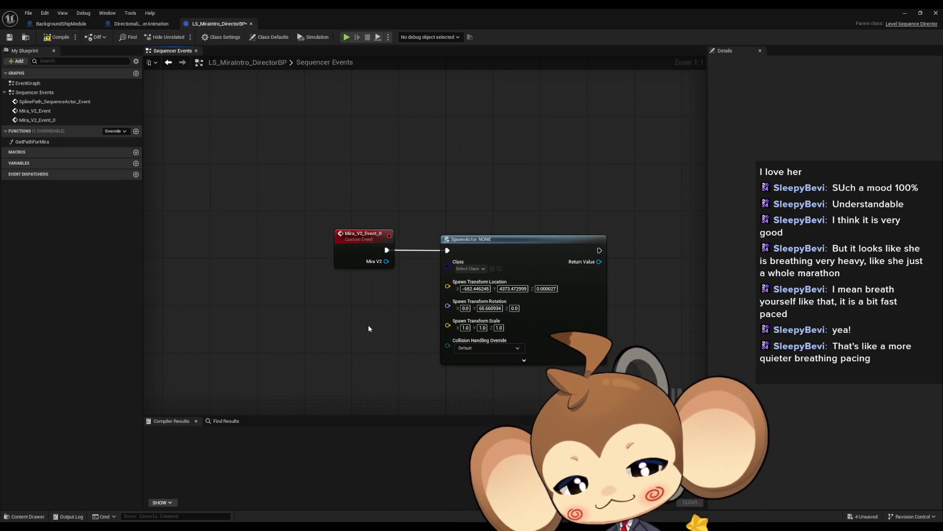
drag(353, 318, 299, 296)
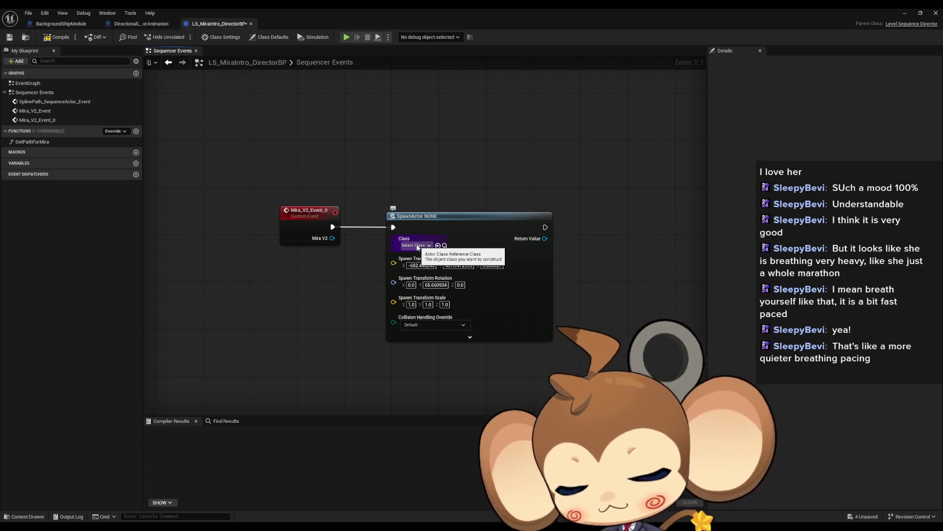
Minimize the blueprint editor and open the Content/Blueprints/VisualEntity folder
click(907, 13)
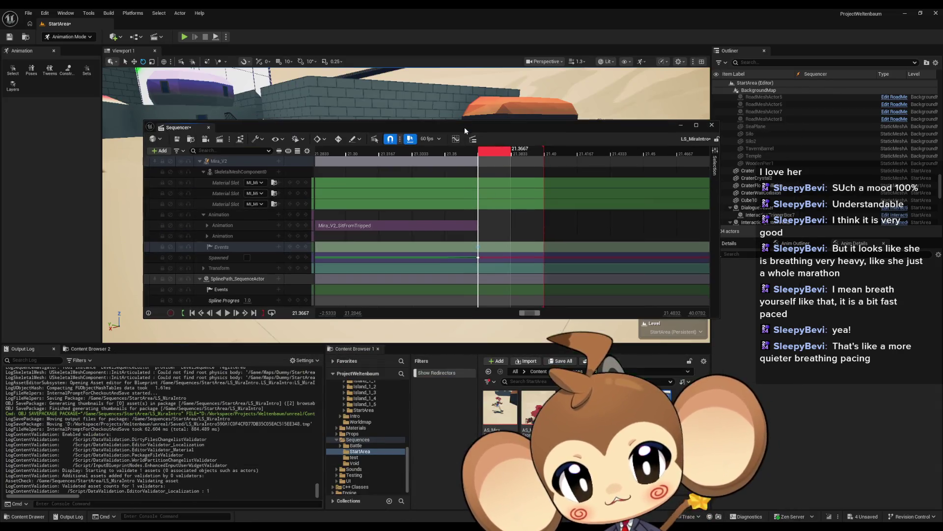
click(539, 371)
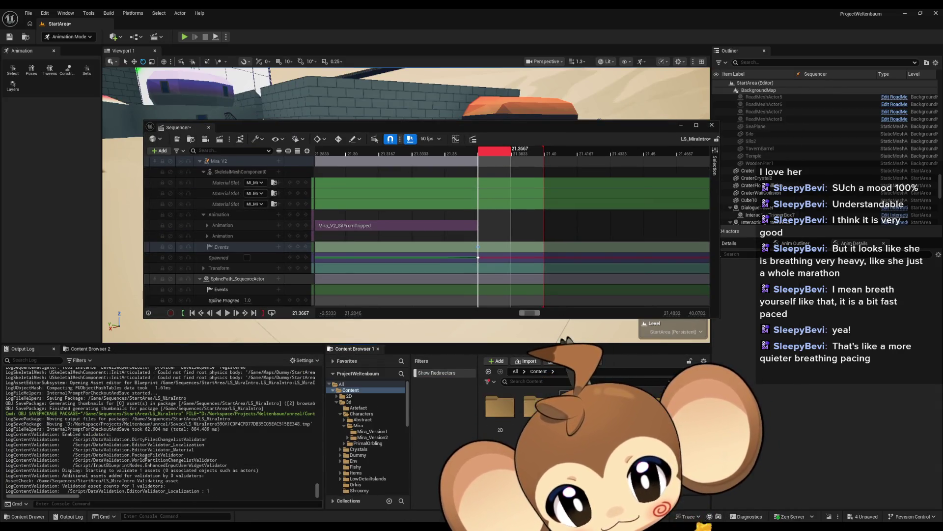
scroll(367, 437, down, 5)
click(357, 440)
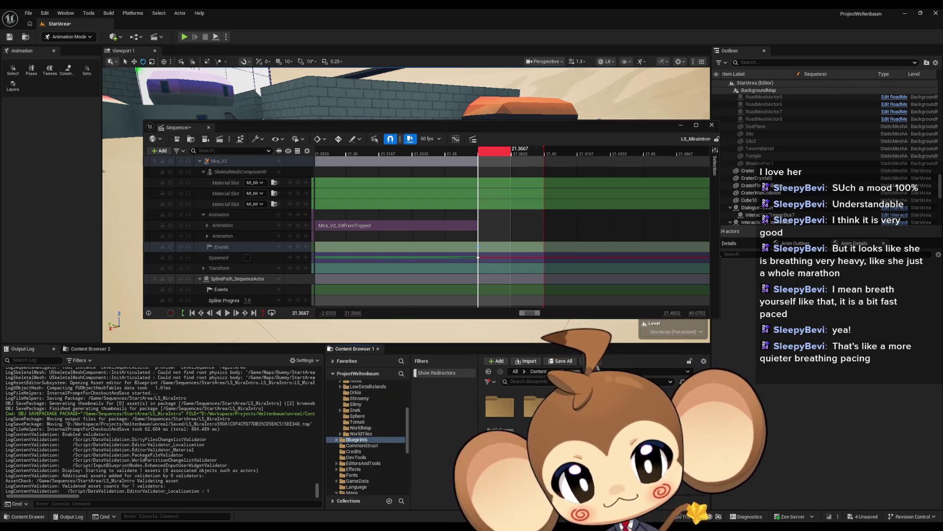
double_click(500, 437)
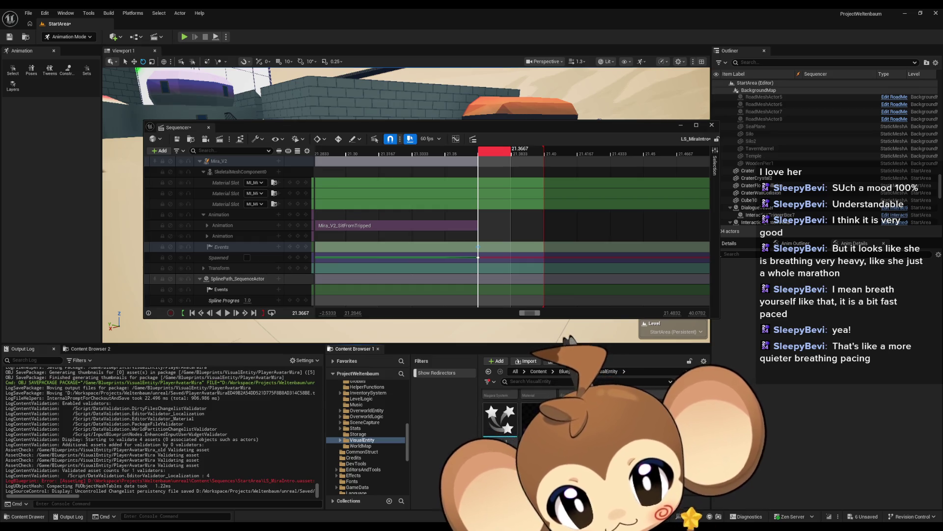
Update the PlayerAvatarMira redirector's references and delete unreferenced redirectors
right_click(506, 443)
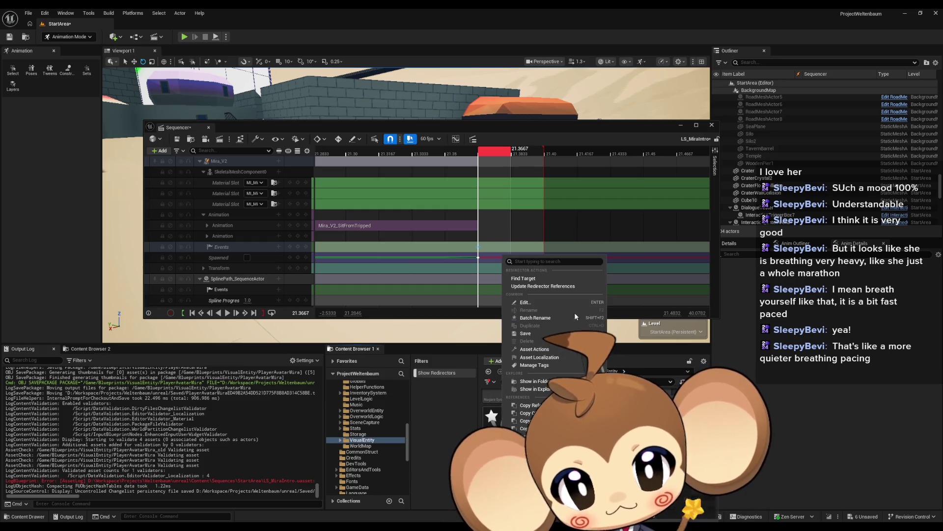
click(535, 287)
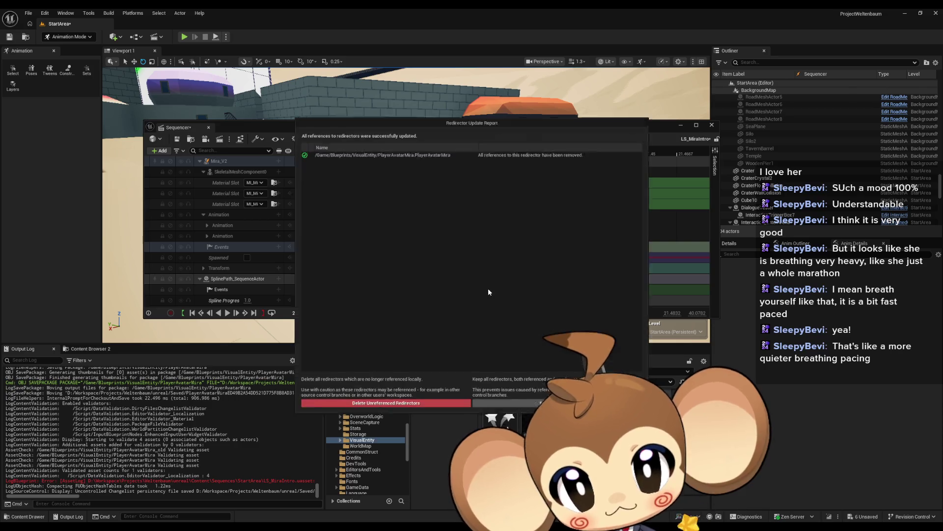
click(410, 409)
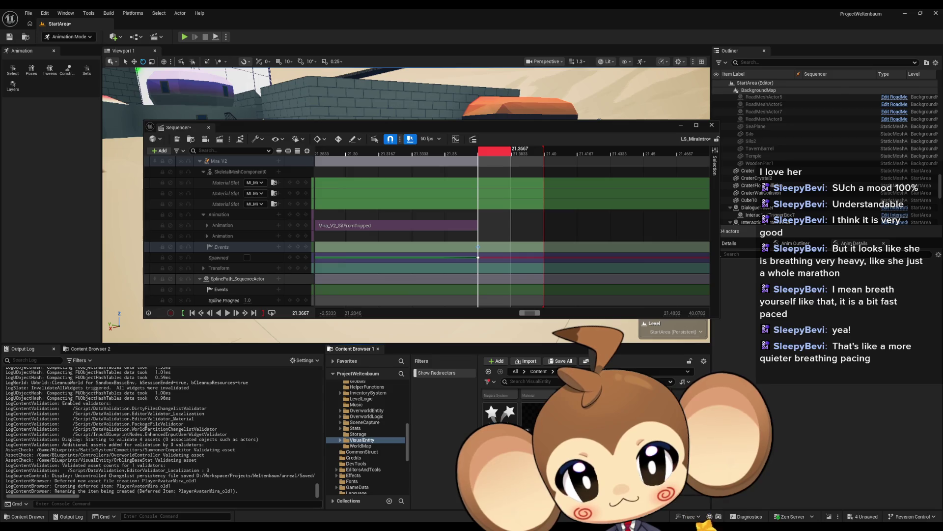
Confirm the PlayerAvatarMira_old1 rename and browse the avatar's EventGraph and function graphs
key(Return)
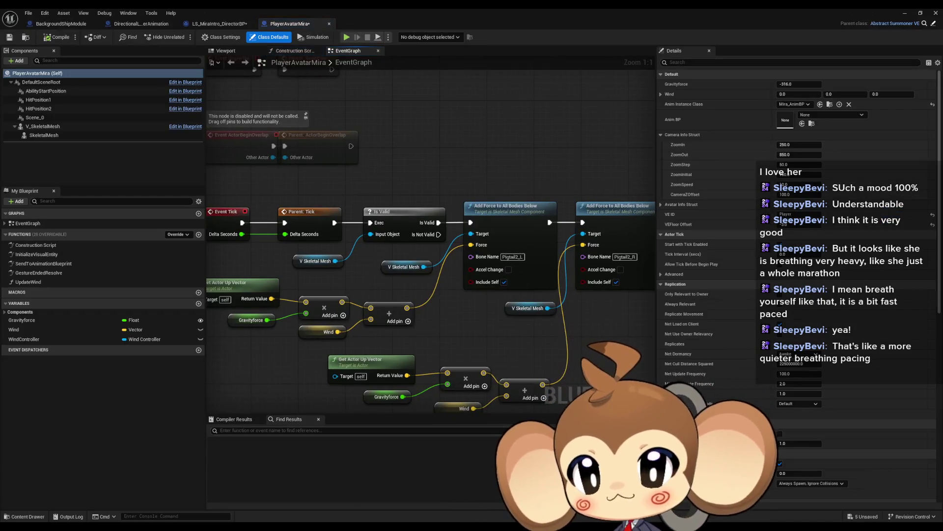
drag(503, 330, 585, 364)
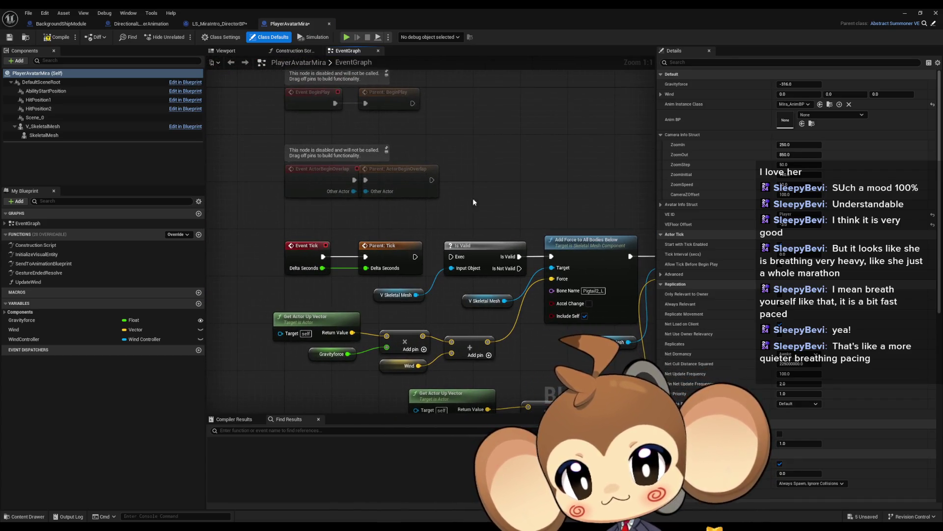
double_click(31, 253)
mouse_move(460, 208)
mouse_down()
mouse_move(379, 195)
mouse_move(417, 310)
mouse_move(424, 302)
mouse_up()
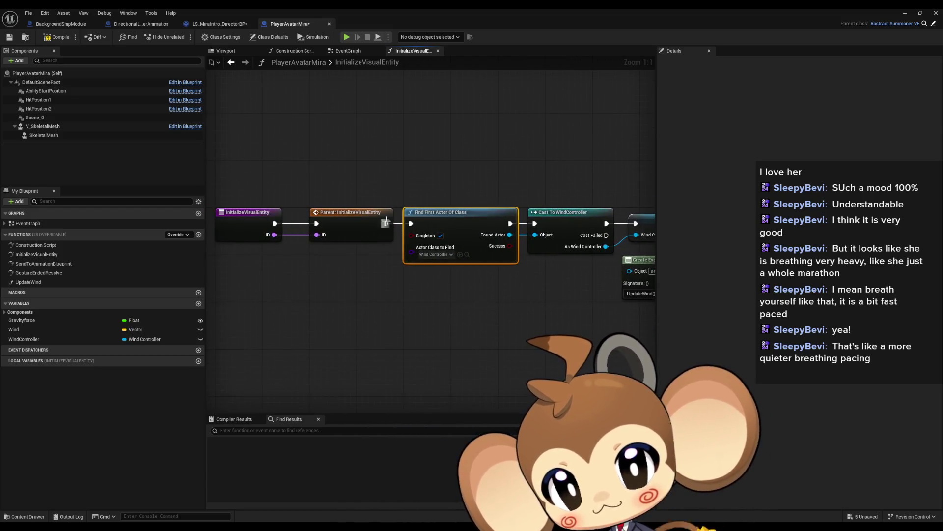
double_click(43, 263)
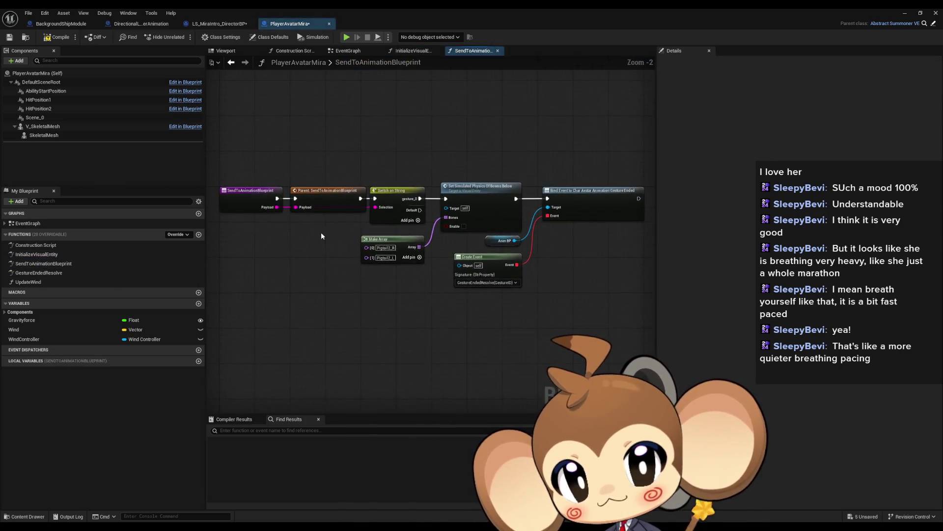
scroll(378, 212, up, 2)
click(381, 209)
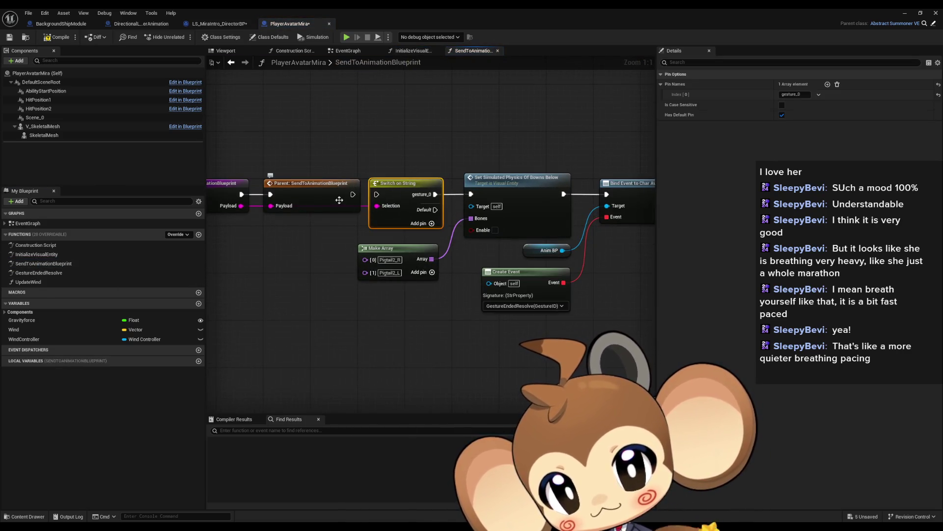
click(34, 267)
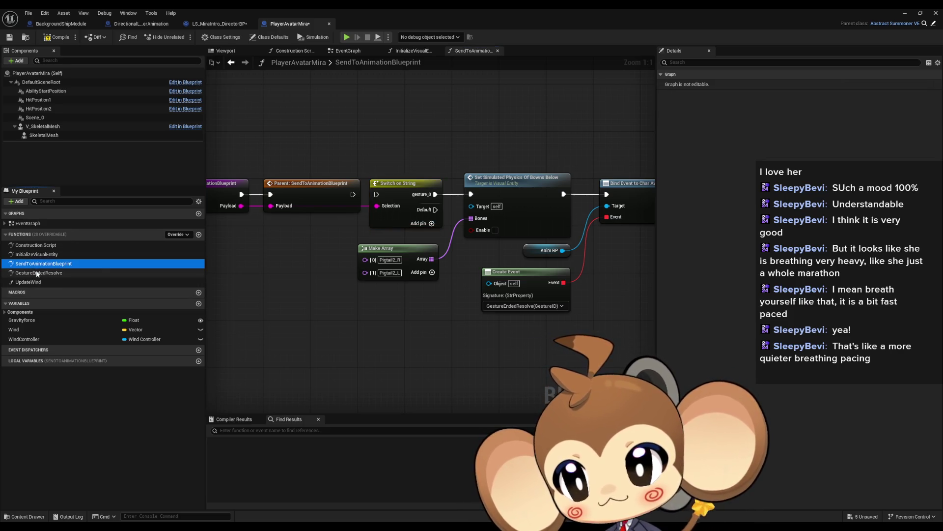
drag(482, 238, 408, 245)
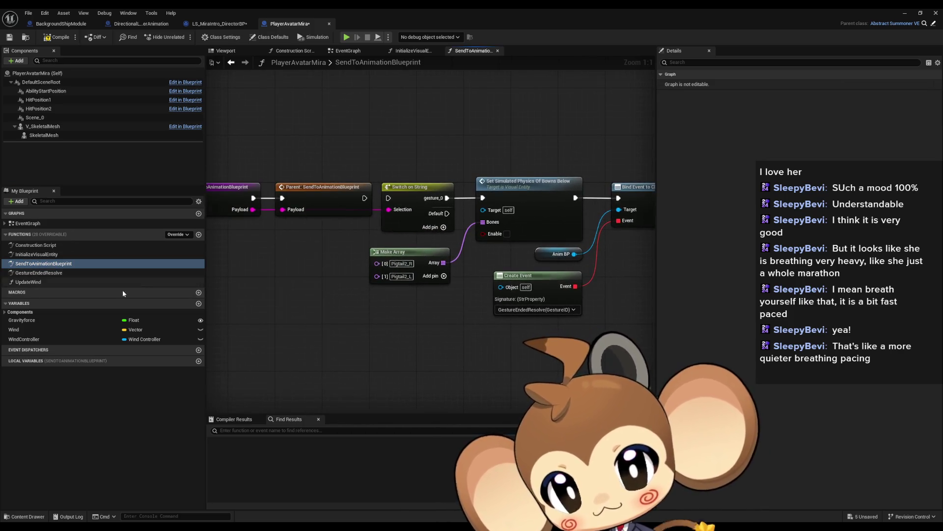
double_click(39, 273)
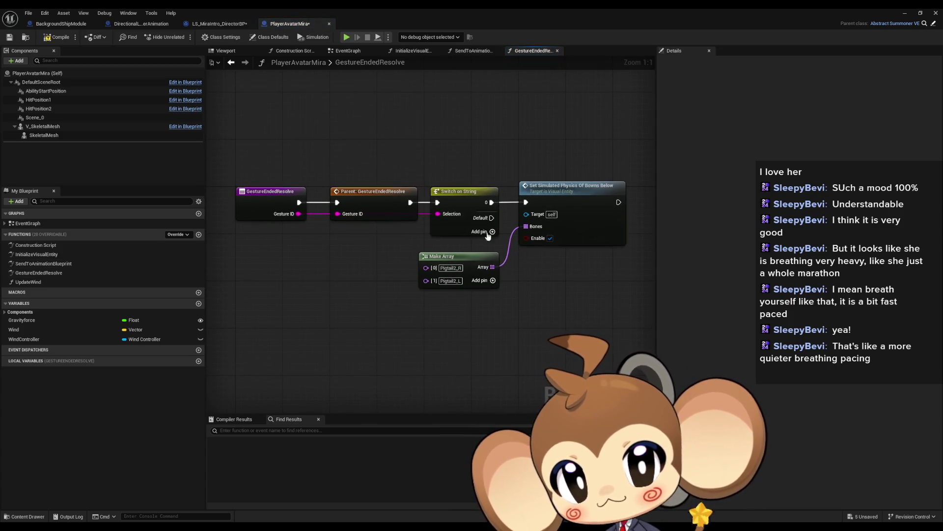
double_click(28, 282)
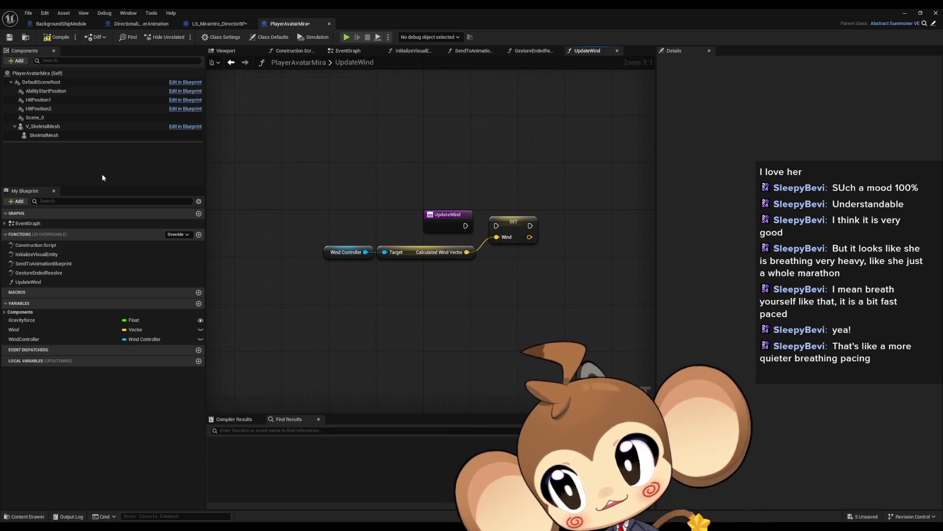
Inspect V_SkeletalMesh and its child SkeletalMesh component in the 3D preview
click(44, 128)
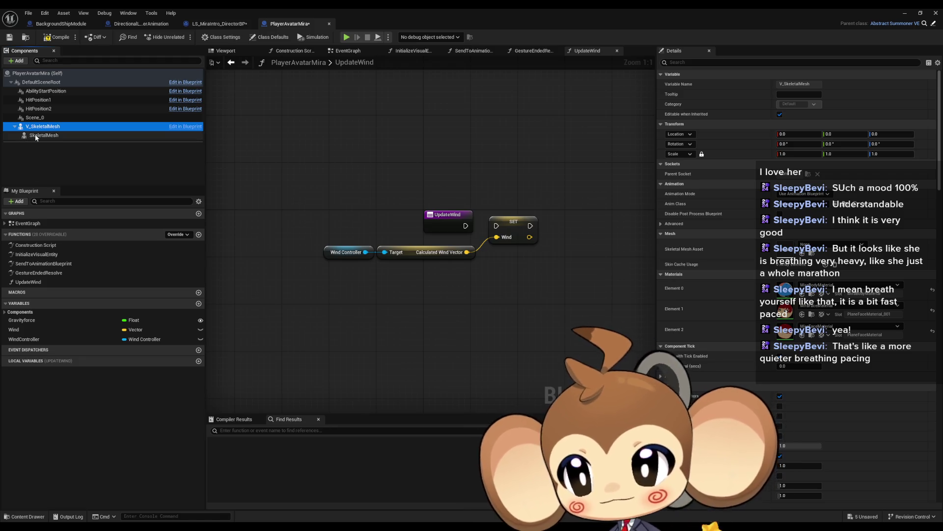
scroll(763, 258, down, 8)
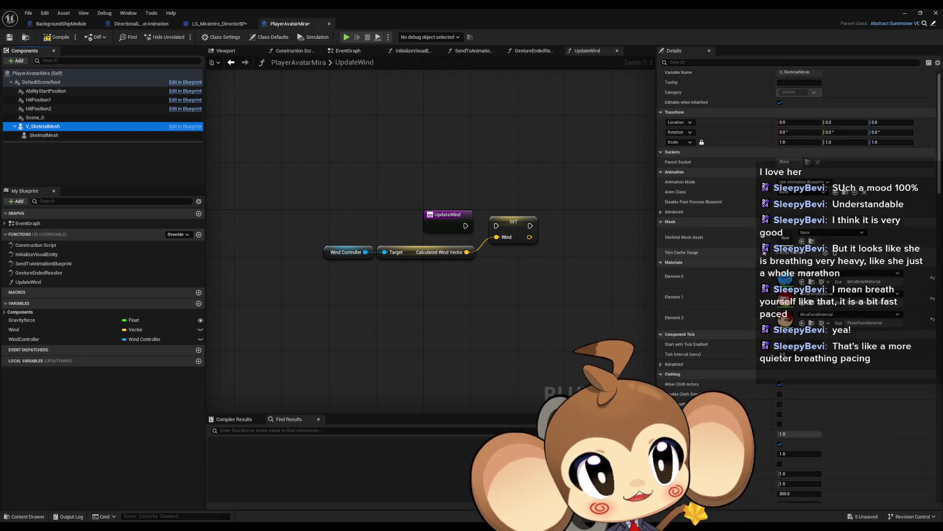
scroll(763, 258, up, 8)
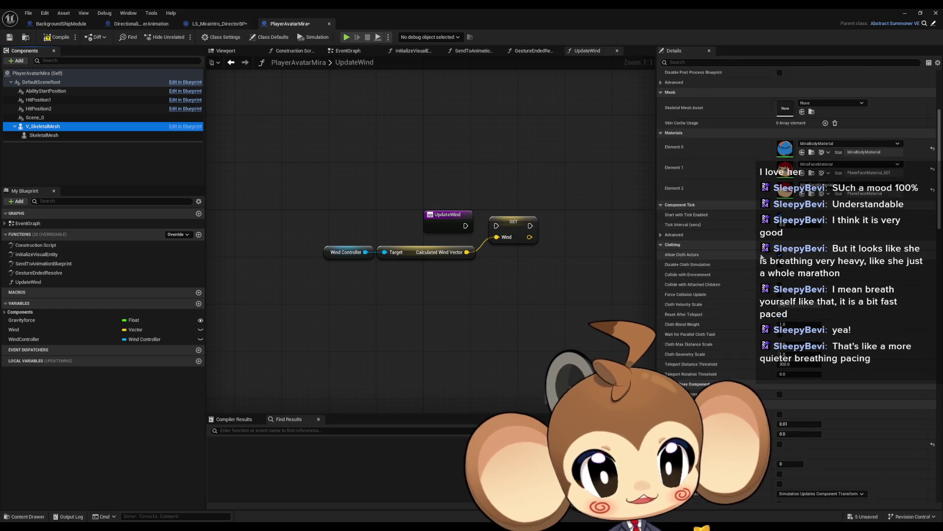
click(69, 135)
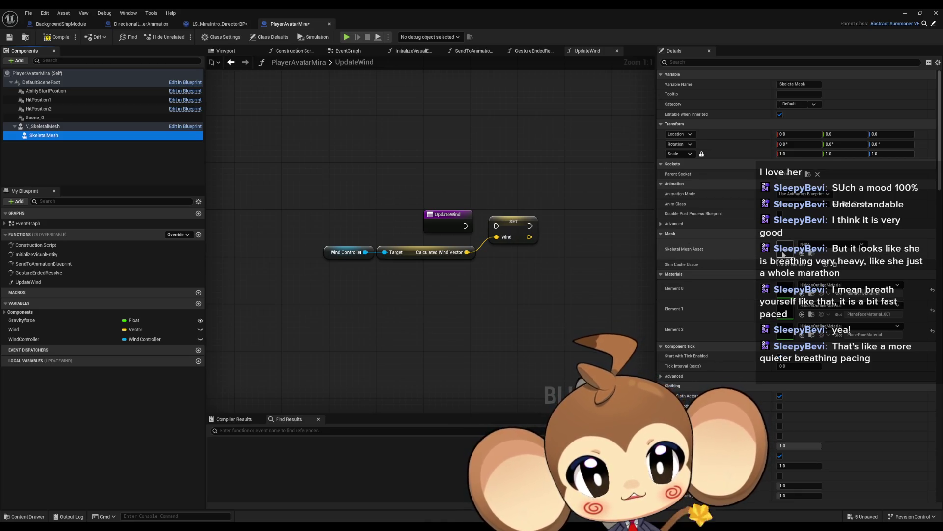
click(225, 51)
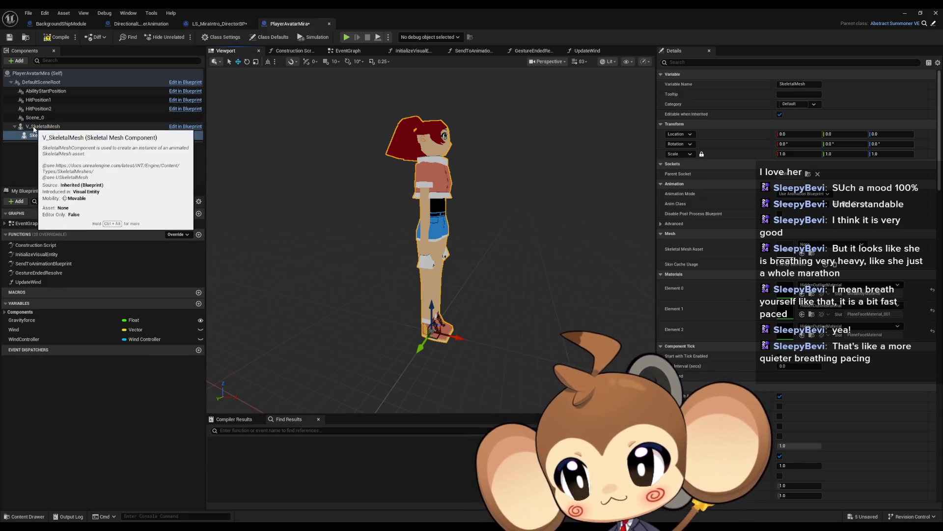
click(34, 128)
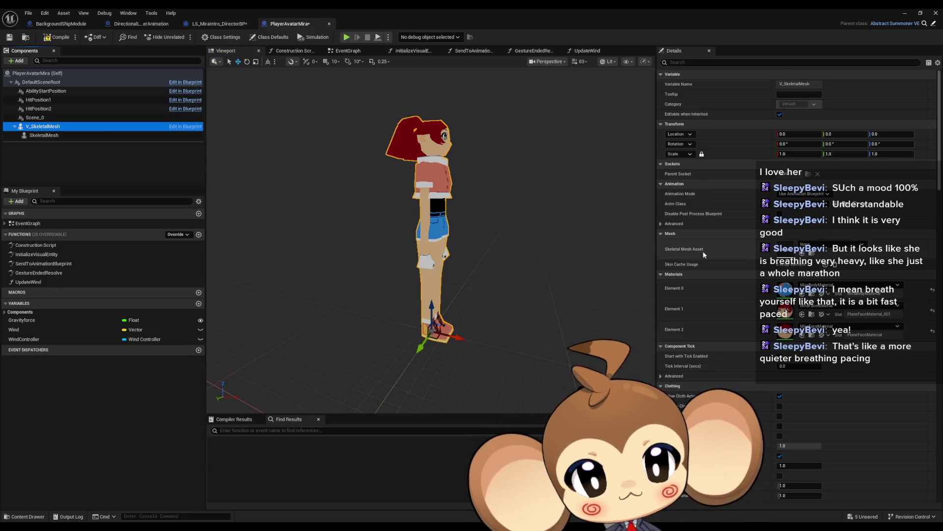
Scroll V_SkeletalMesh's details and toggle the character mesh visibility off and back on
scroll(718, 249, down, 4)
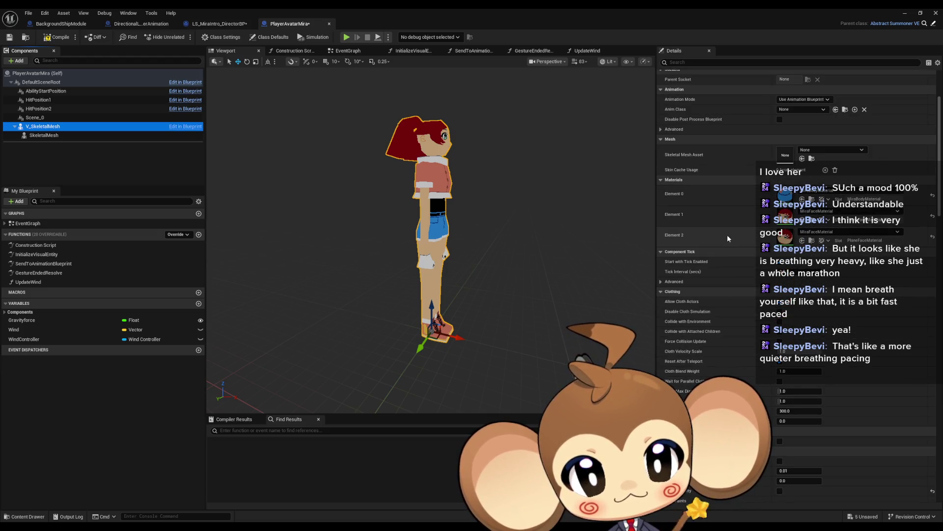
scroll(727, 238, down, 12)
scroll(730, 248, down, 8)
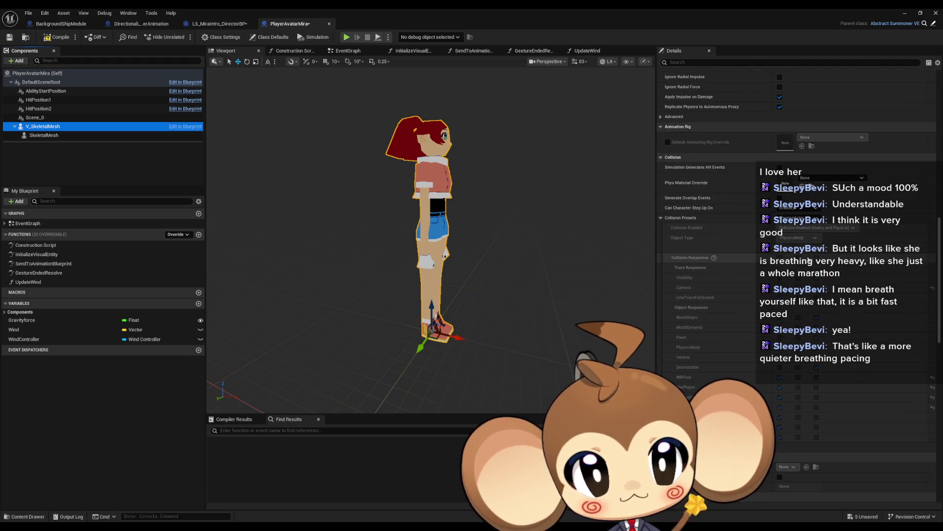
scroll(810, 260, down, 8)
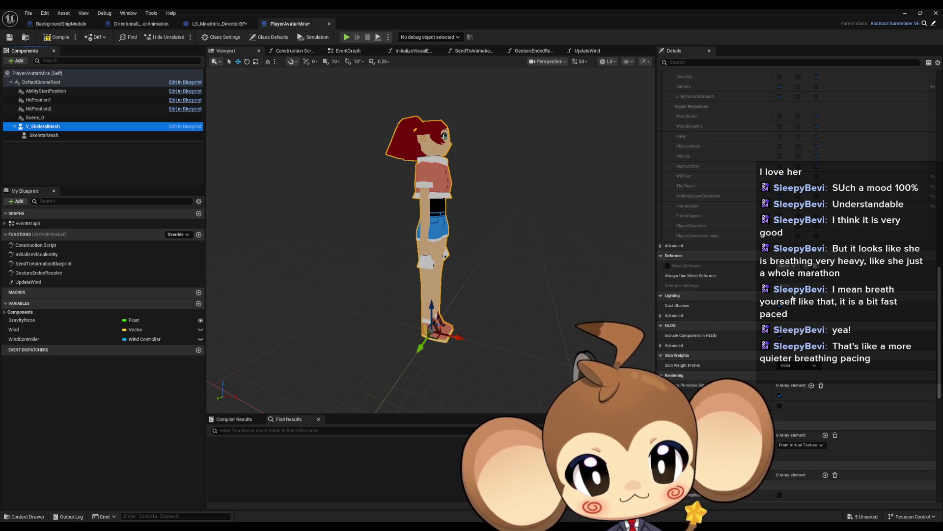
scroll(793, 297, down, 2)
click(780, 348)
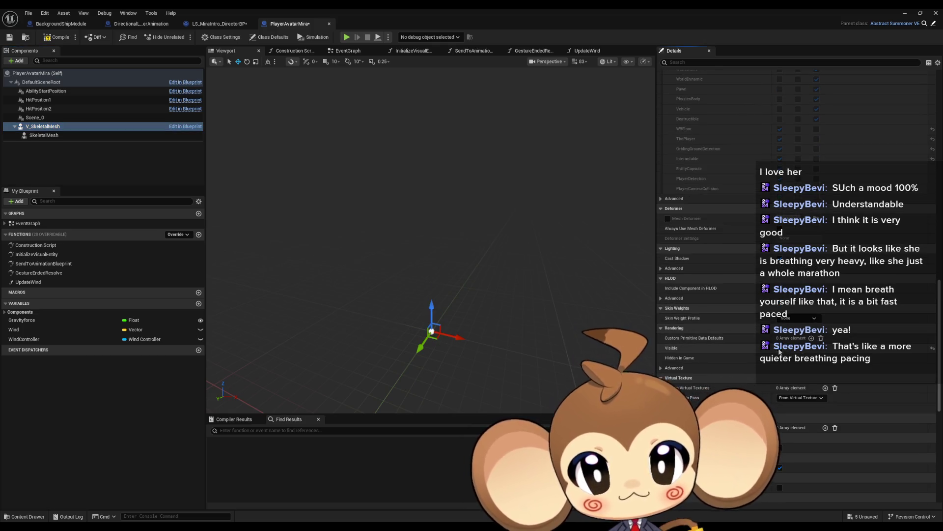
click(780, 348)
Reselect V_SkeletalMesh and open its Skeletal Mesh Asset dropdown
click(98, 135)
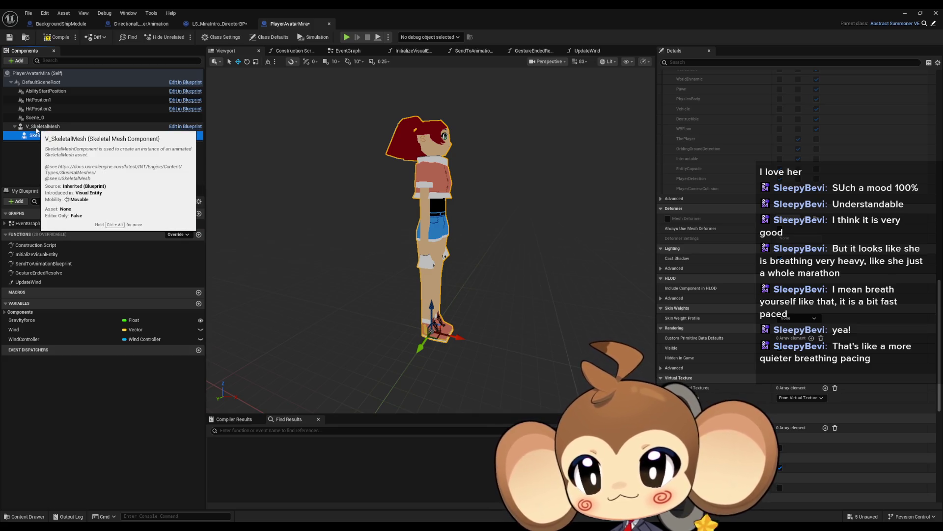
scroll(753, 207, up, 10)
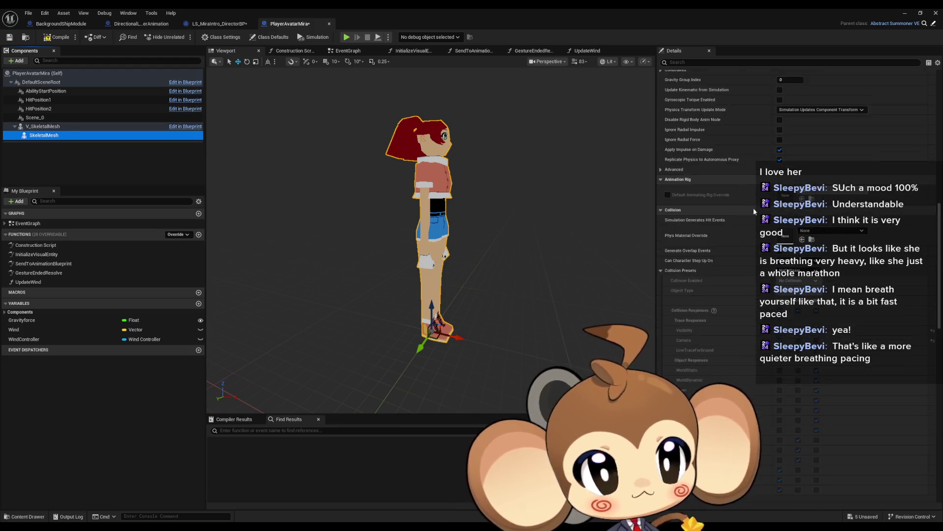
scroll(770, 213, up, 15)
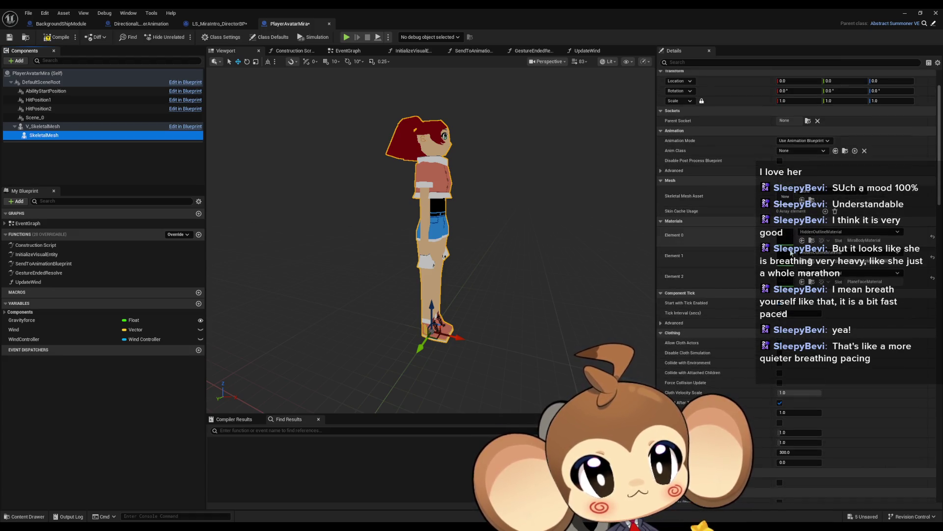
scroll(780, 375, up, 2)
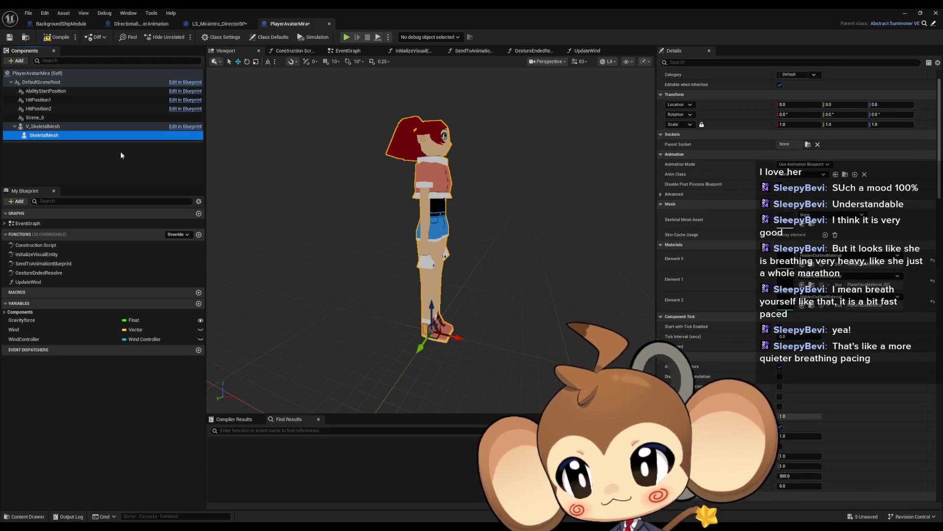
click(52, 127)
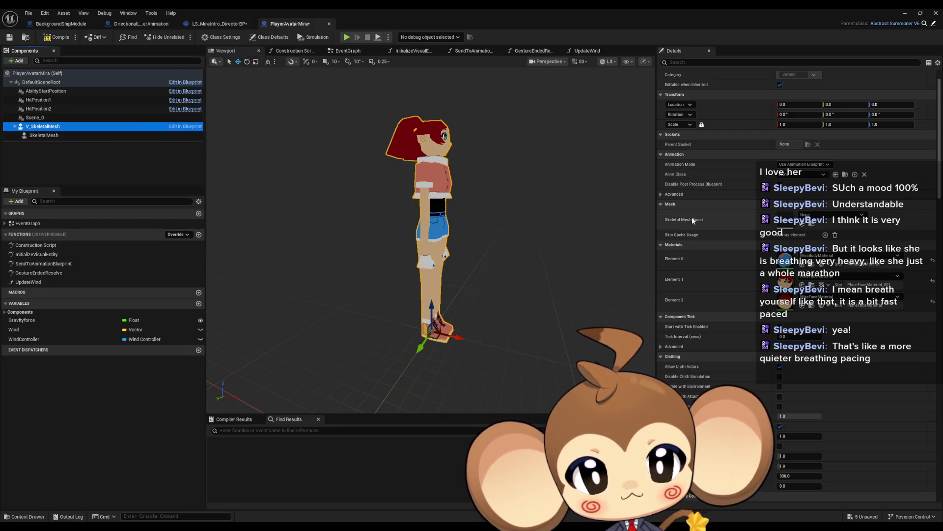
click(831, 215)
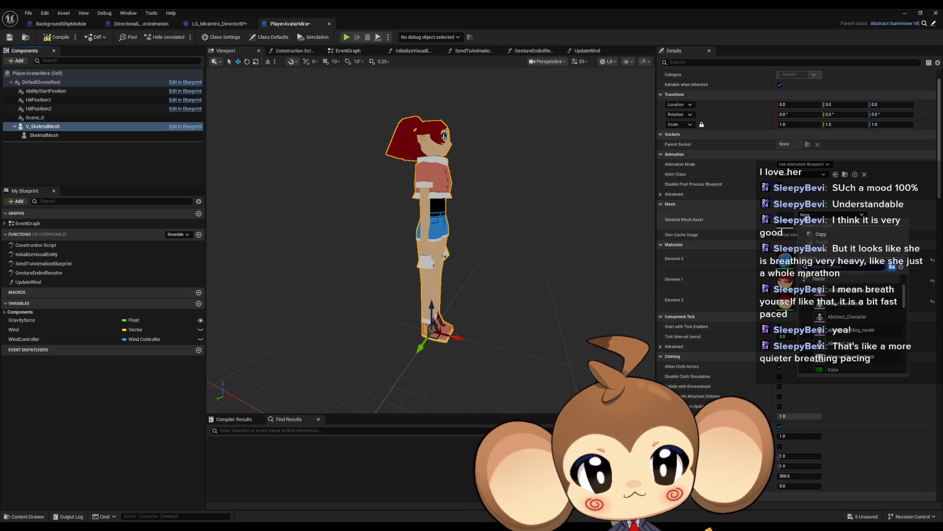
Assign Mira_V2 as V_SkeletalMesh's skeletal mesh asset
key(Escape)
click(374, 138)
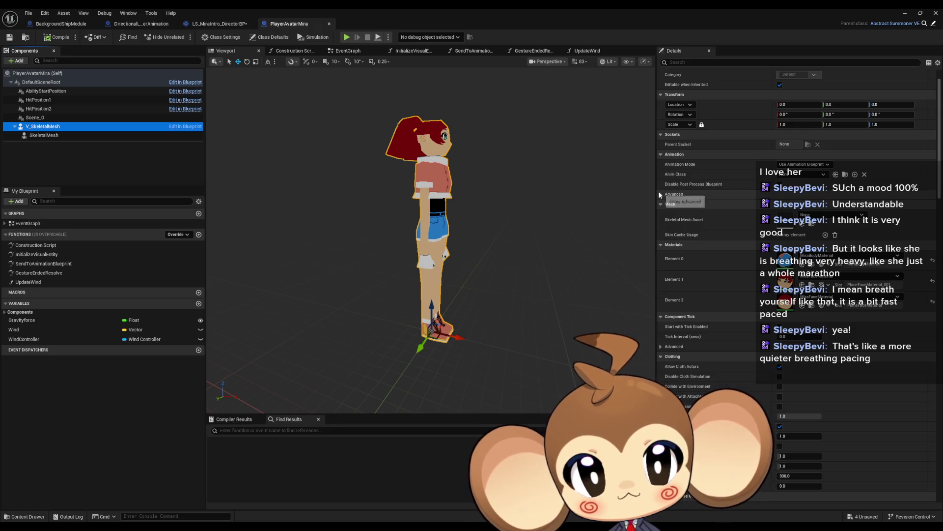
key(f)
scroll(729, 205, up, 1)
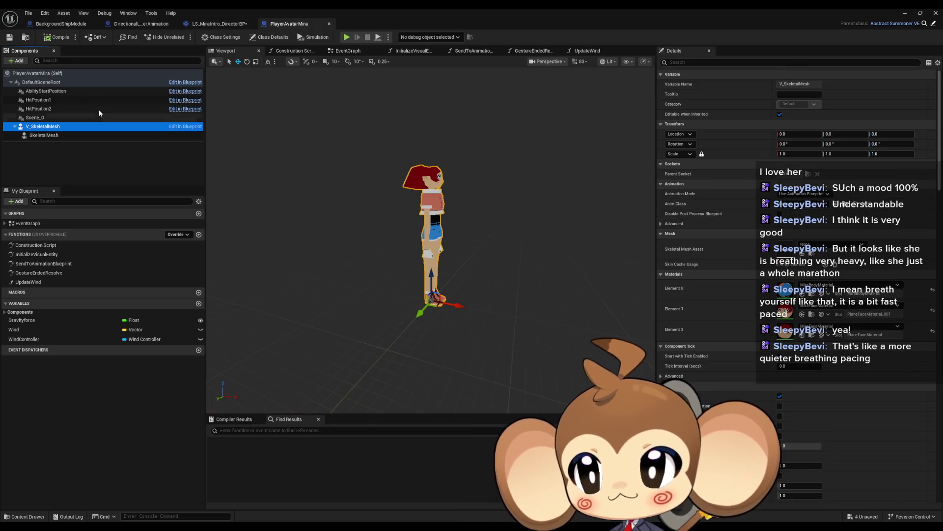
click(41, 81)
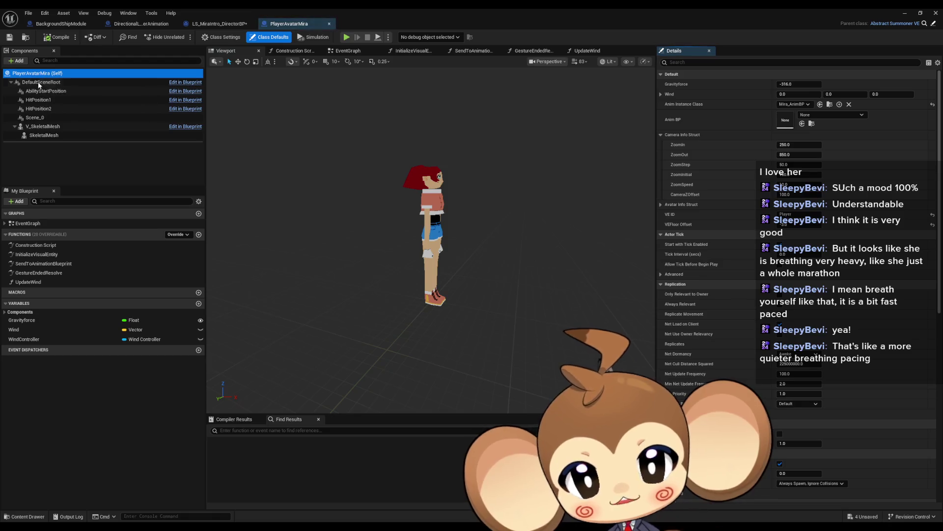
click(42, 127)
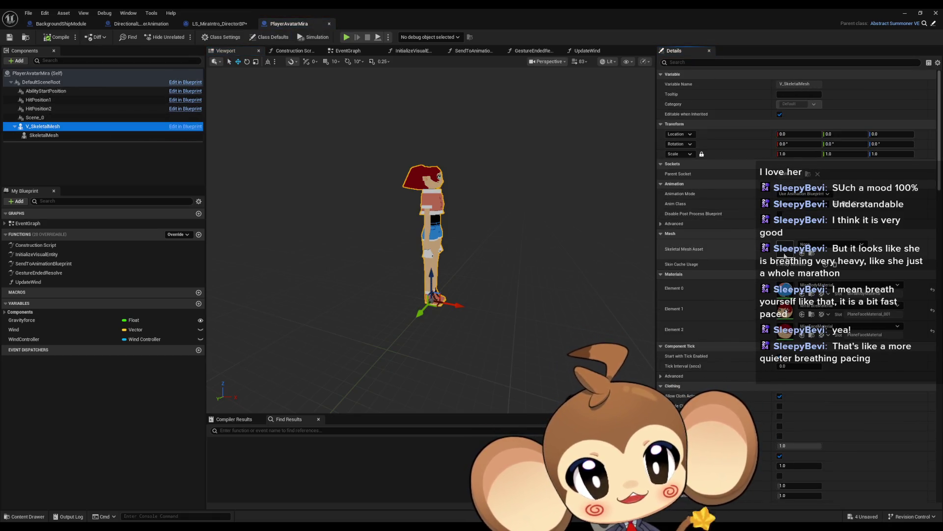
click(813, 245)
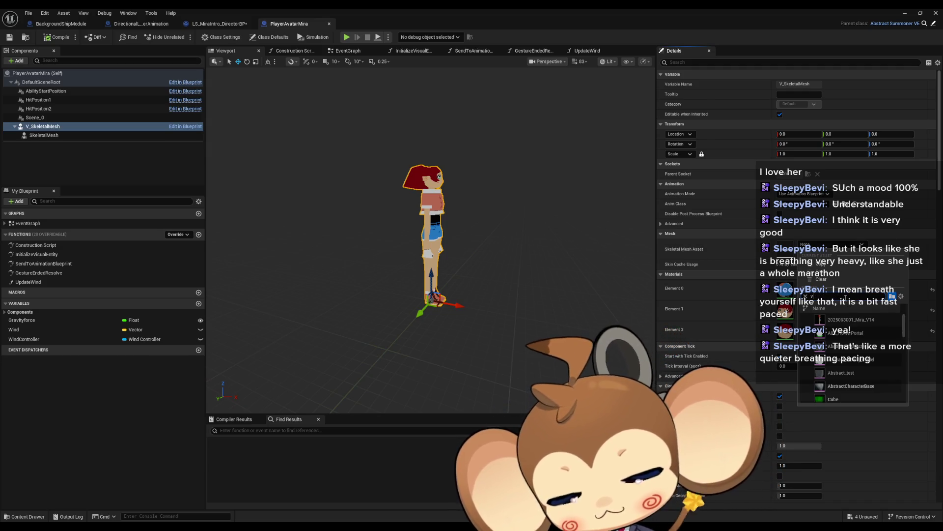
click(839, 321)
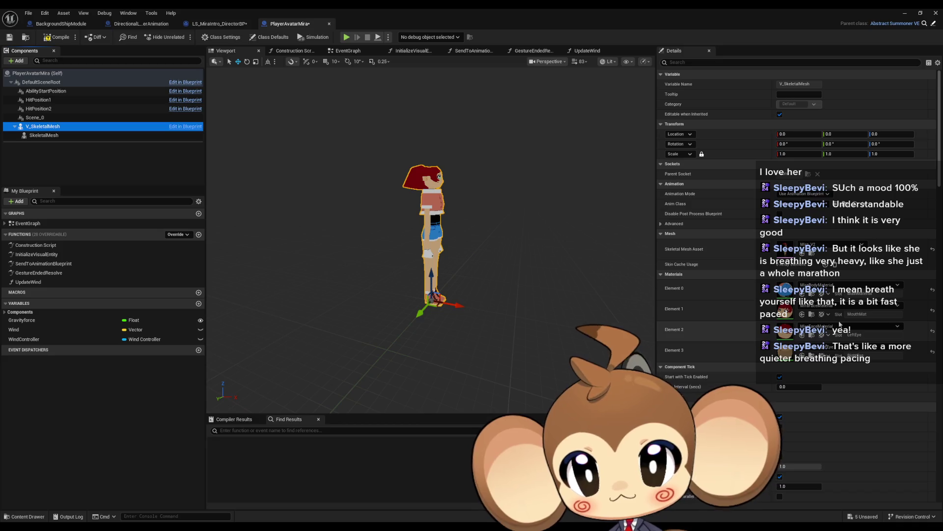
Frame the character in the preview and compile the blueprint
click(539, 196)
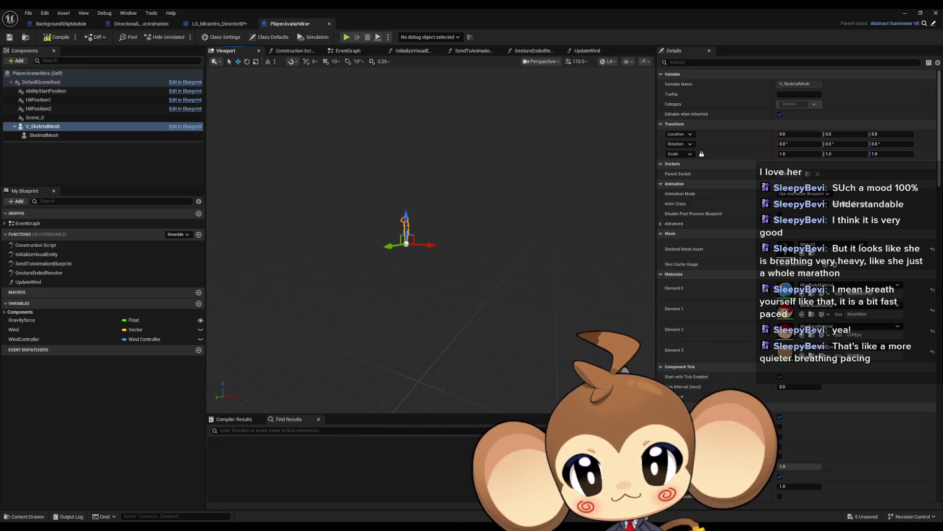
key(f)
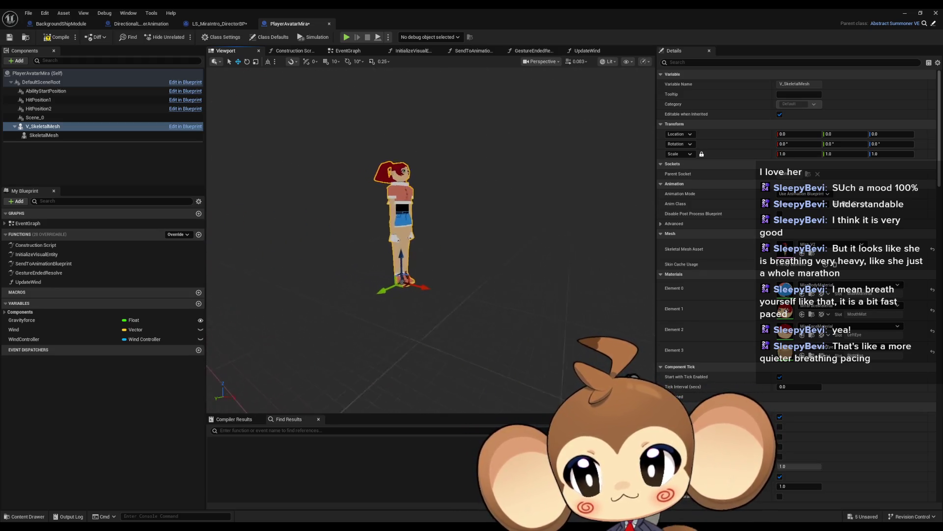
scroll(443, 236, up, 5)
drag(443, 236, 393, 238)
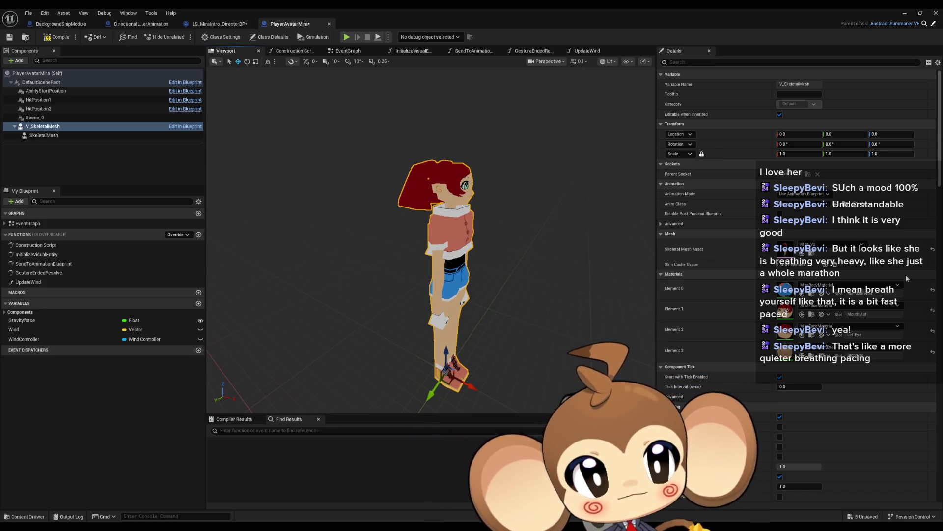
click(47, 38)
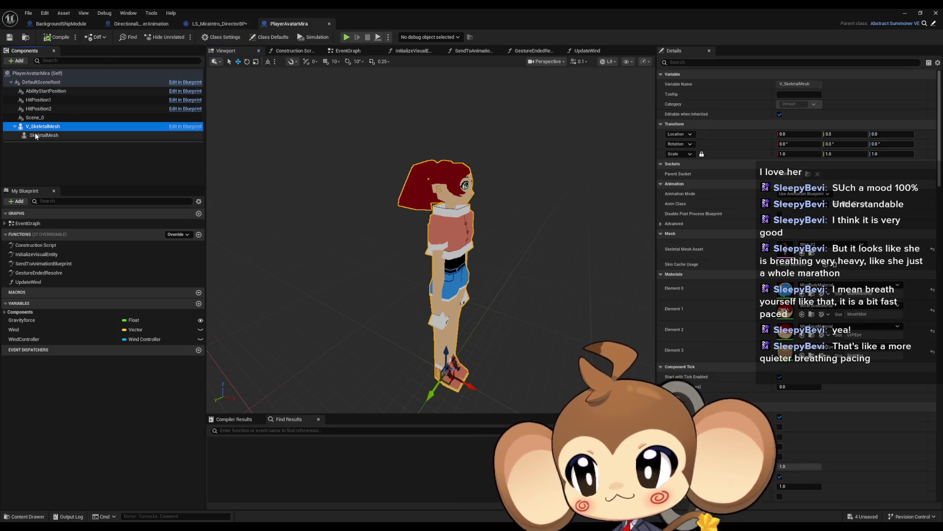
Assign Mira_V2 to the child SkeletalMesh component as well, searching 'v2'
click(73, 136)
click(835, 245)
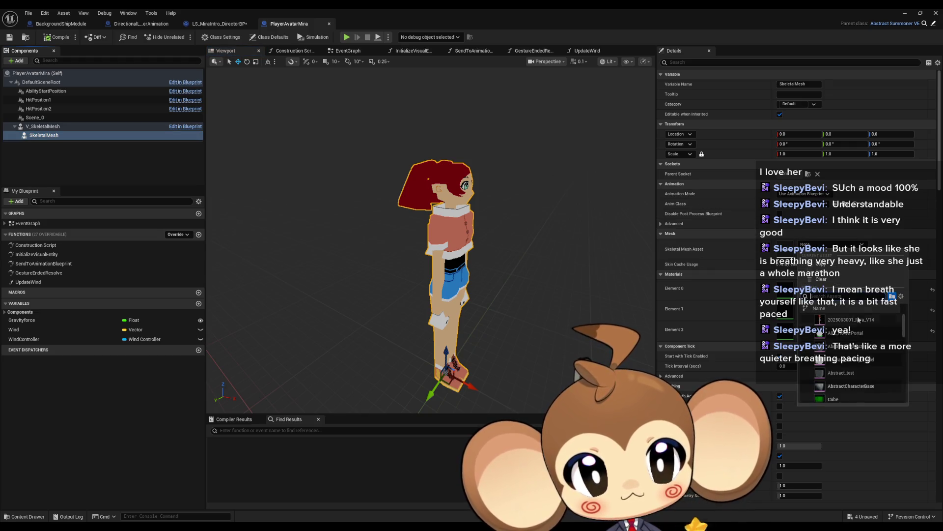
text(v2)
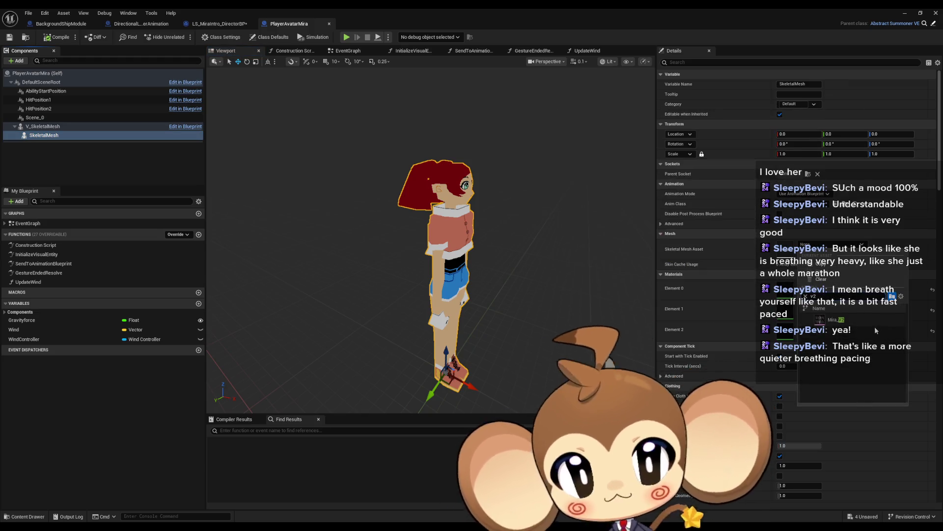
click(844, 321)
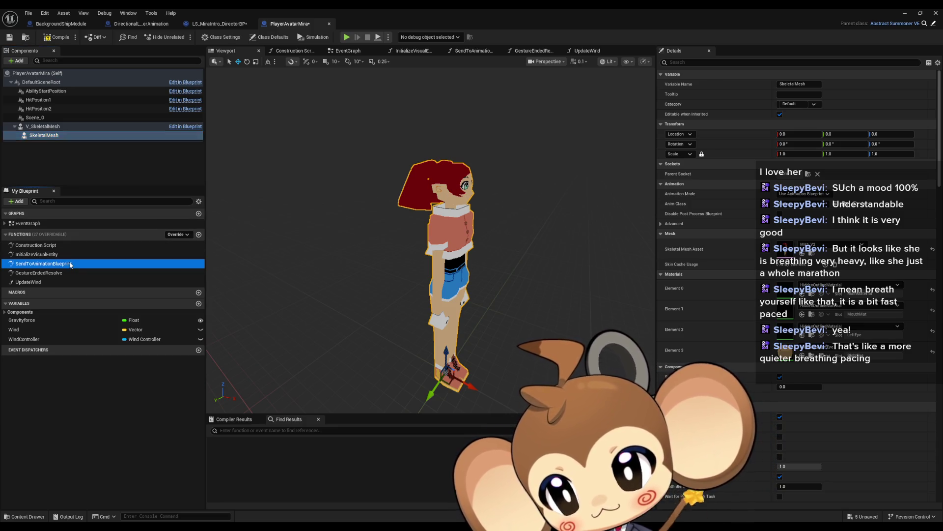
Browse the blueprint's function list and the DirectorBP Sequencer Events graph
click(42, 273)
click(49, 281)
key(Up)
key(Up)
key(Up)
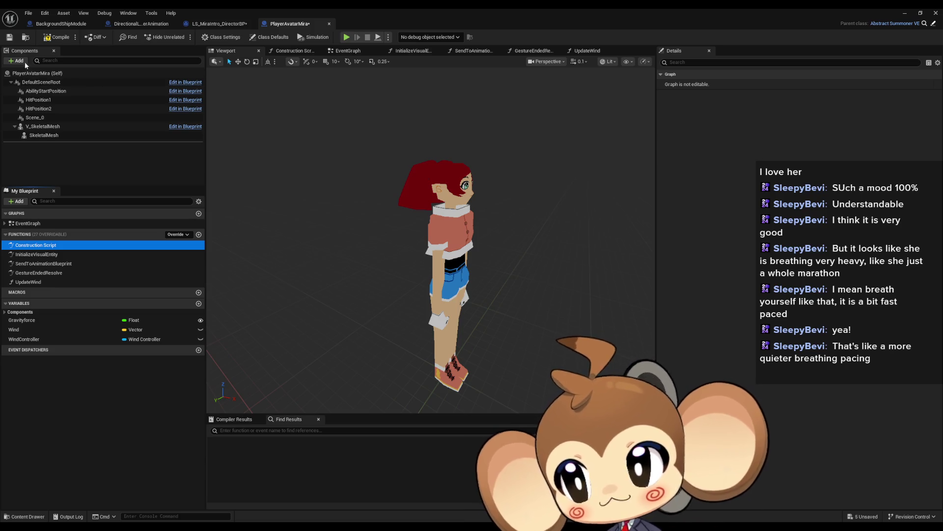
click(330, 24)
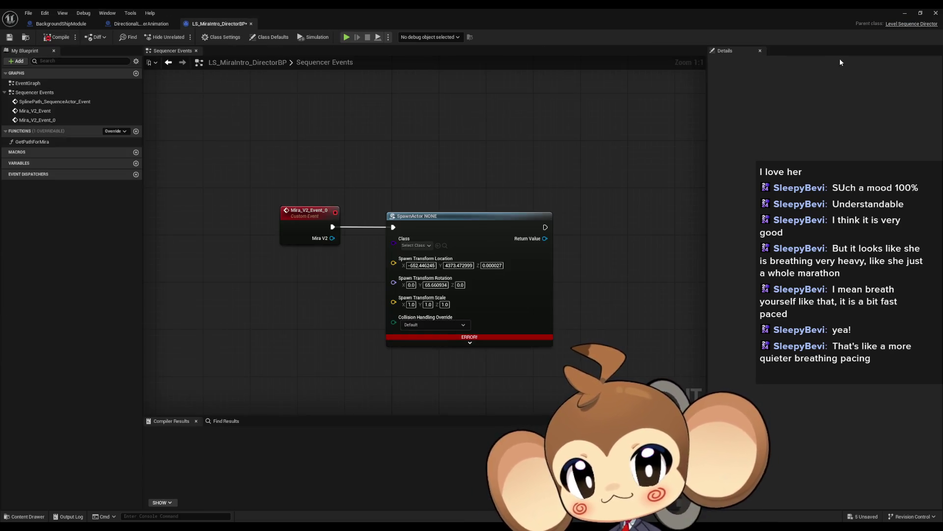
Check the level sequence, then return to PlayerAvatarMira's viewport showing Mira_V2 in T-pose
click(904, 13)
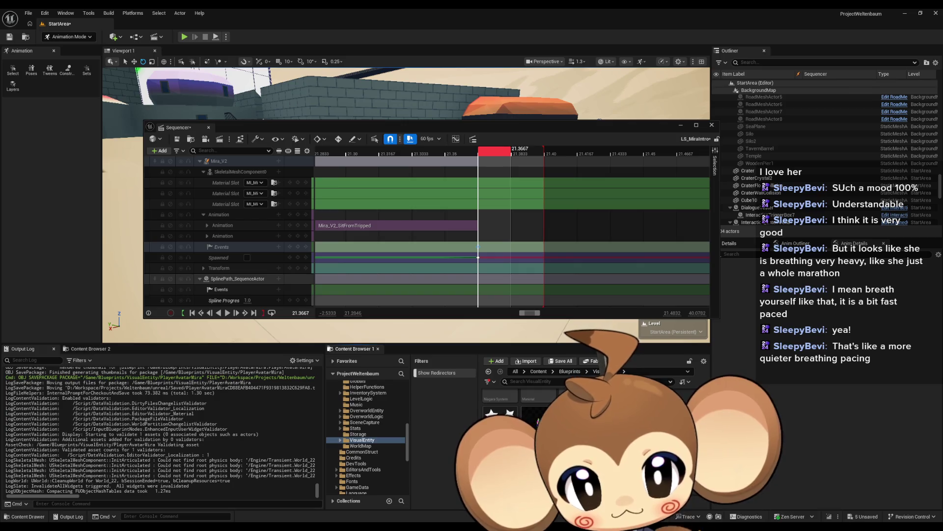
key(alt+Tab)
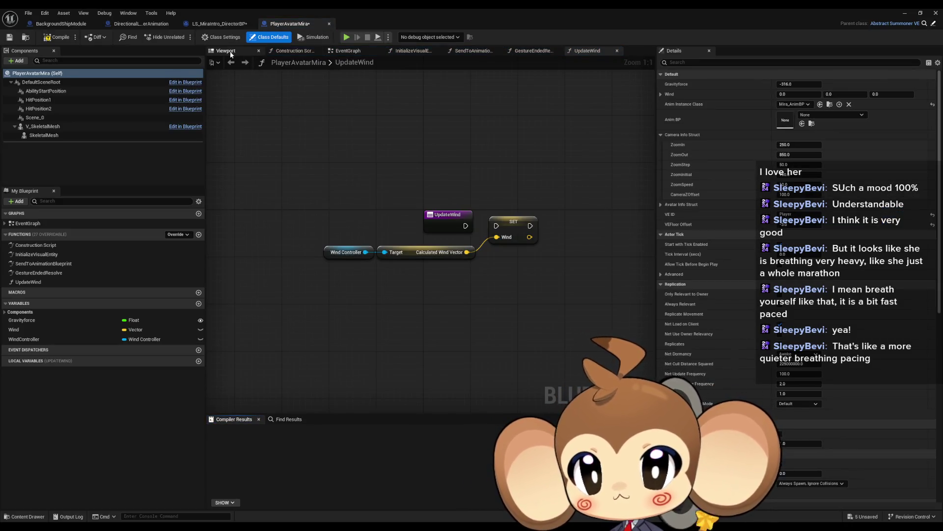
click(227, 51)
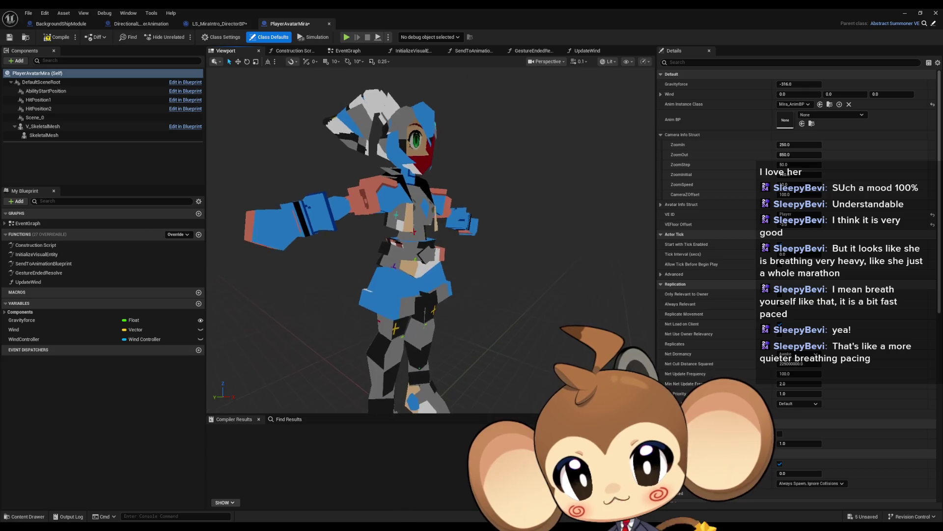
Select V_SkeletalMesh and browse the Content Browser to Mira_Version2's Shaders folder
click(42, 127)
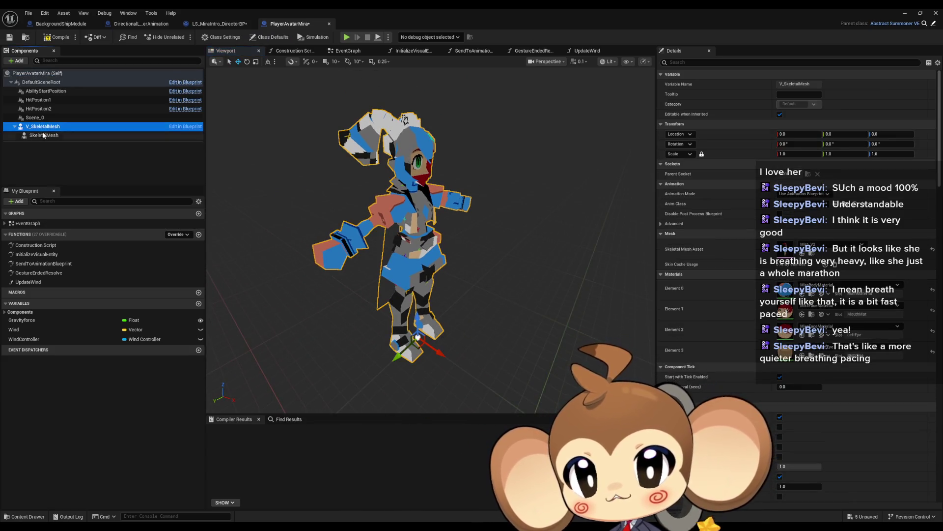
drag(473, 266, 511, 269)
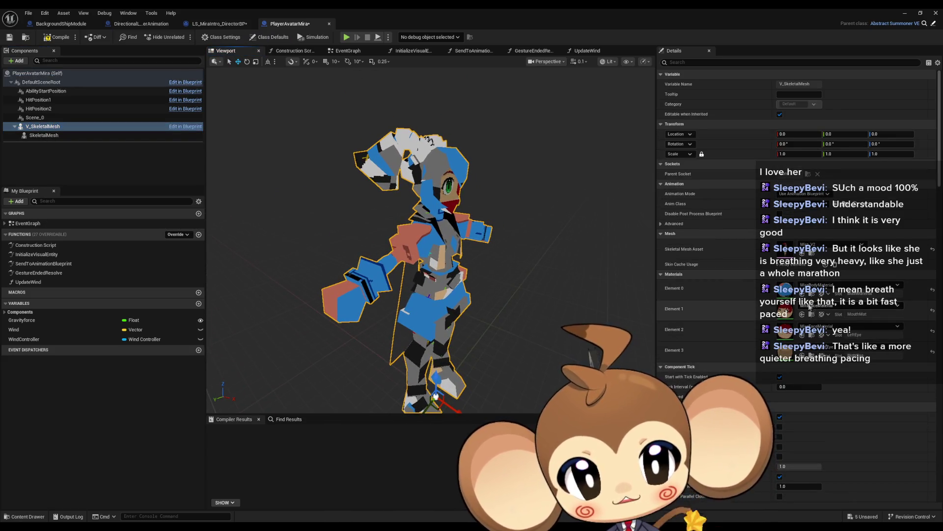
double_click(506, 8)
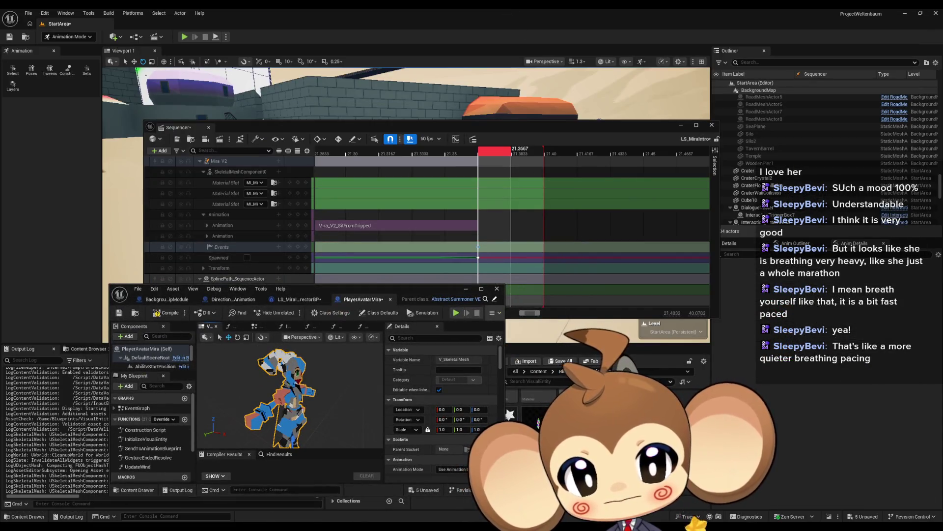
click(539, 371)
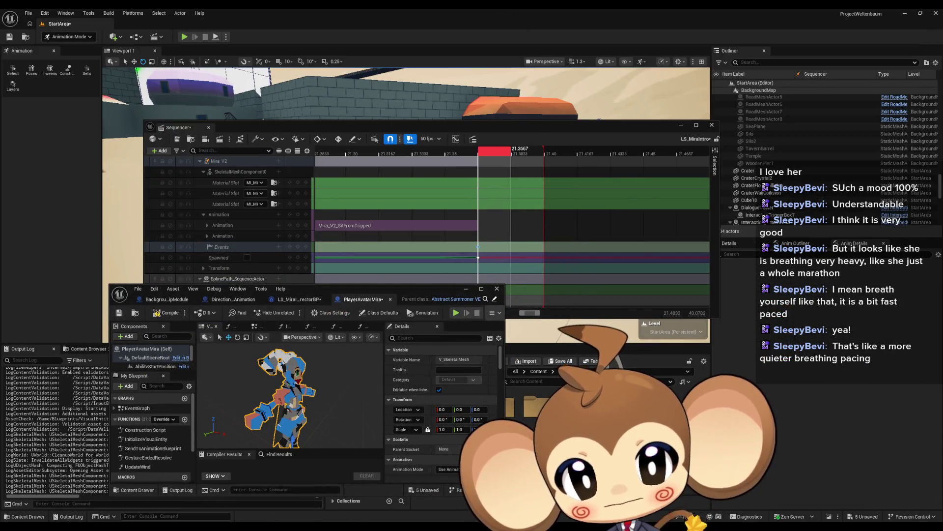
double_click(538, 407)
double_click(538, 407)
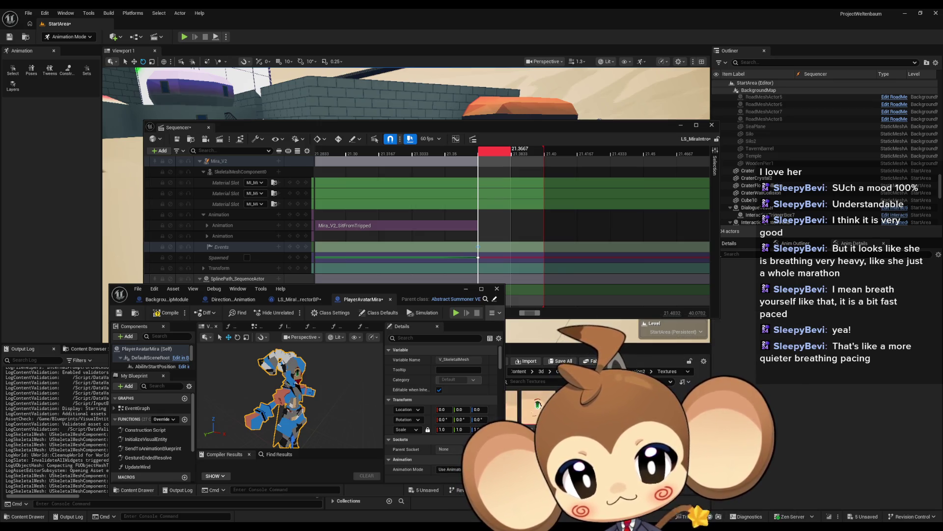
double_click(511, 408)
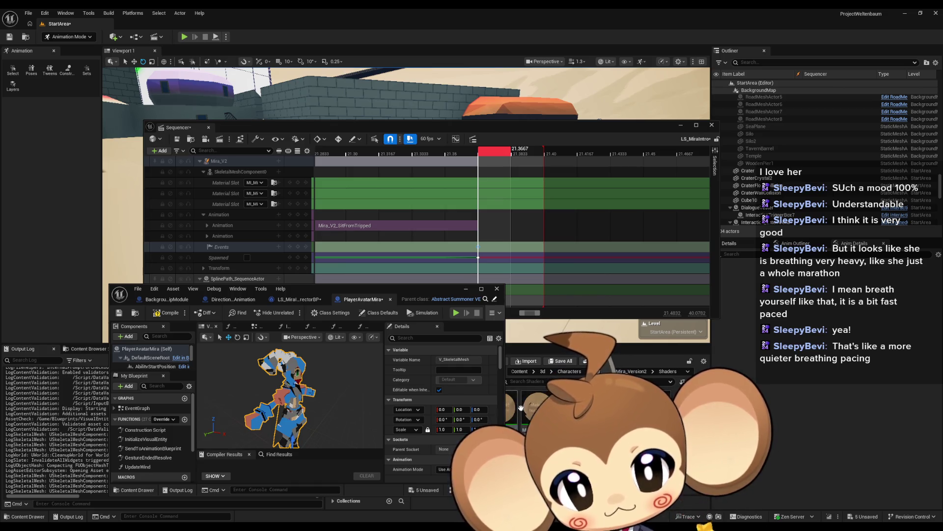
Drag the Mira_V2_LeftEye material onto the mesh's Element 3 slot
drag(417, 293, 358, 284)
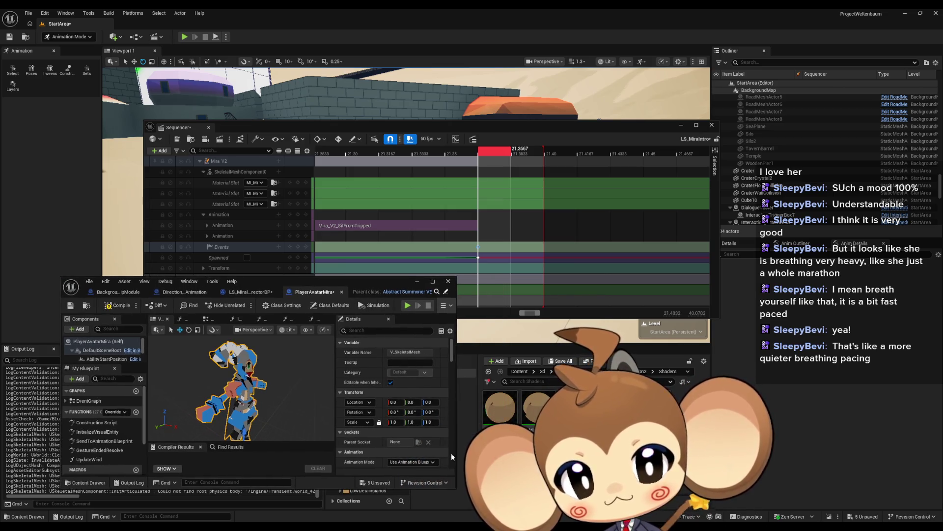
scroll(406, 426, down, 5)
scroll(406, 426, down, 2)
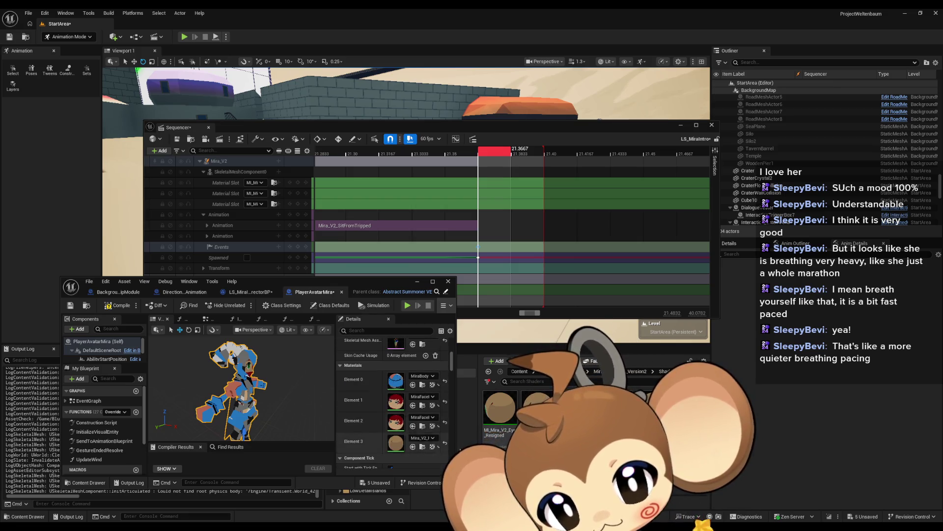
drag(538, 408, 400, 388)
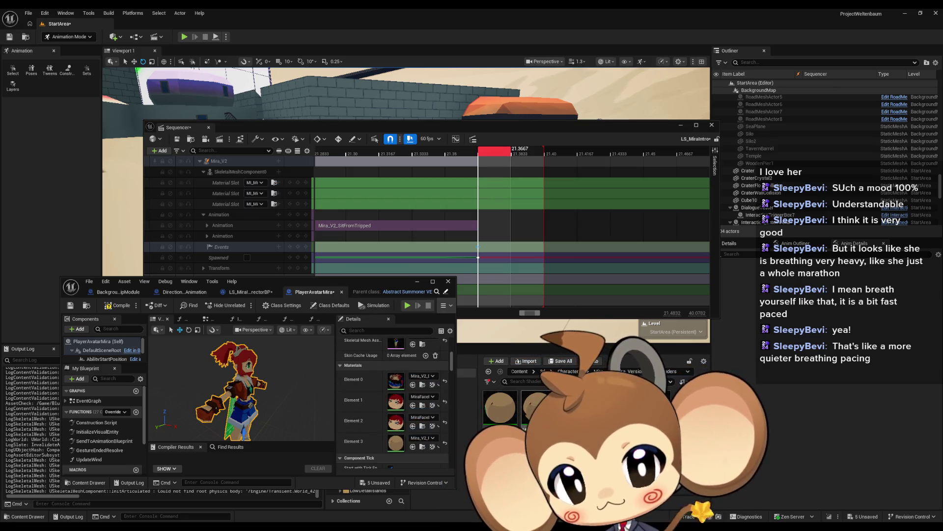
scroll(516, 408, down, 1)
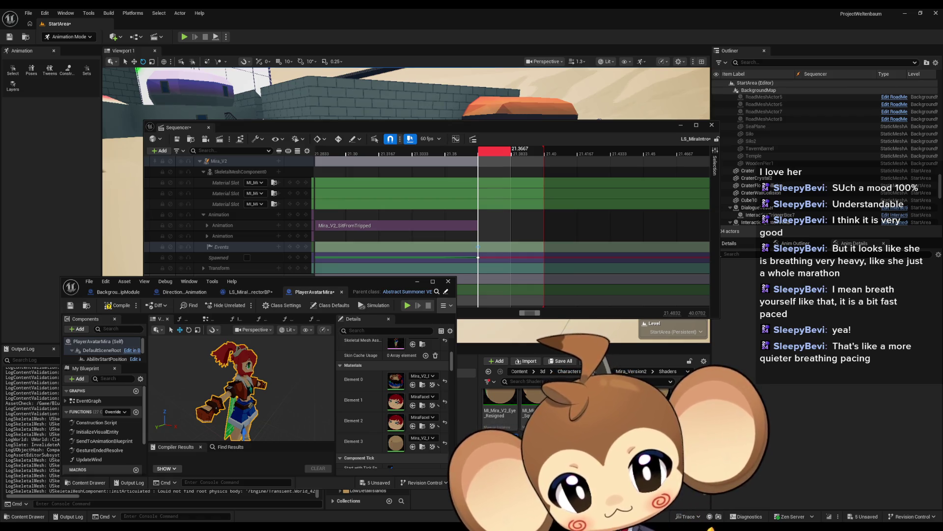
scroll(516, 407, up, 1)
scroll(516, 408, down, 1)
drag(572, 396, 397, 402)
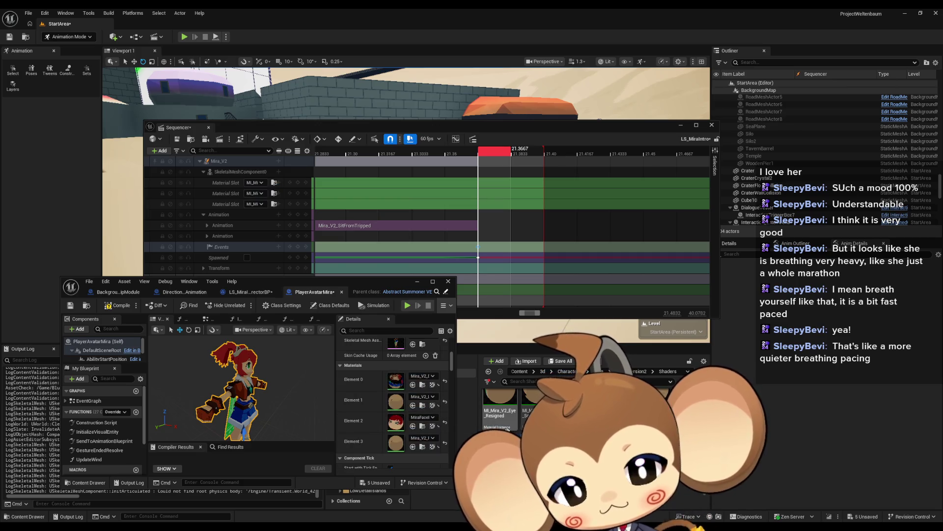
mouse_move(572, 395)
mouse_down()
mouse_move(447, 437)
mouse_move(388, 421)
mouse_move(395, 444)
mouse_up()
drag(285, 367, 251, 369)
Put Mira_V2_Mouth and Mira_V2_LeftEye (Element 2) on the mesh's material slots
scroll(288, 373, up, 5)
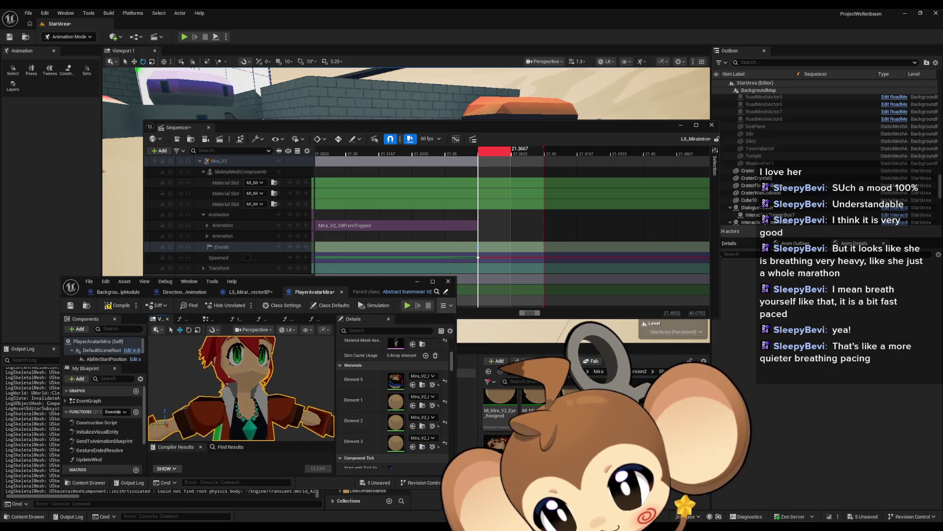
drag(533, 398, 452, 432)
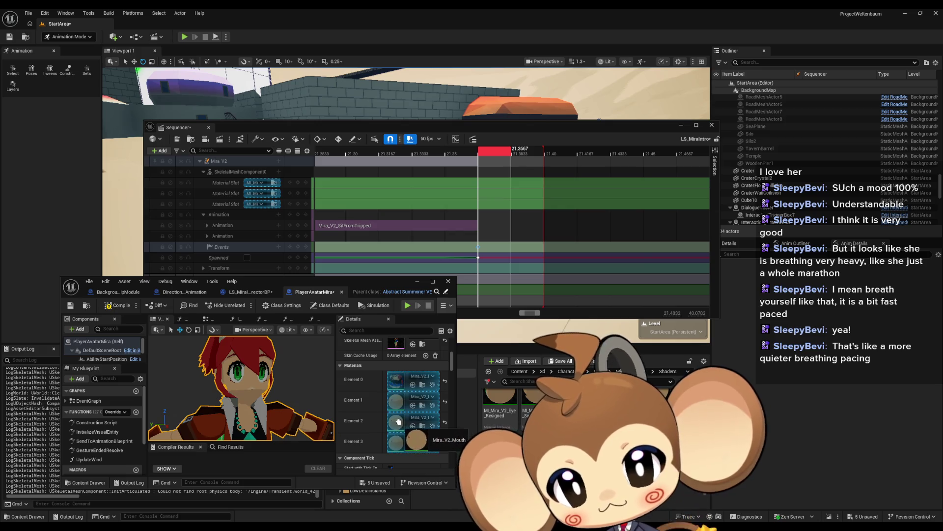
drag(398, 421, 400, 425)
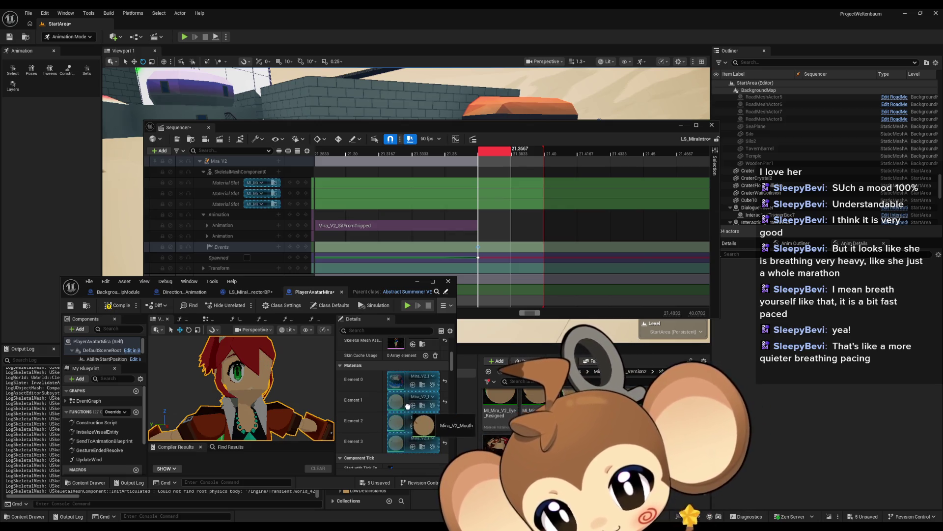
mouse_move(534, 398)
mouse_down()
mouse_move(389, 421)
mouse_move(402, 441)
mouse_up()
mouse_move(533, 398)
mouse_down()
mouse_move(410, 440)
mouse_move(402, 430)
mouse_up()
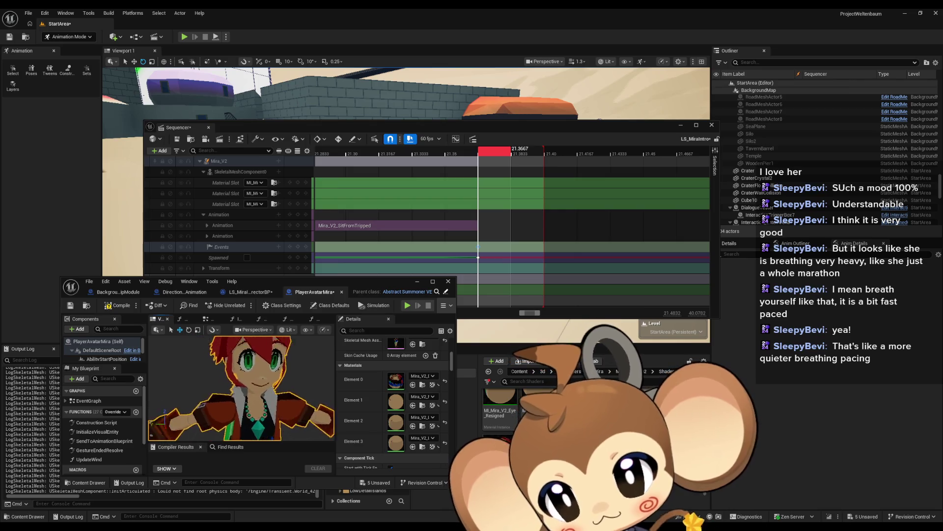
scroll(222, 343, down, 4)
double_click(284, 281)
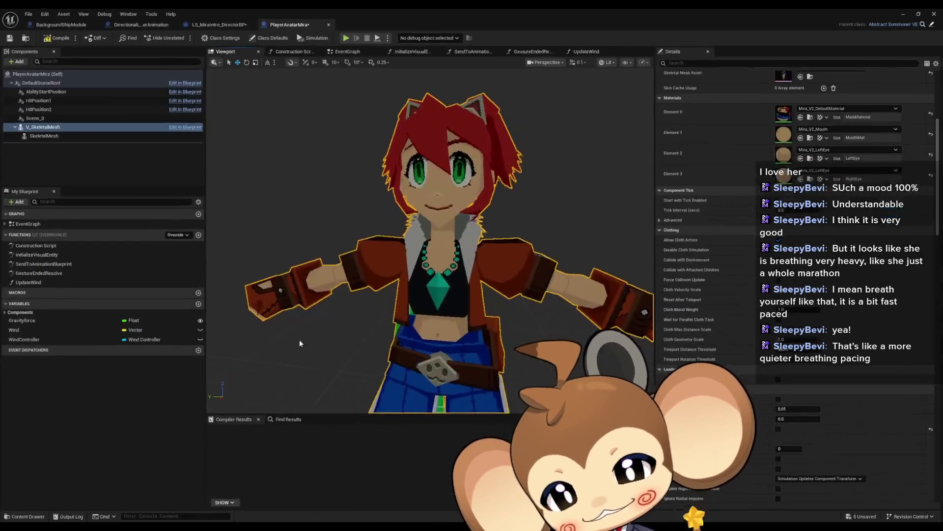
Check the Mira_V2 skeletal mesh materials in Details, then compile the PlayerAvatarMira Blueprint
mouse_move(428, 295)
mouse_down()
mouse_move(433, 334)
mouse_move(482, 354)
mouse_move(423, 353)
mouse_up()
click(167, 136)
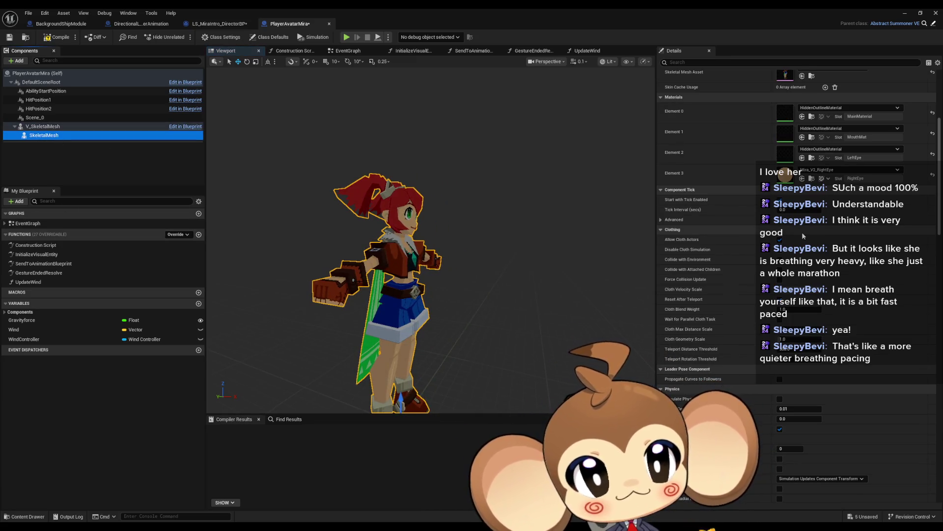
scroll(804, 236, up, 2)
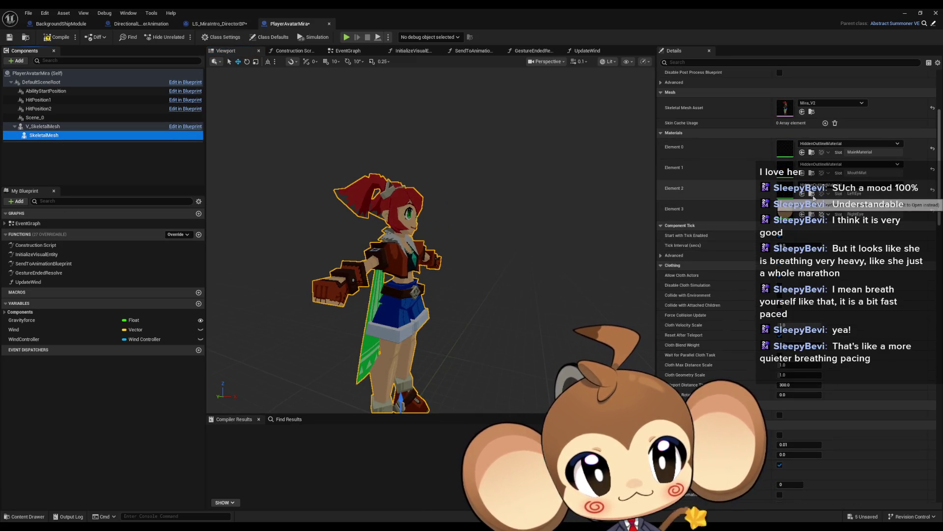
click(812, 194)
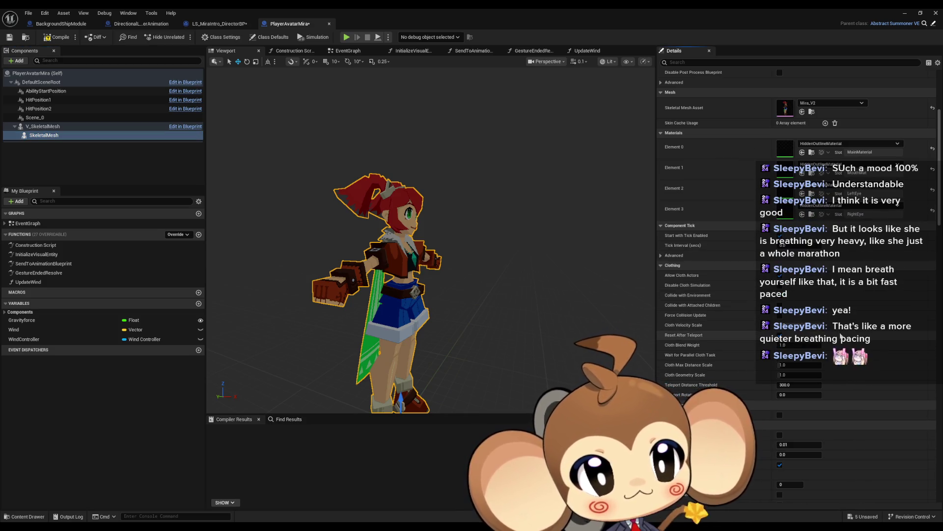
mouse_move(442, 295)
mouse_down()
mouse_move(339, 295)
mouse_move(339, 256)
mouse_move(314, 246)
mouse_move(221, 141)
mouse_up()
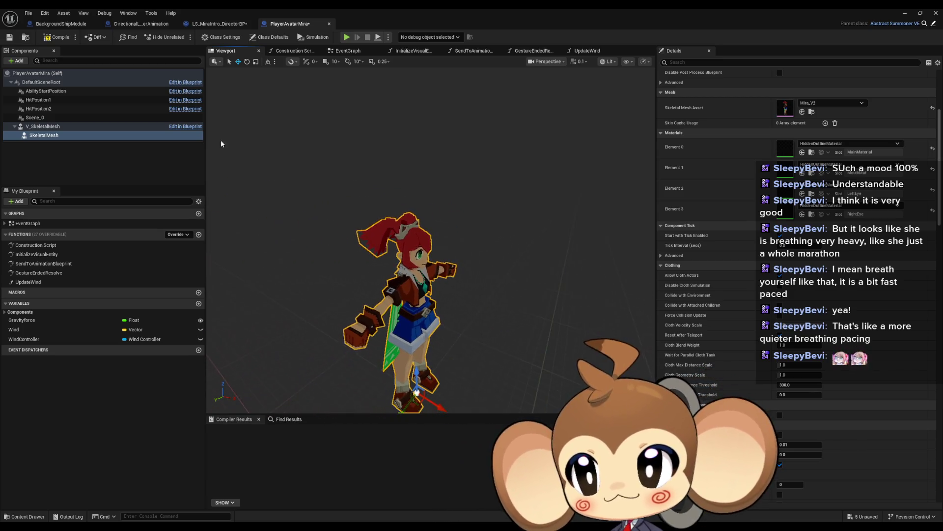
click(58, 37)
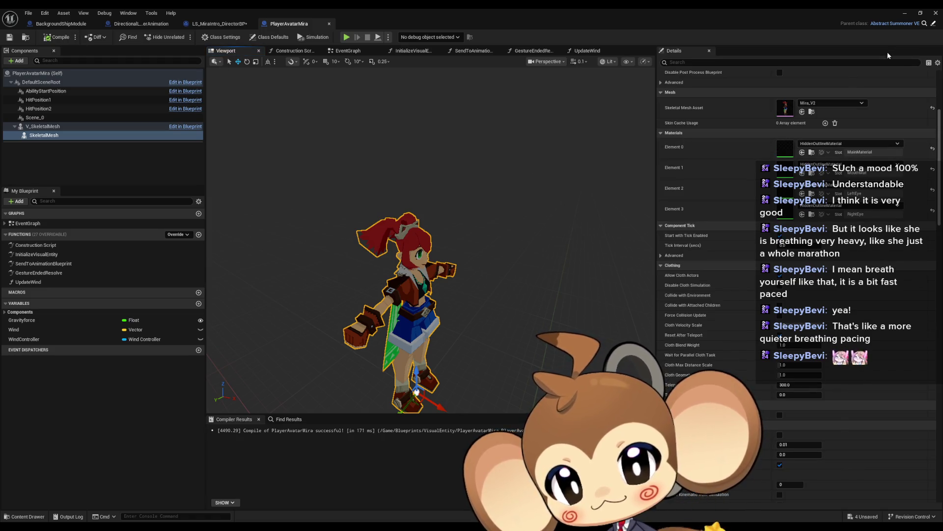
Open the director blueprint's Sequencer Events graph from the LS_MiraIntro Events track
click(906, 15)
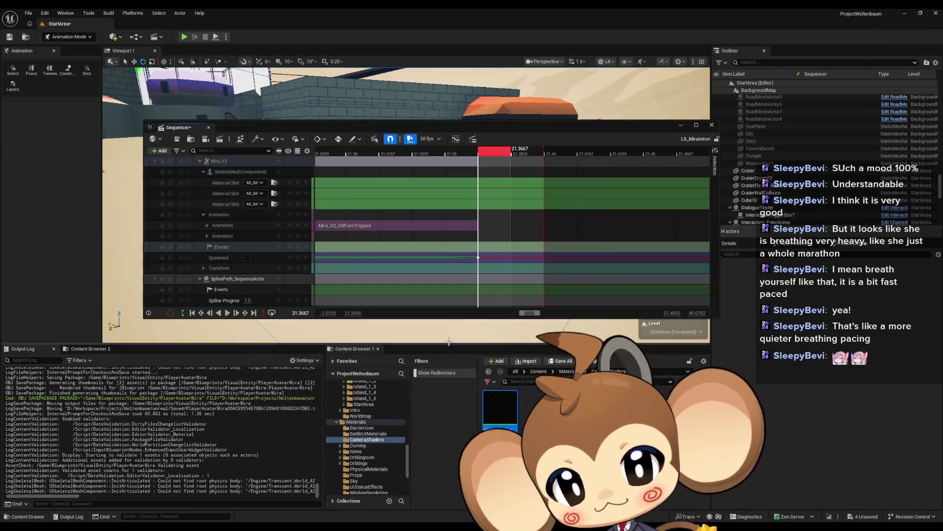
mouse_move(638, 129)
mouse_down()
mouse_move(638, 78)
mouse_move(600, 104)
mouse_move(606, 160)
mouse_up()
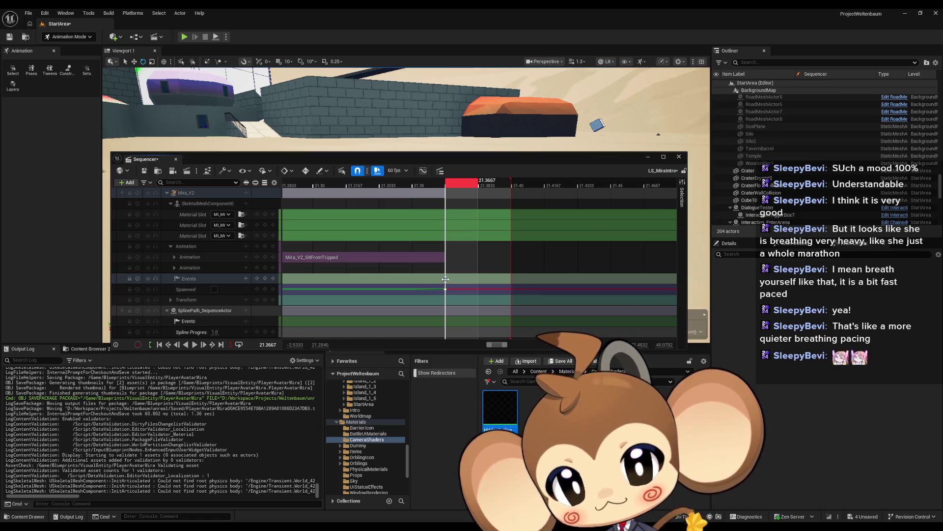
double_click(445, 279)
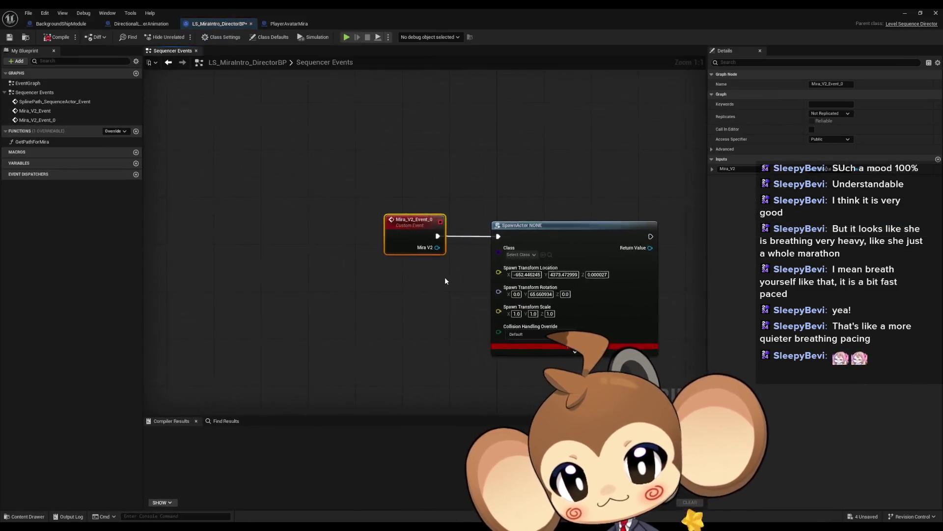
Set SpawnActor's Class to PlayerAvatarMira and compile LS_MiraIntro_DirectorBP
click(524, 256)
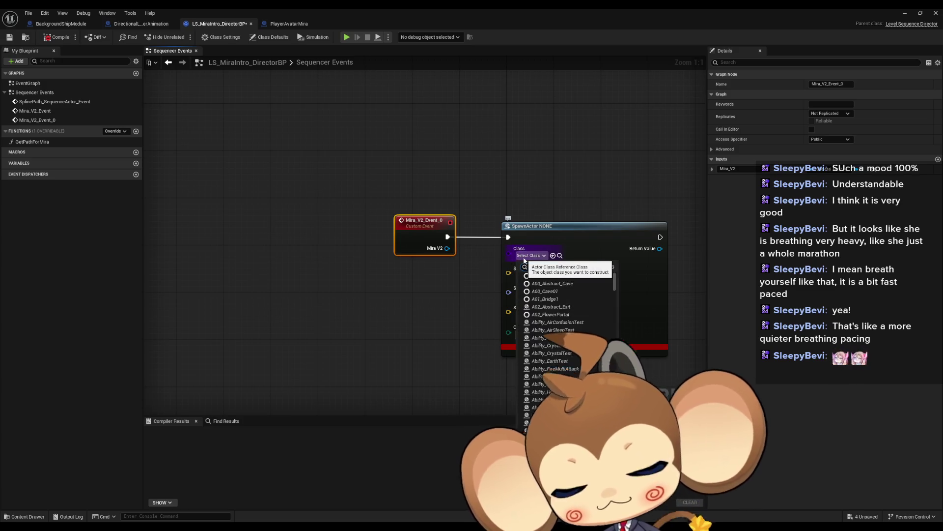
text(PlayerAvatar)
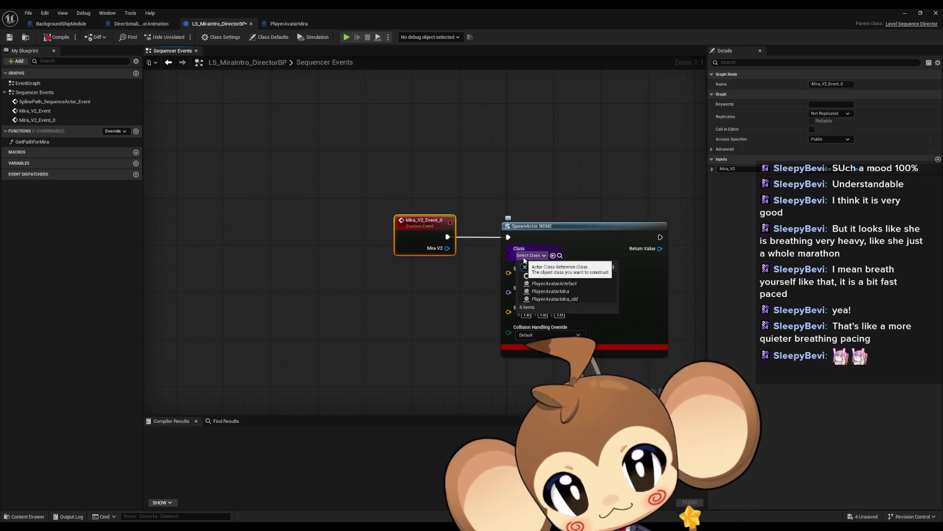
click(575, 292)
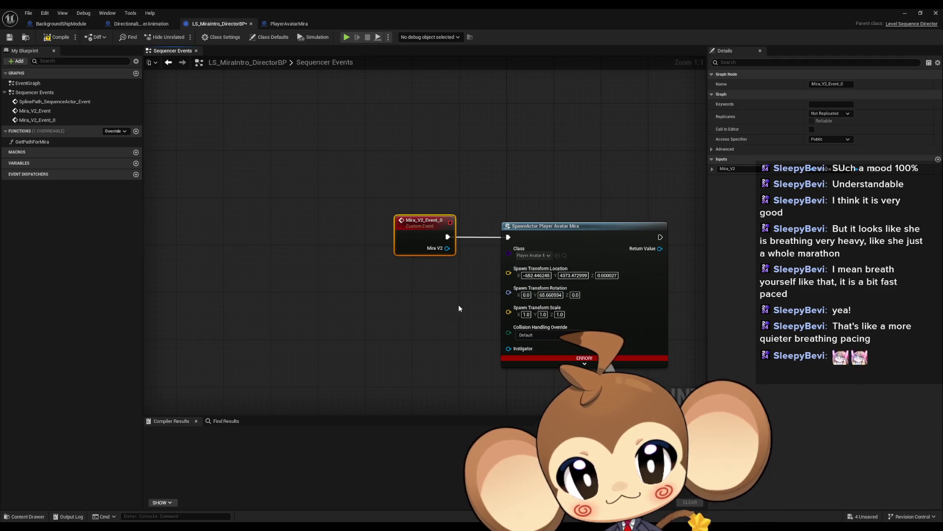
click(46, 39)
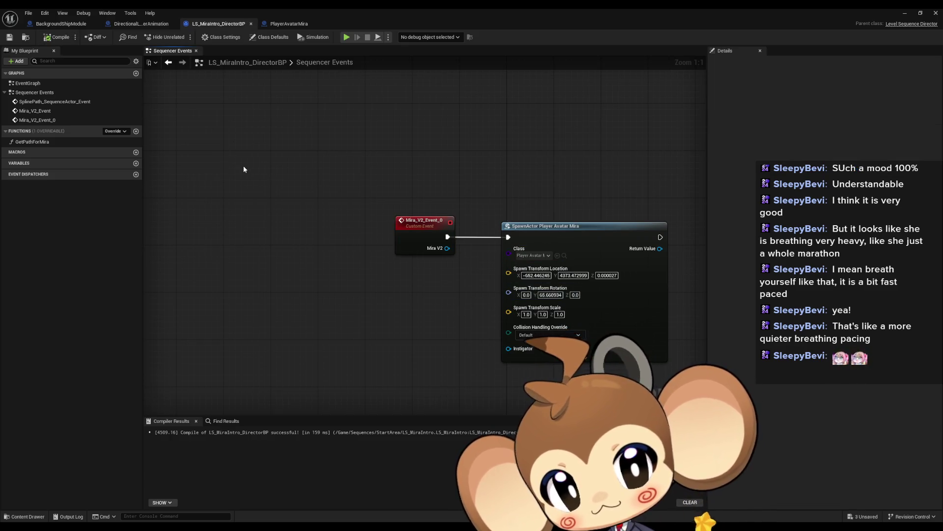
click(906, 16)
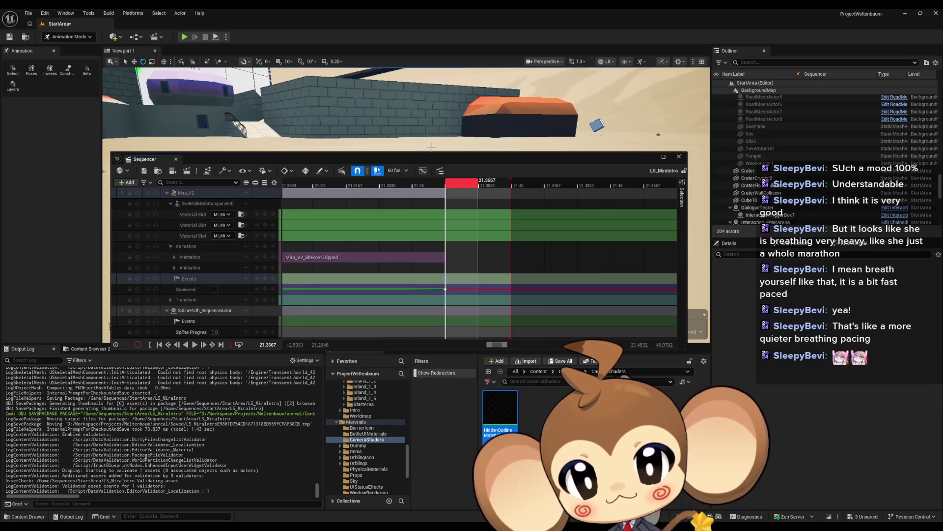
Rewind the LS_MiraIntro sequence to time 0
mouse_move(386, 160)
mouse_down()
mouse_move(492, 102)
mouse_move(482, 102)
mouse_up()
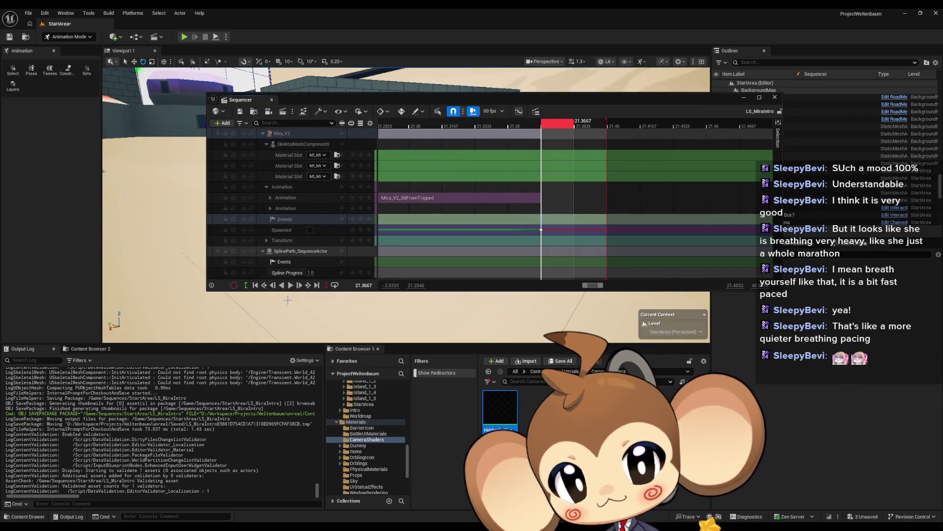
click(255, 285)
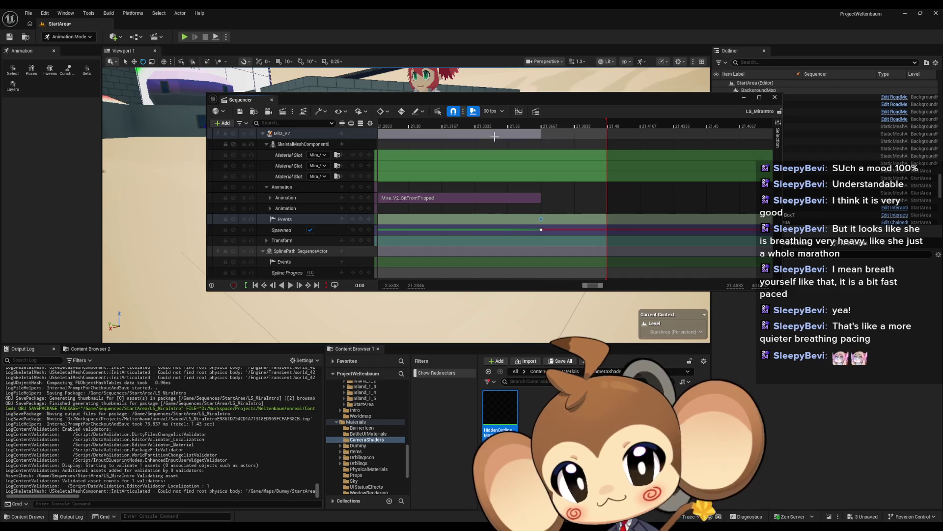
drag(480, 104, 462, 260)
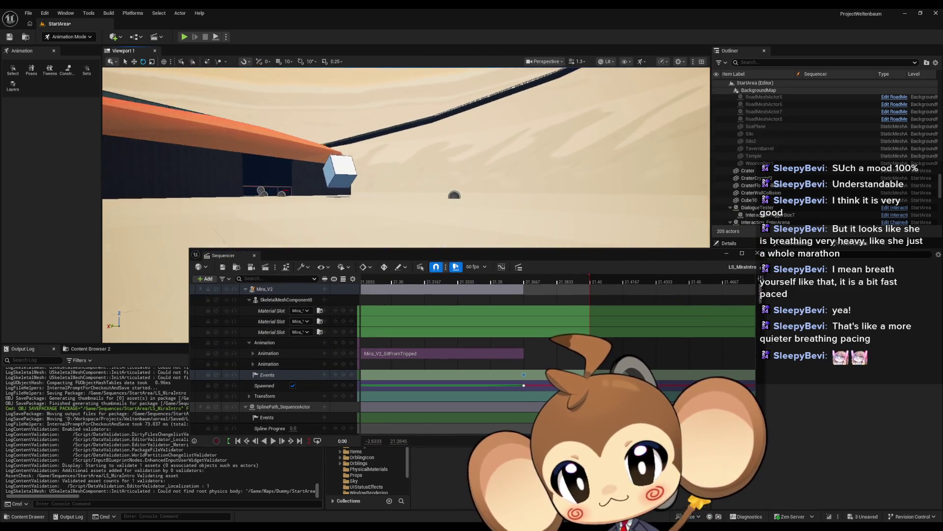
Delete the stray Cube10 from the level, save StartArea, and select the Events track key
click(338, 165)
key(Delete)
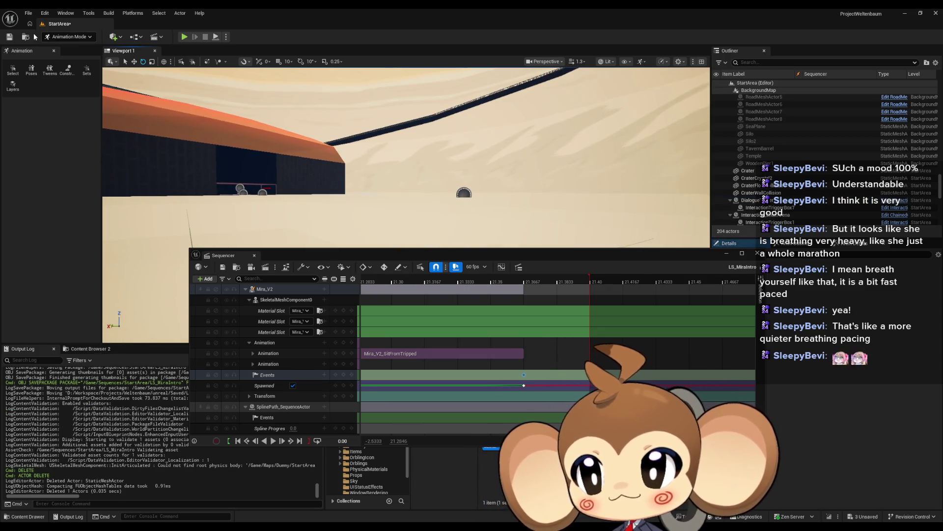
click(10, 38)
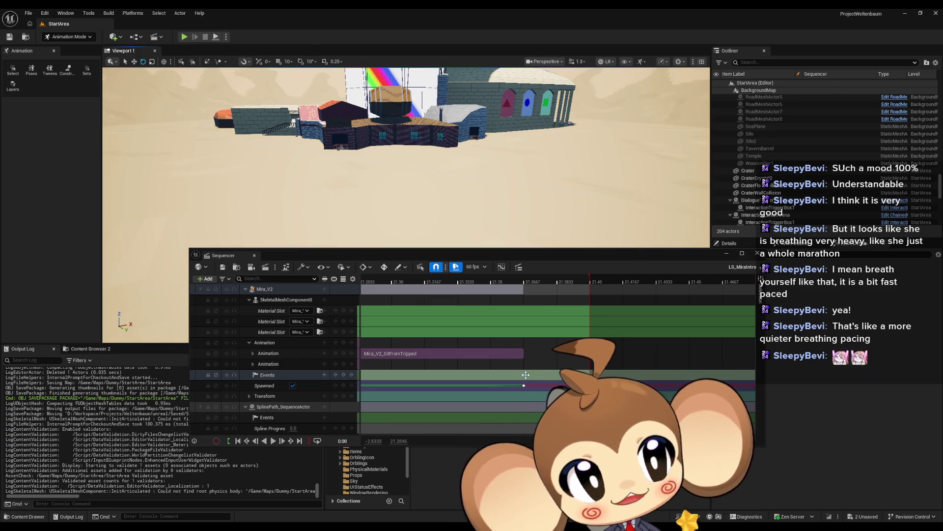
click(524, 374)
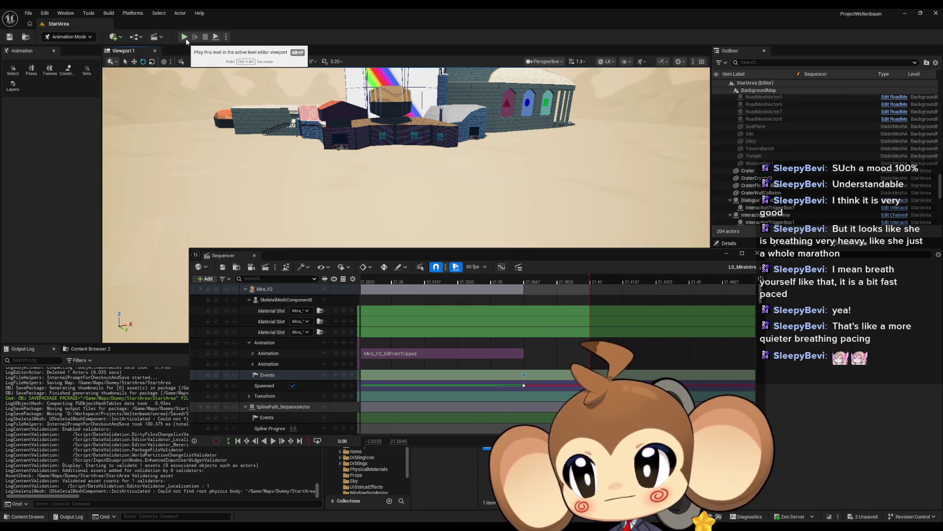
Run a play-in-editor test and play the intro sequence
click(184, 38)
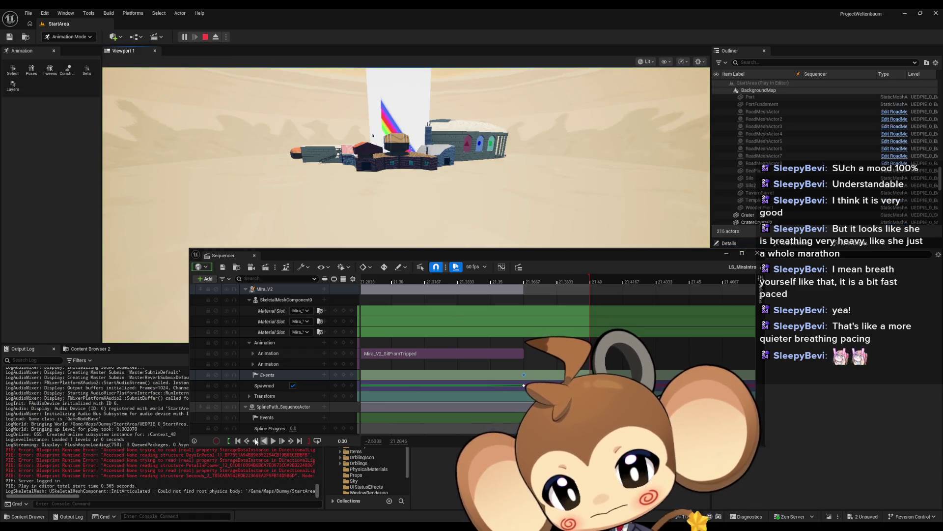
click(277, 441)
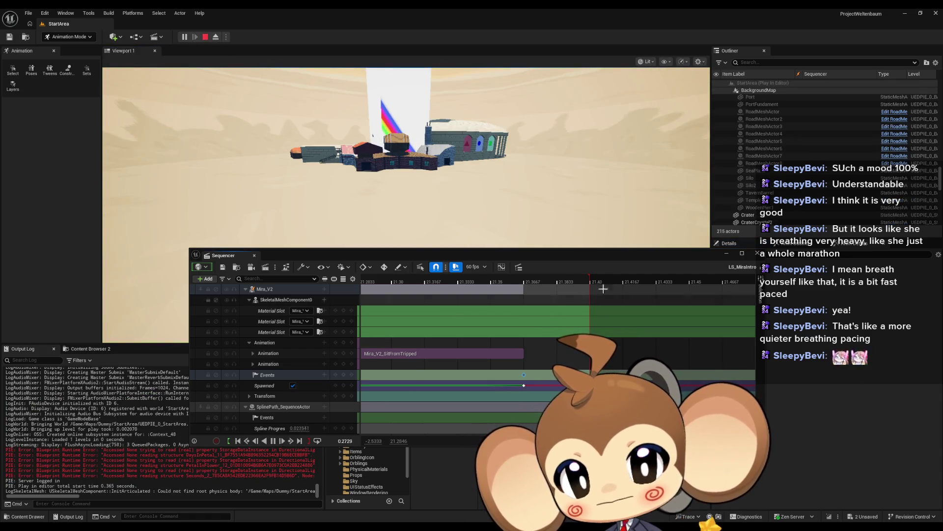
click(727, 254)
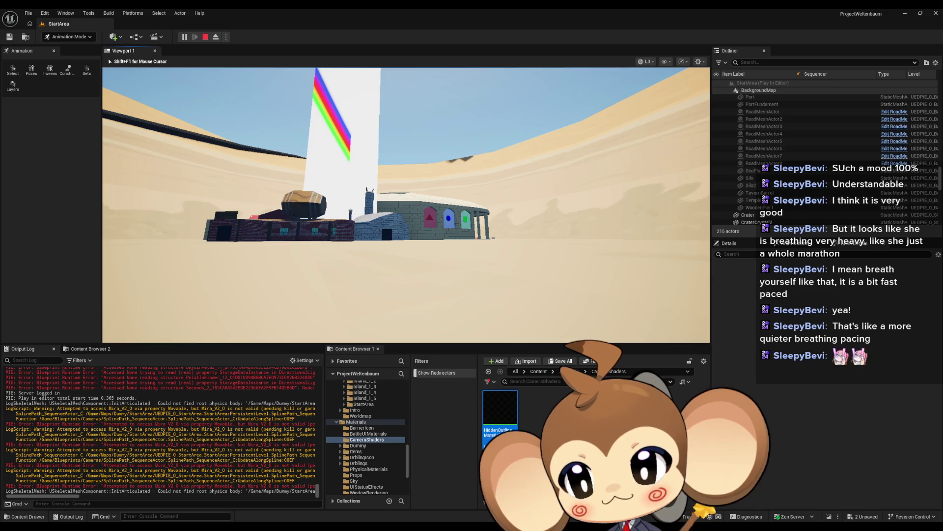
key(Left)
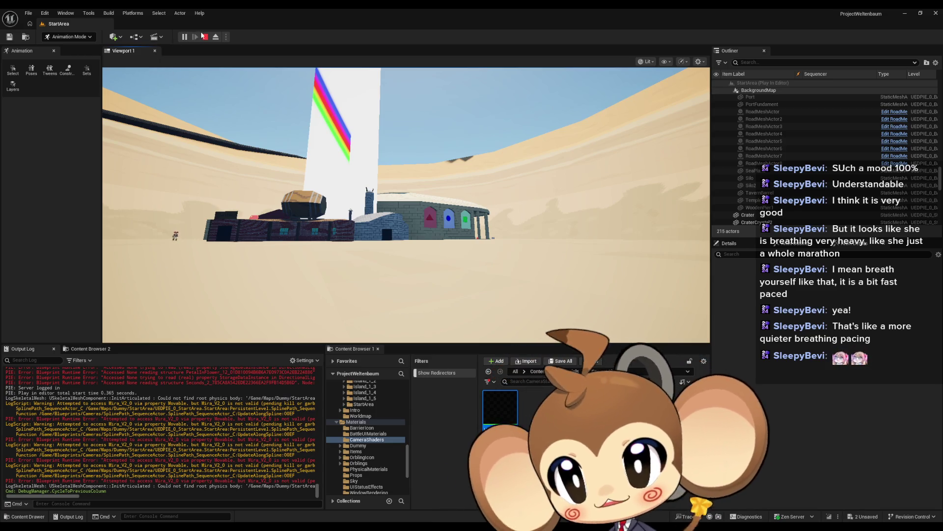
Stop the test, inspect the 'Movable' error in the Output Log, and reopen LS_MiraIntro_DirectorBP
key(Escape)
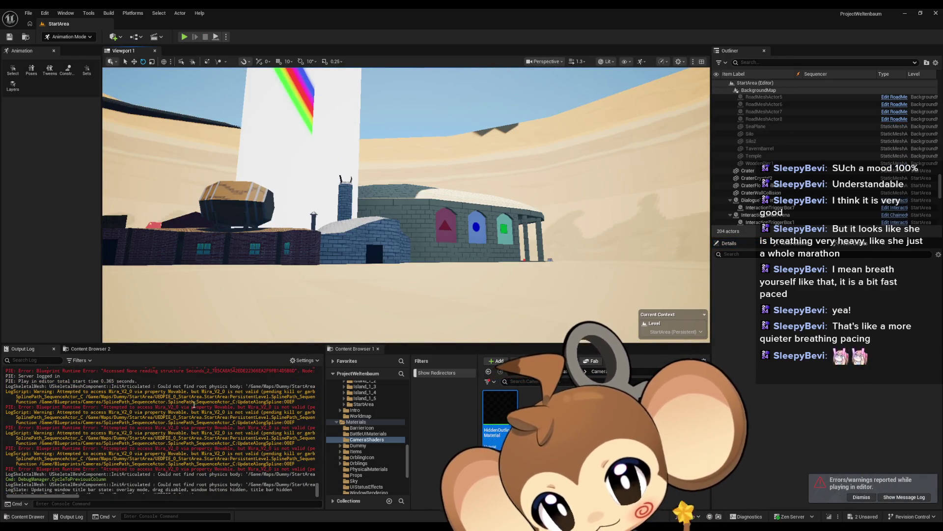
drag(216, 407, 235, 406)
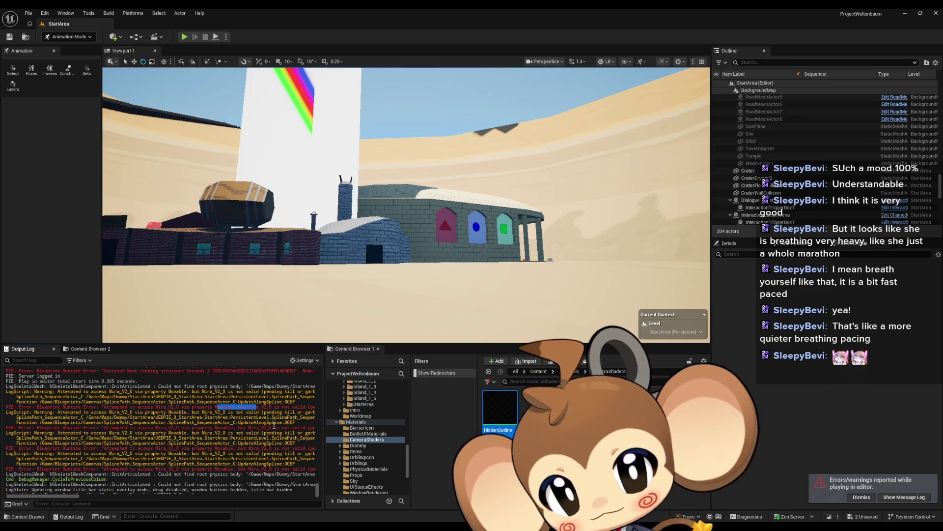
click(84, 497)
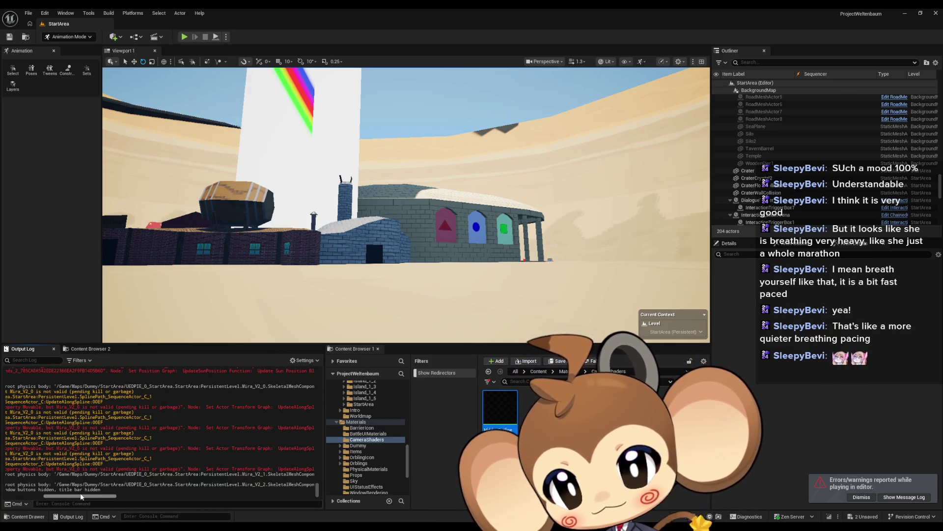
mouse_move(82, 496)
mouse_down()
mouse_move(91, 497)
mouse_move(39, 483)
mouse_up()
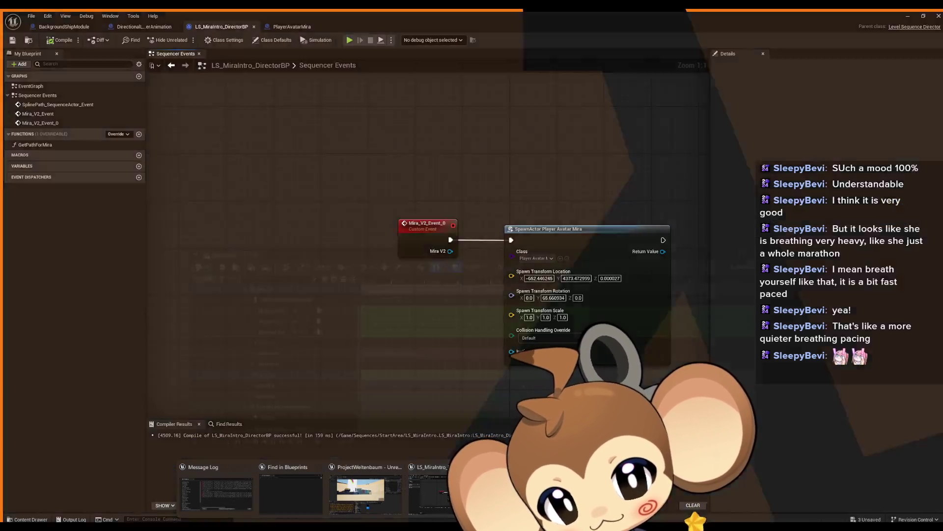
Add a breakpoint to the SpawnActor Player Avatar Mira node
click(430, 491)
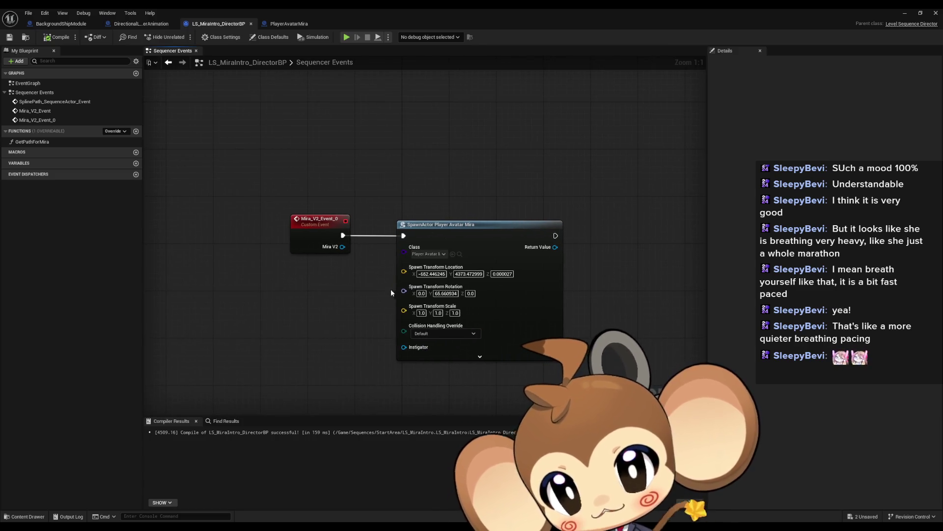
right_click(435, 239)
click(510, 370)
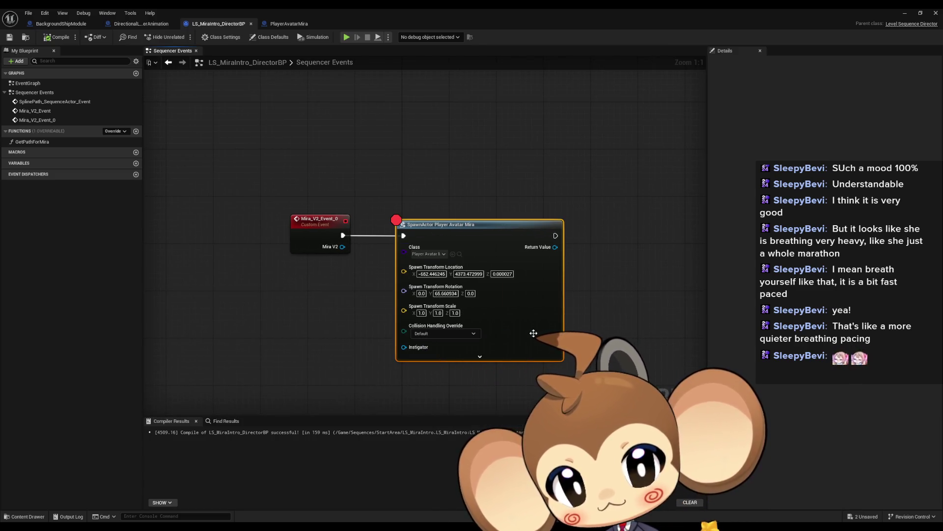
click(904, 13)
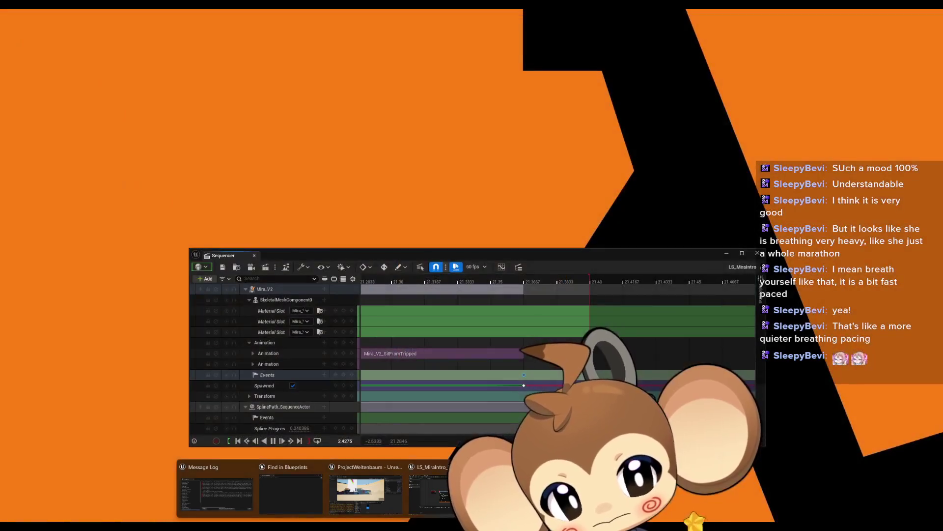
Stop the running play session and start a new play-in-editor test
click(438, 457)
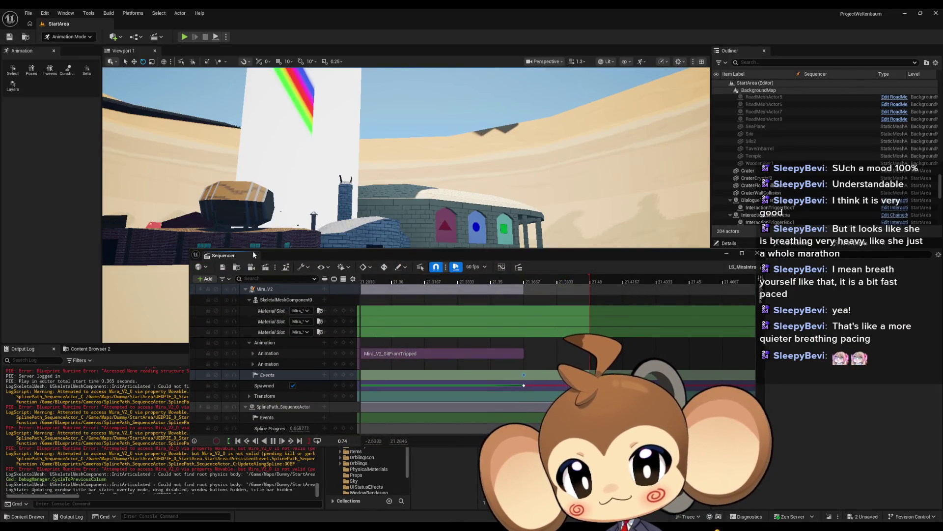
key(Escape)
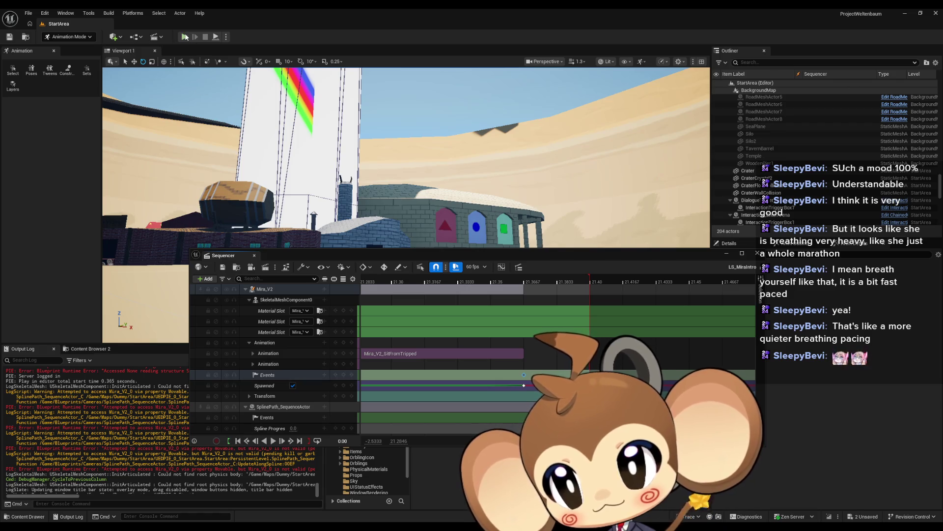
click(185, 36)
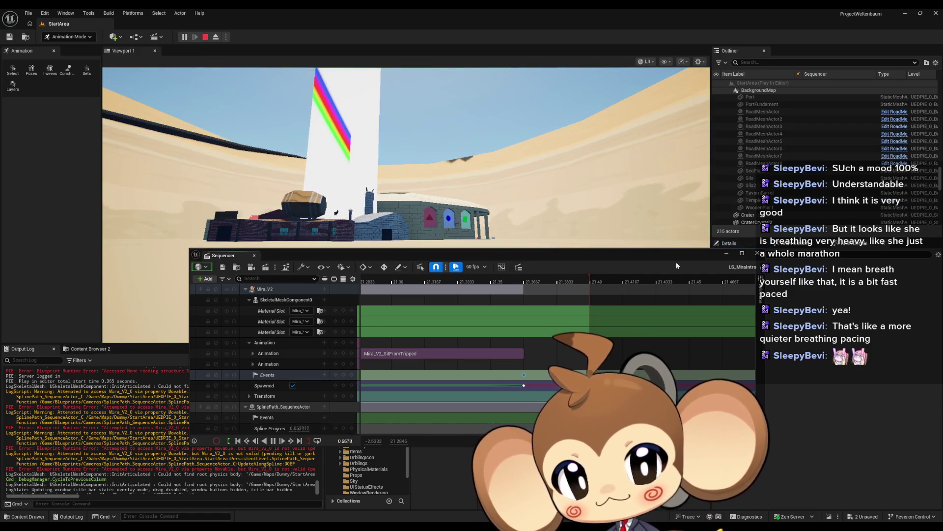
mouse_move(686, 258)
mouse_down()
mouse_move(642, 430)
mouse_move(344, 344)
mouse_move(287, 415)
mouse_up()
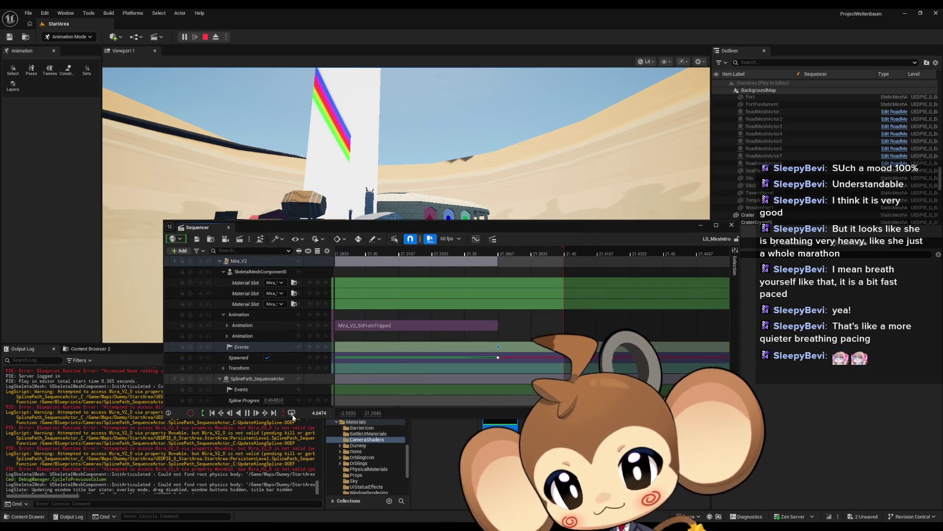
drag(437, 235, 427, 416)
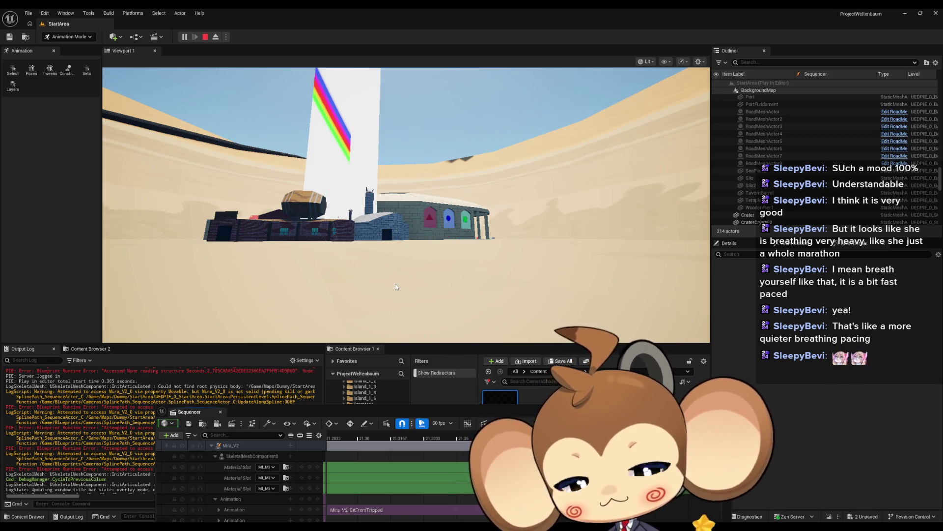
drag(463, 414, 455, 227)
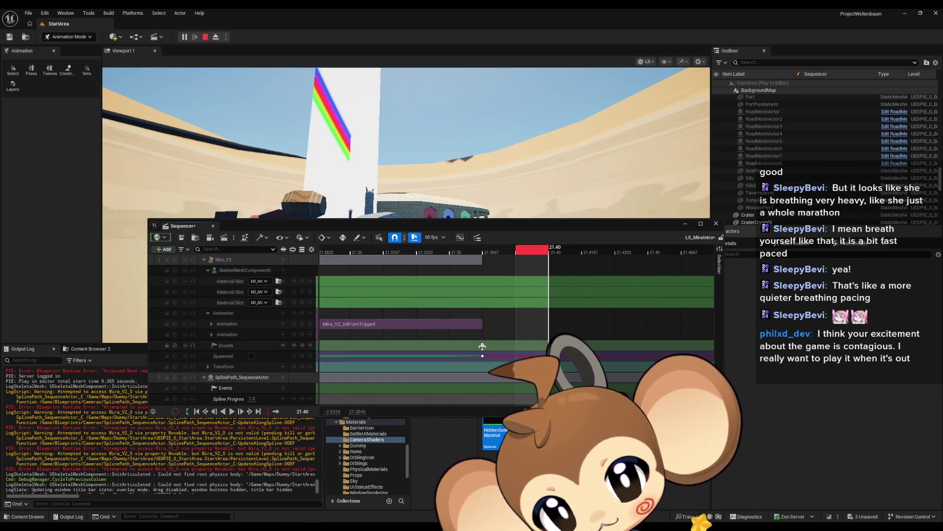
Open the event key at 21.3667 to check its blueprint endpoint
click(483, 346)
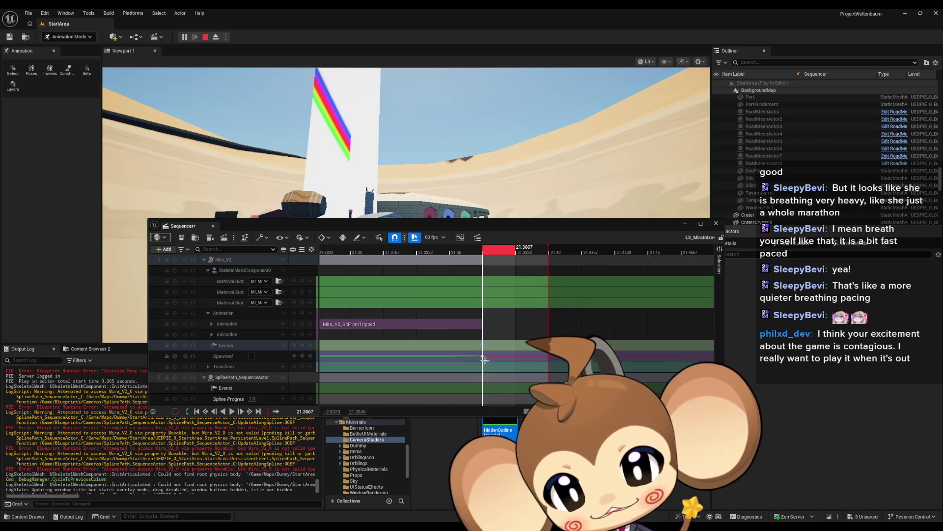
double_click(479, 345)
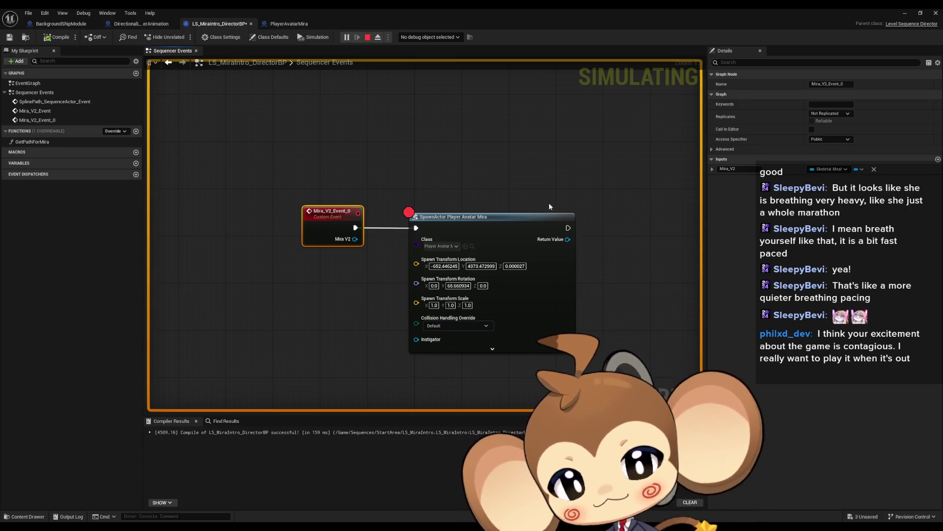
click(905, 13)
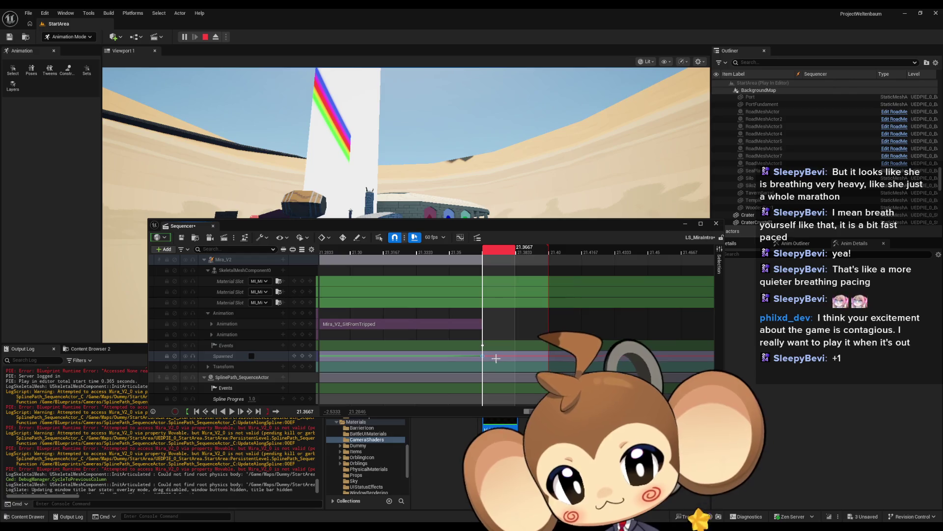
Add a new top-level Event Trigger track to the LS_MiraIntro sequence
drag(483, 355, 506, 357)
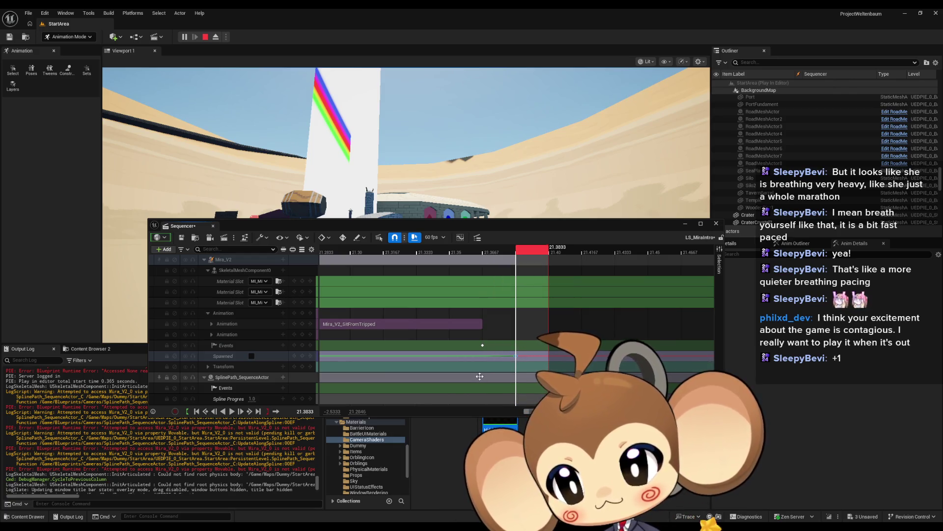
key(ctrl+z)
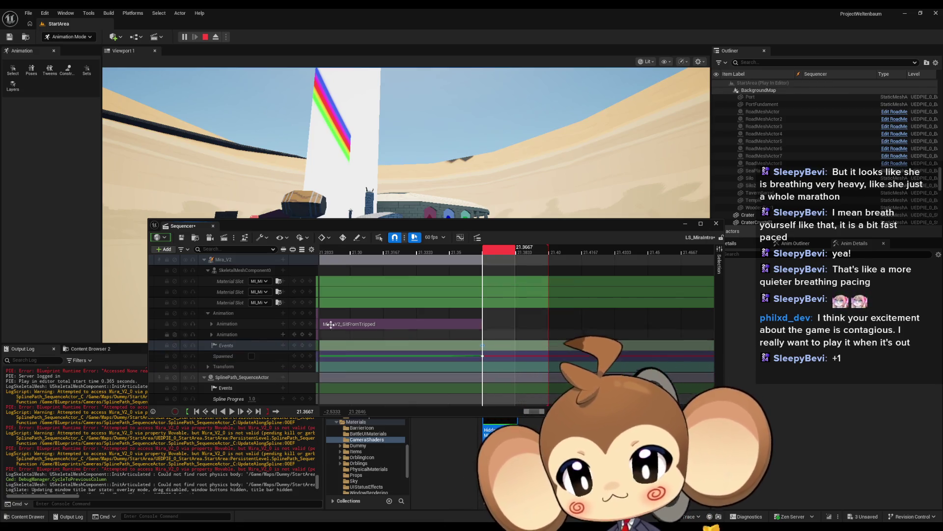
click(159, 249)
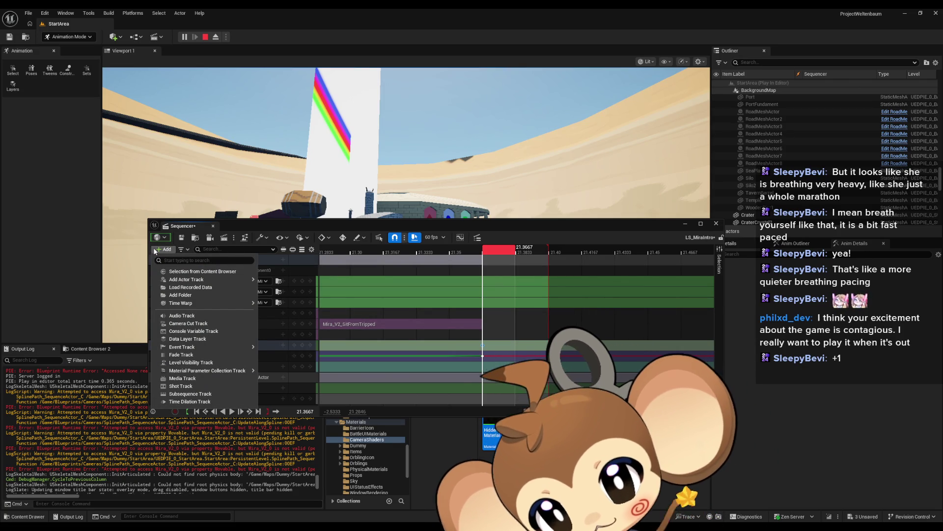
key(Escape)
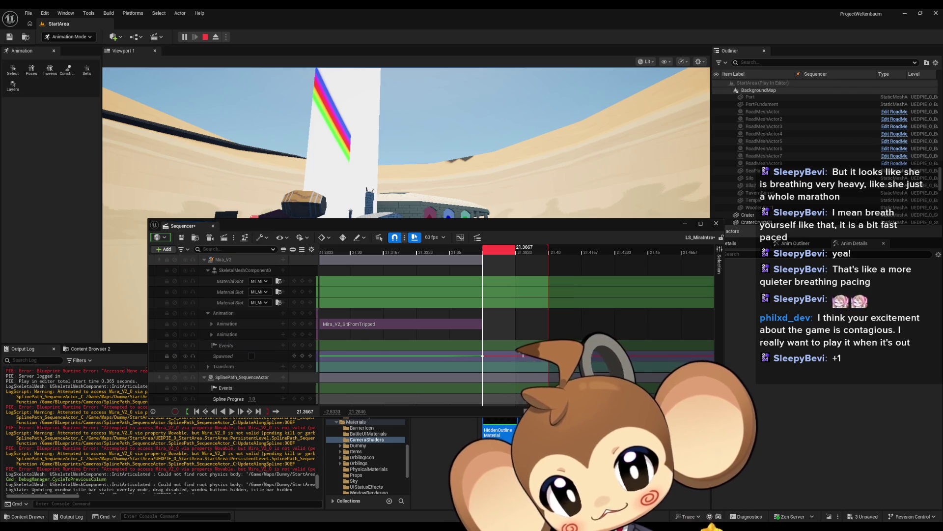
click(160, 249)
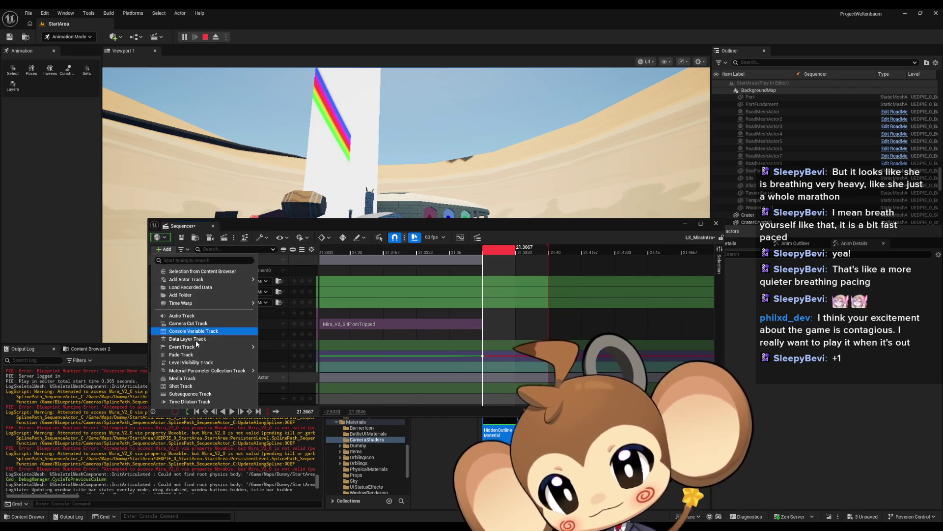
mouse_move(236, 347)
click(273, 349)
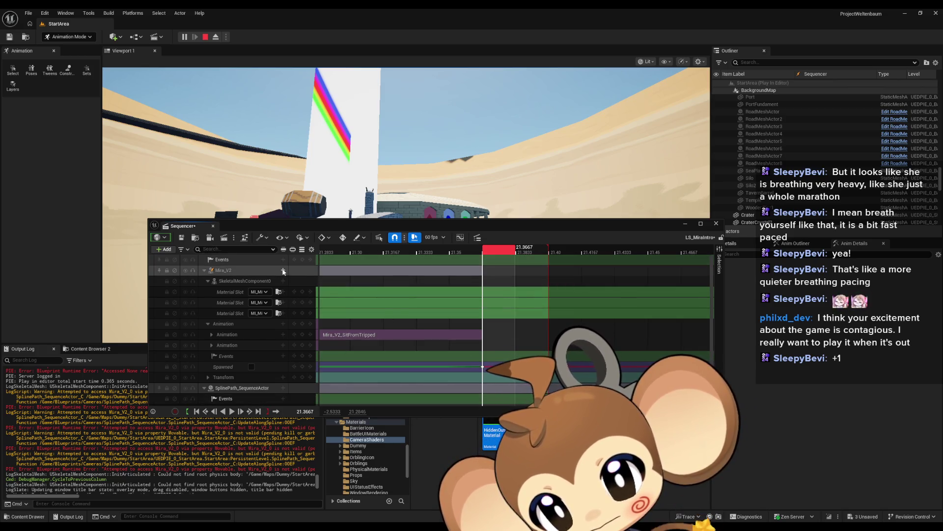
Wire a new SequenceEvent into SpawnActor, delete Mira_V2_Event_0, and remove the breakpoint
double_click(492, 266)
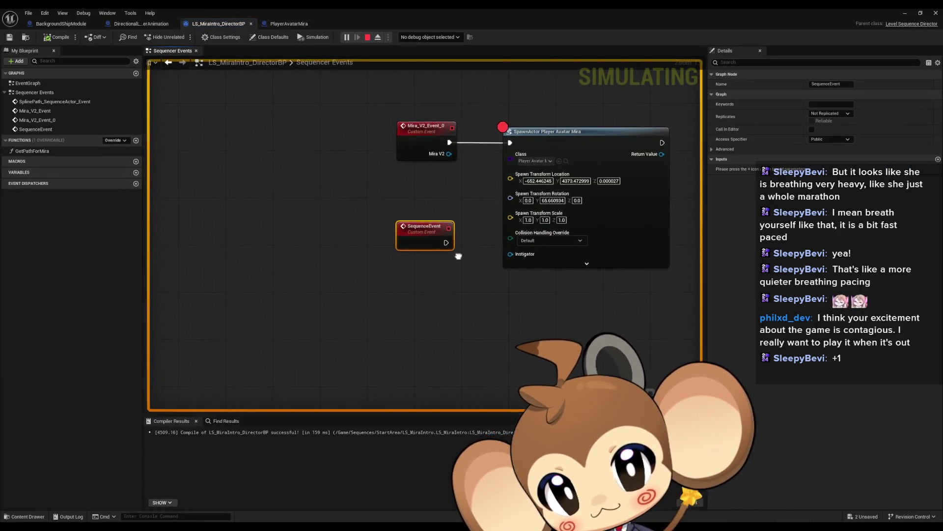
mouse_move(458, 256)
mouse_down()
mouse_move(428, 307)
mouse_move(452, 197)
mouse_move(479, 192)
mouse_up()
click(396, 179)
key(Delete)
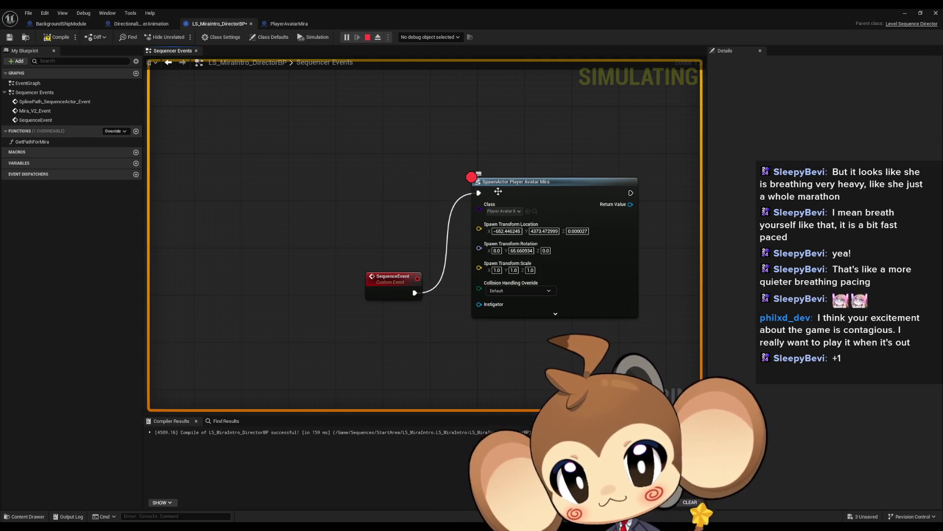
right_click(497, 192)
click(541, 347)
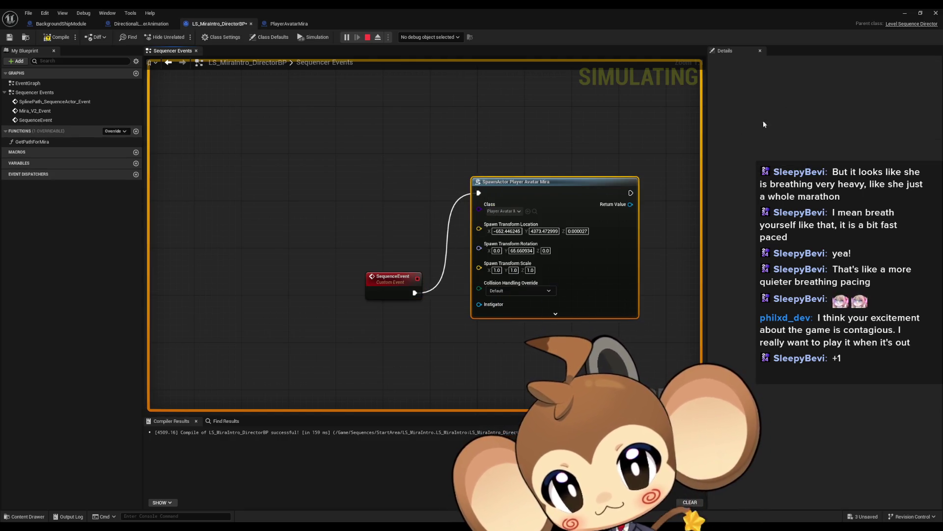
Stop the current play session and start a fresh play-in-editor test
key(alt+Tab)
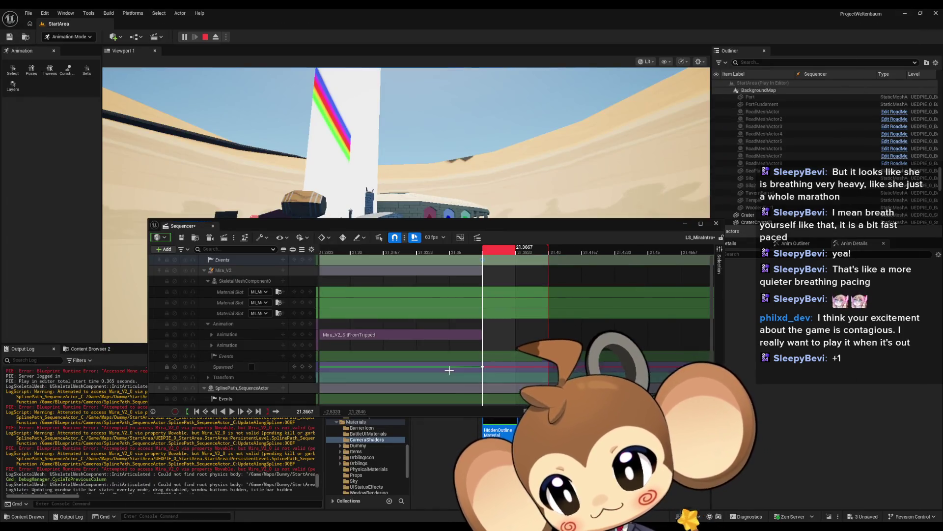
click(205, 37)
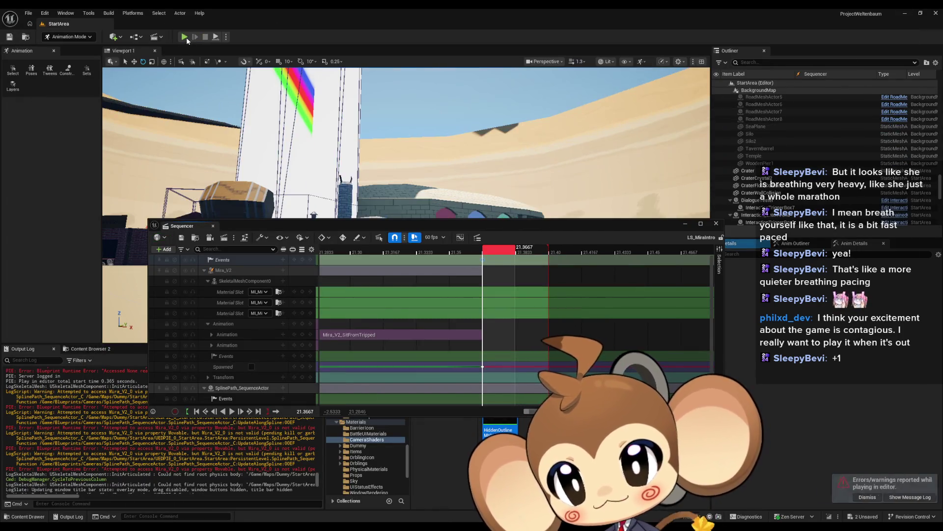
click(203, 413)
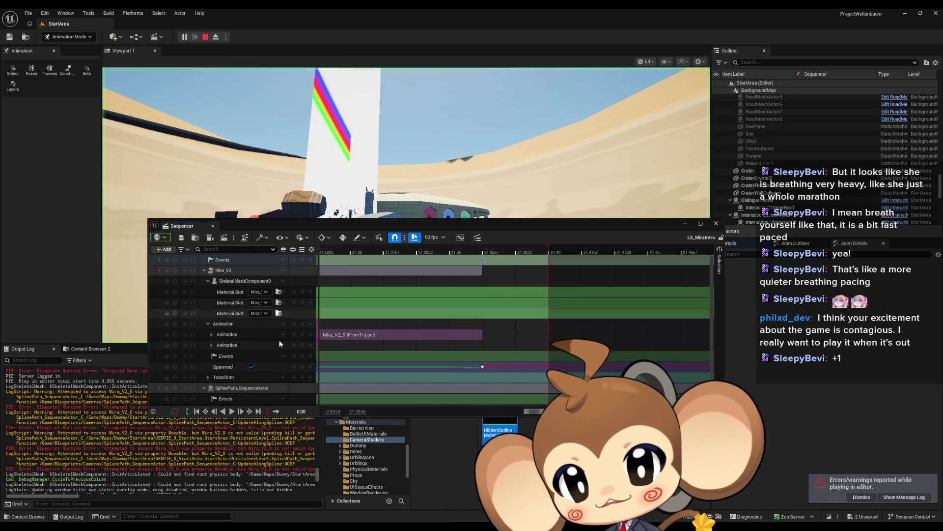
mouse_move(506, 226)
mouse_down()
mouse_move(487, 332)
mouse_move(458, 359)
mouse_up()
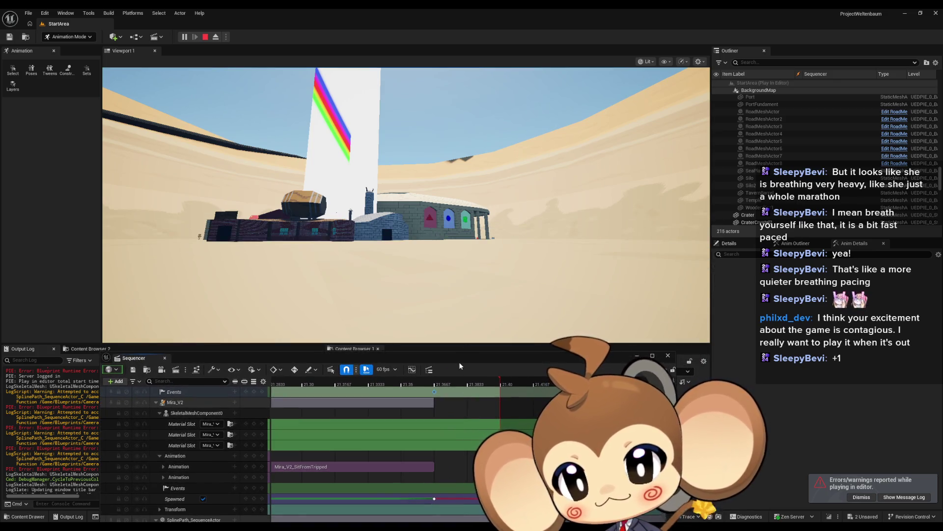
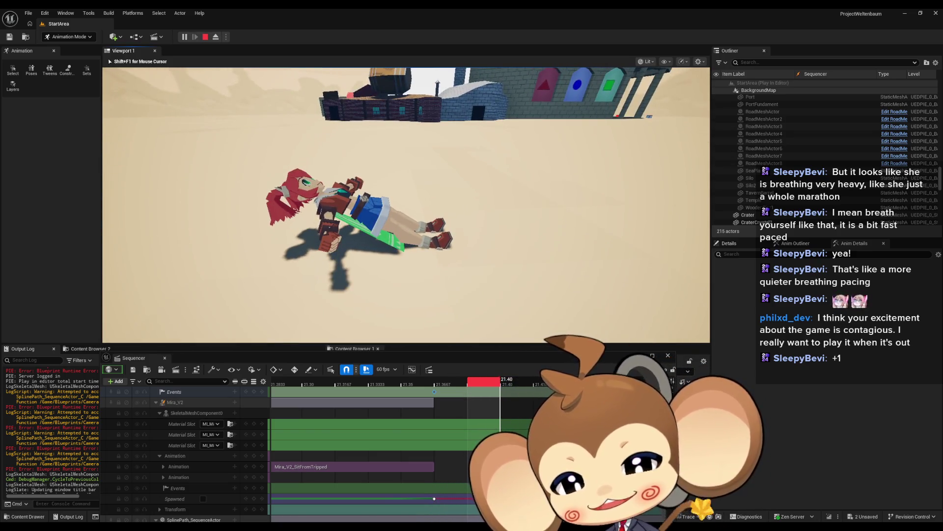
Stop the play session and open the director blueprint's sequence event graph
key(shift+F1)
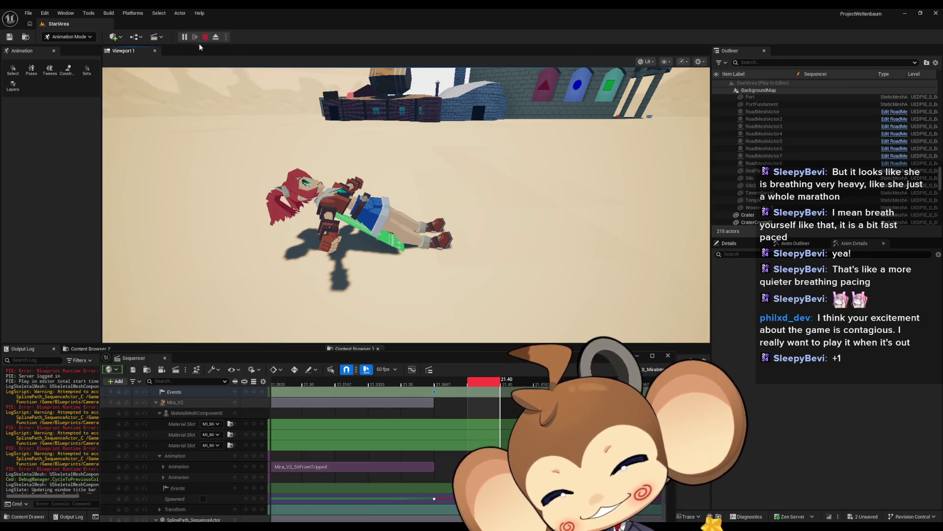
click(206, 36)
click(434, 392)
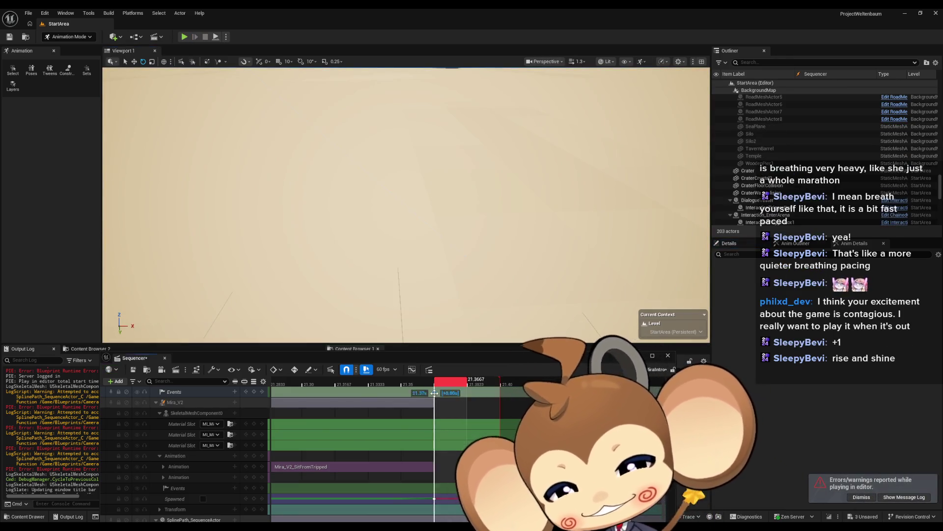
double_click(435, 393)
Move the Spawn Mira node down and set its rotation to Y 0, Z 65.660934
drag(527, 171, 531, 256)
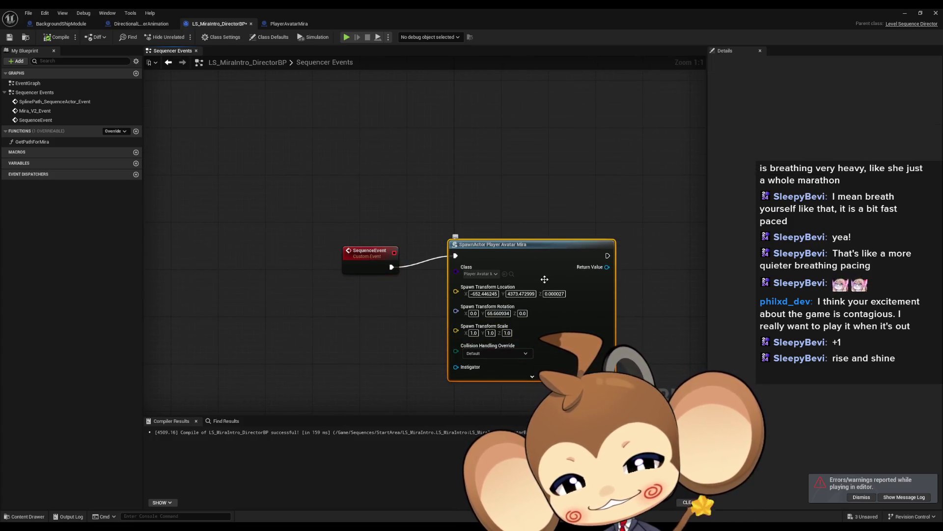
drag(504, 339, 504, 351)
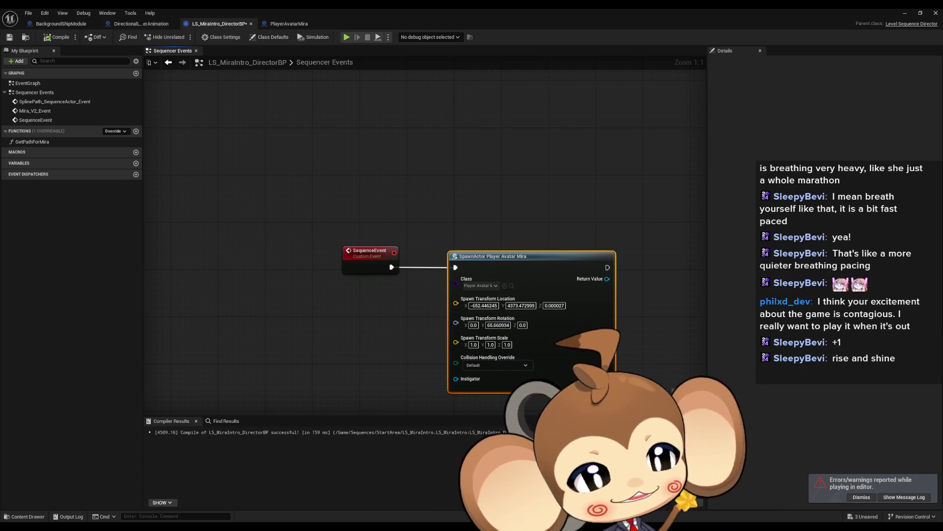
click(498, 325)
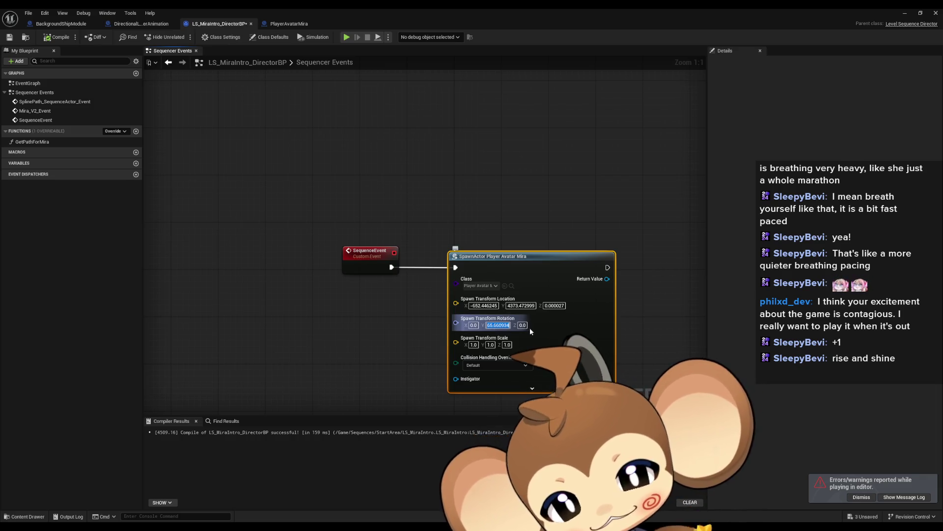
key(ctrl+x)
key(Tab)
key(ctrl+v)
key(shift+Tab)
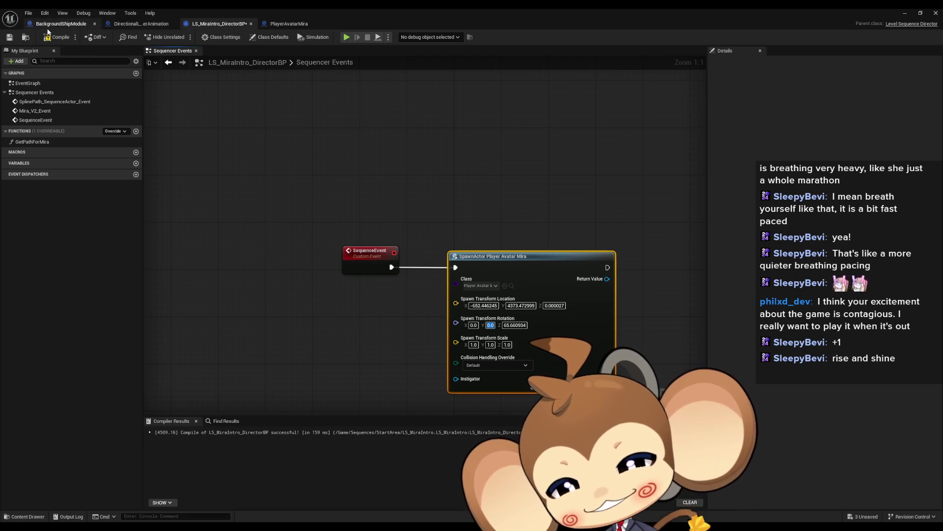
Cycle through the open blueprint tabs back to the director blueprint and compile it
click(59, 23)
click(284, 25)
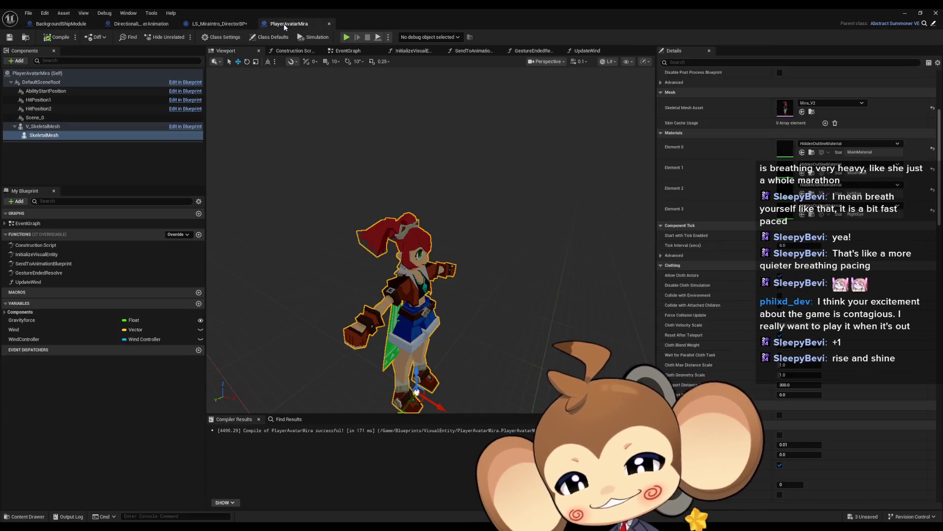
click(219, 25)
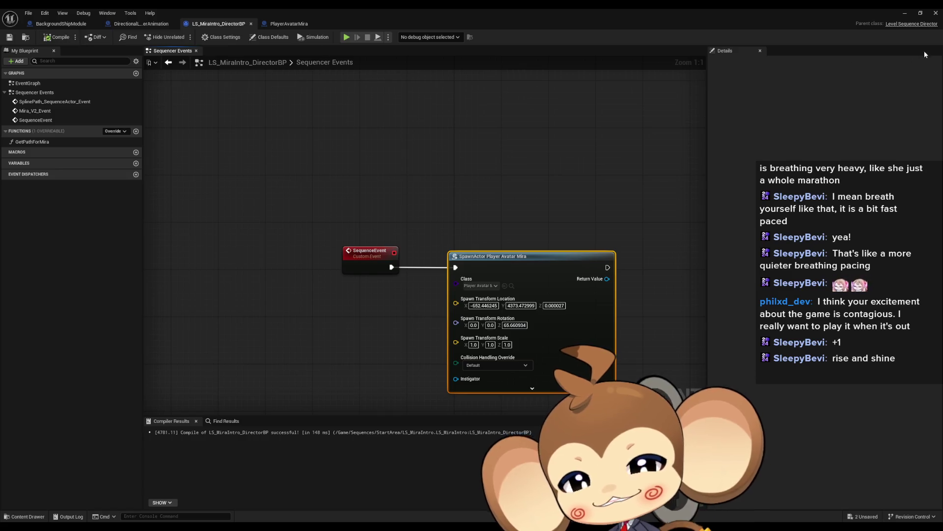
key(alt+Tab)
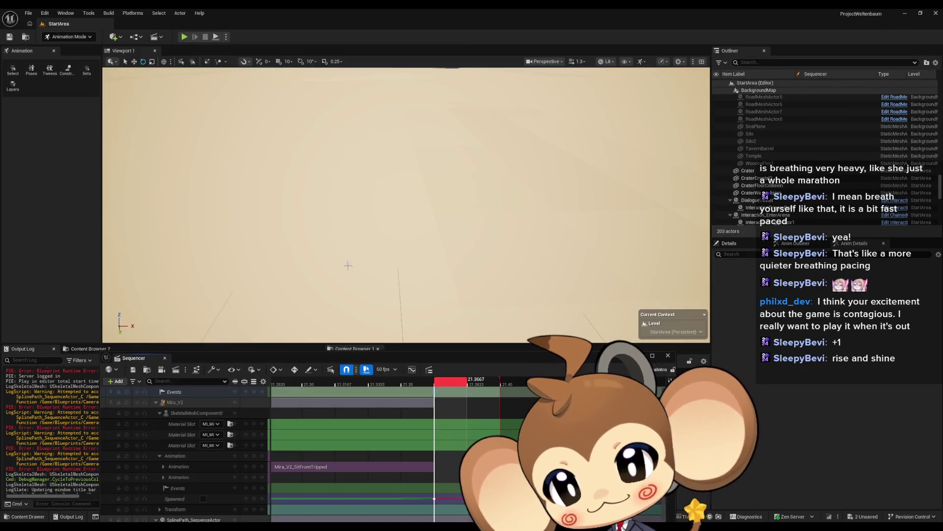
drag(391, 332, 199, 74)
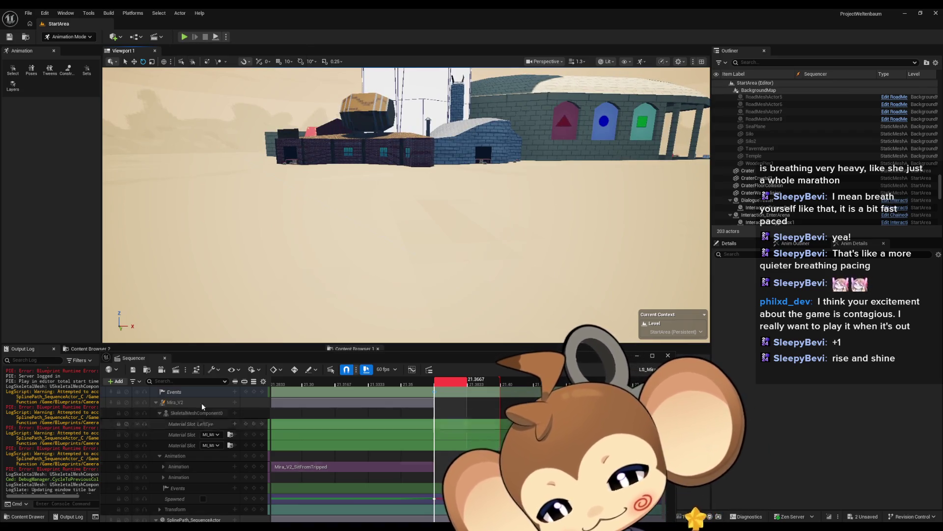
drag(216, 355, 216, 329)
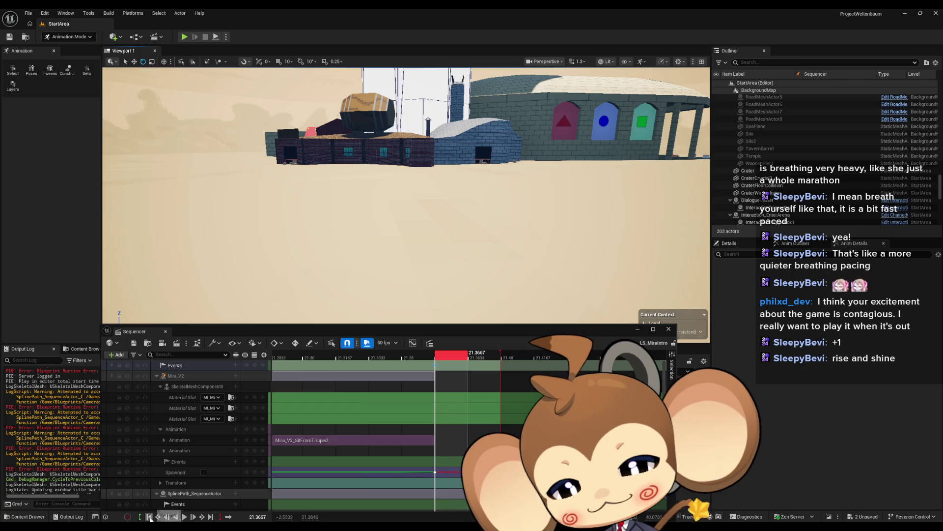
click(150, 517)
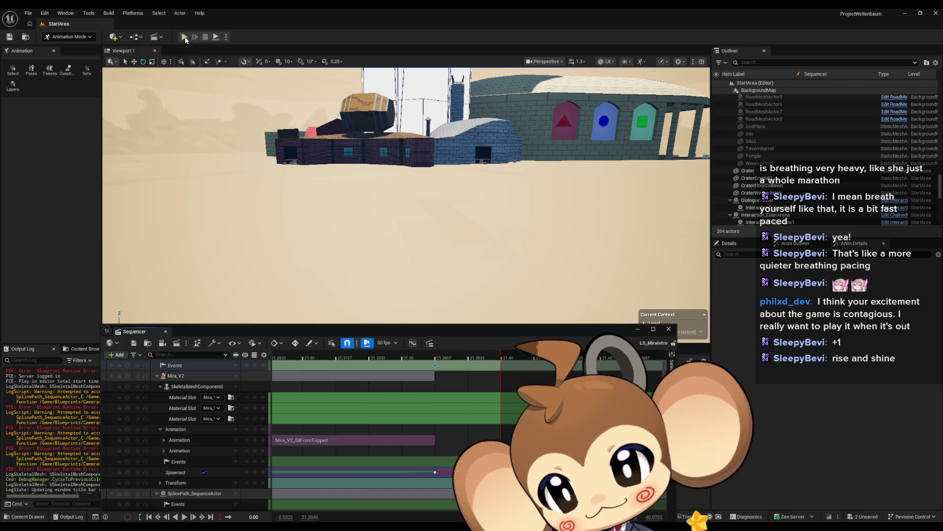
click(186, 38)
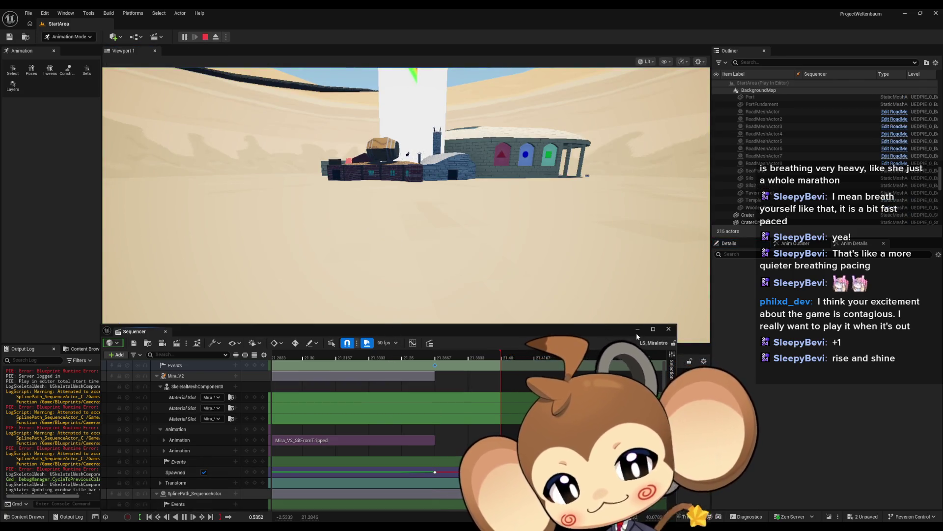
drag(617, 333, 612, 389)
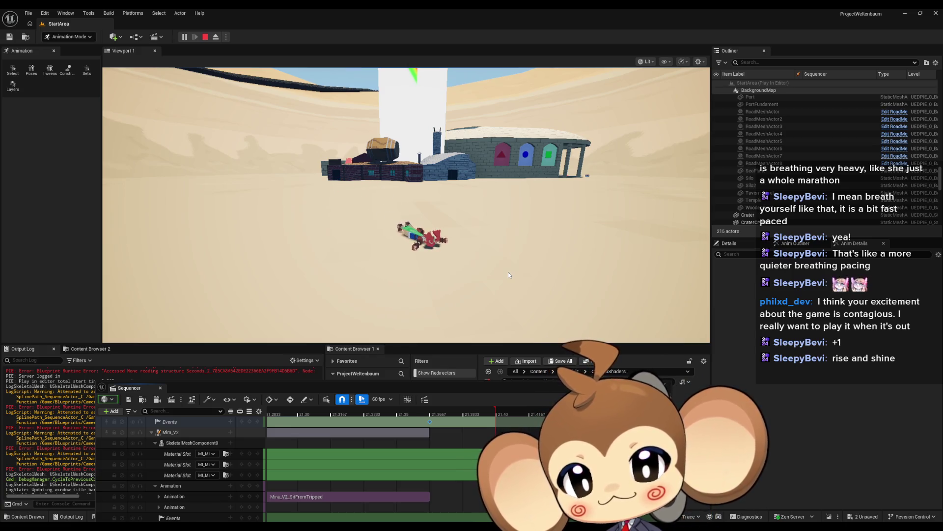
click(508, 273)
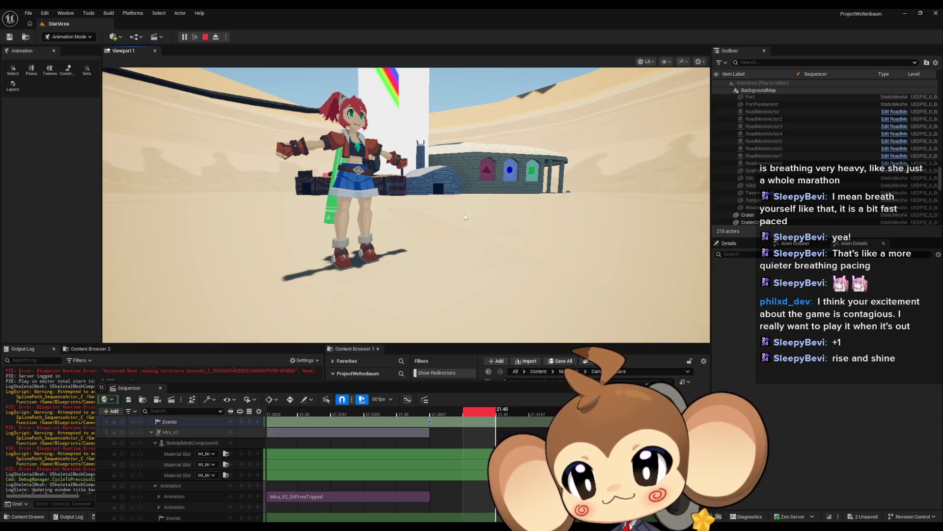
click(204, 37)
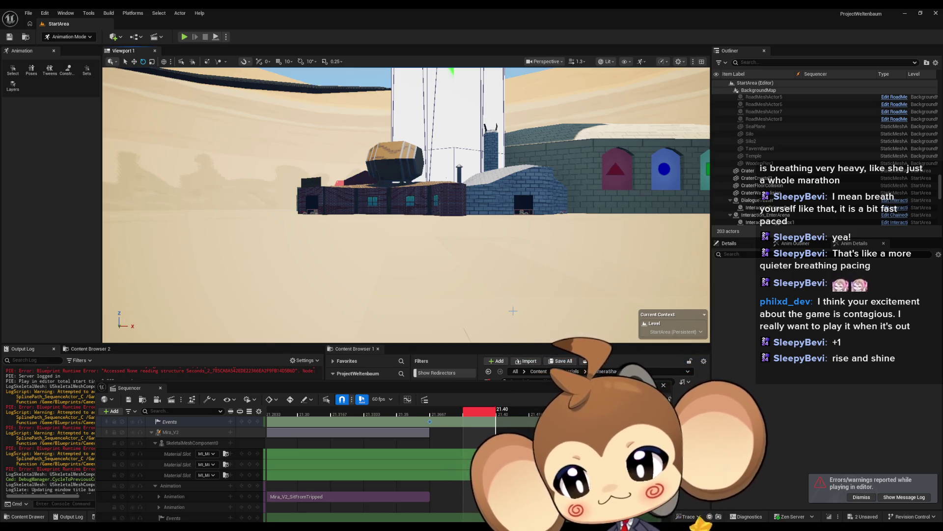
drag(435, 390, 470, 128)
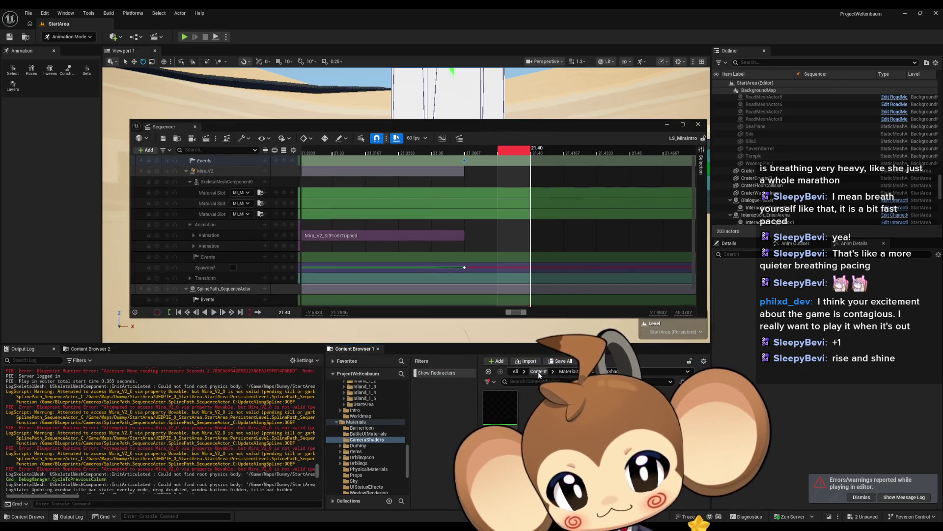
Add an Initialize Visual Entity node wired after SpawnActor in the director blueprint
click(539, 372)
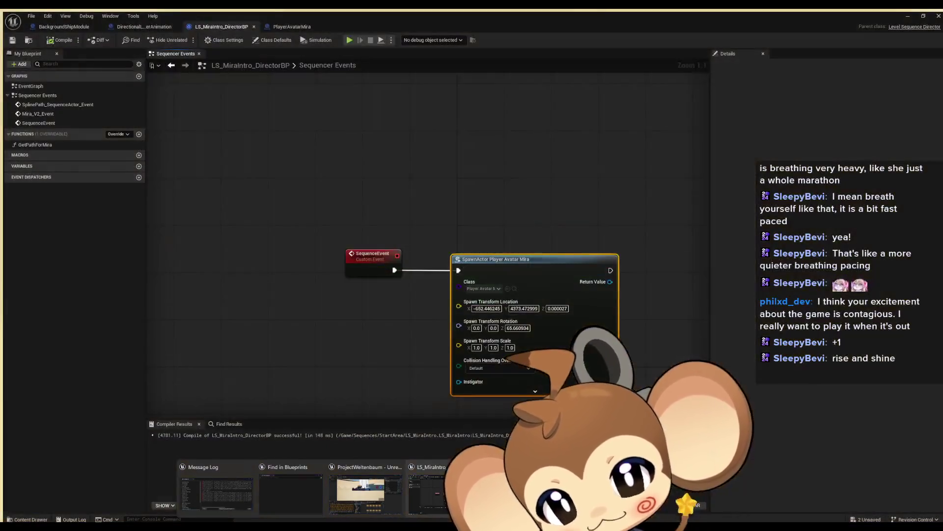
click(428, 491)
mouse_move(611, 285)
mouse_down()
mouse_move(412, 271)
mouse_move(483, 265)
mouse_move(452, 241)
mouse_up()
text(ini)
key(Return)
click(510, 343)
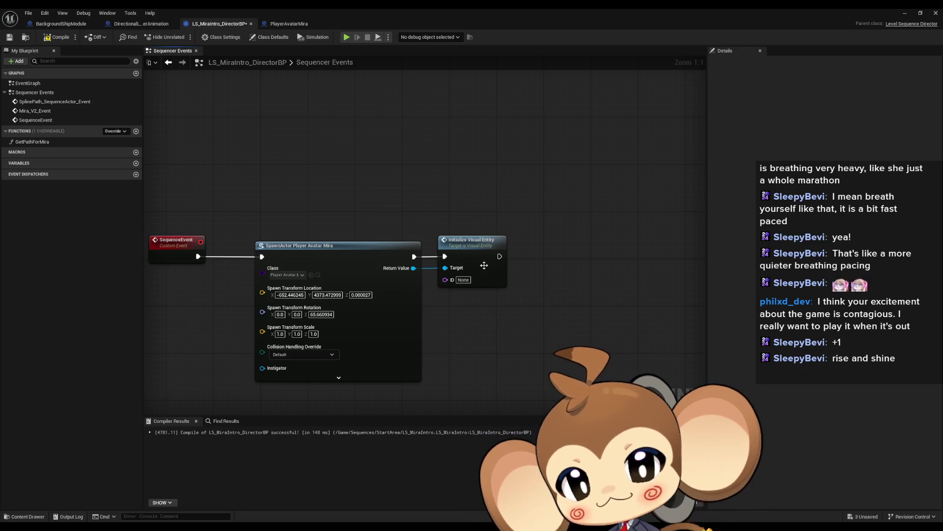
Set the Initialize Visual Entity ID to Mira and float the blueprint editor window
click(467, 280)
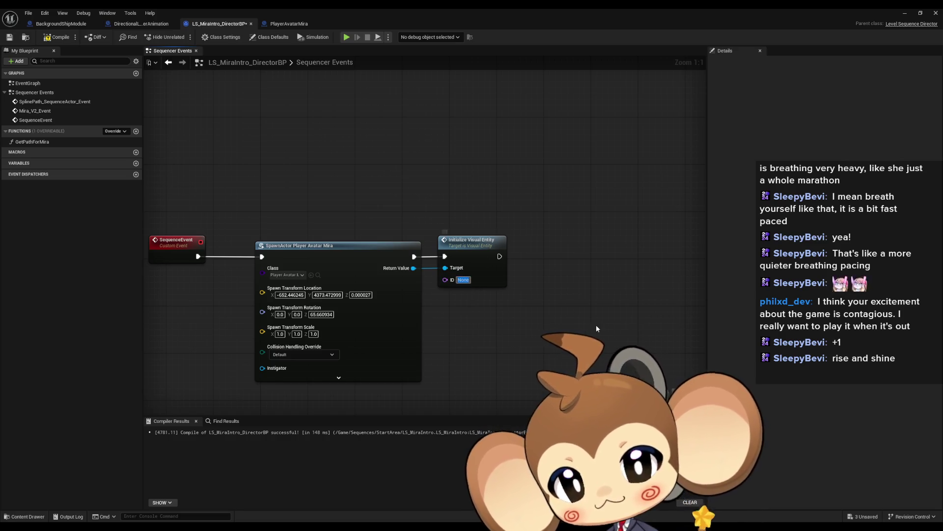
text(Mira)
key(Return)
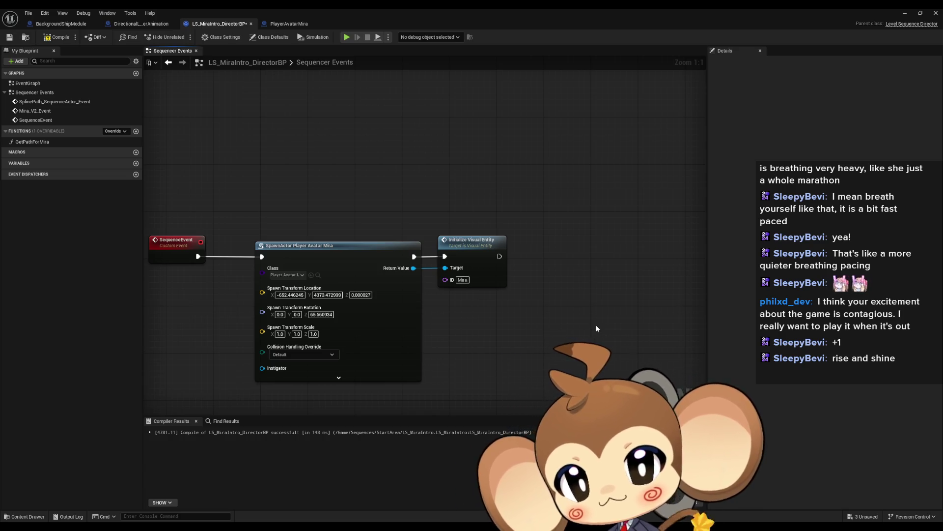
drag(551, 291, 515, 298)
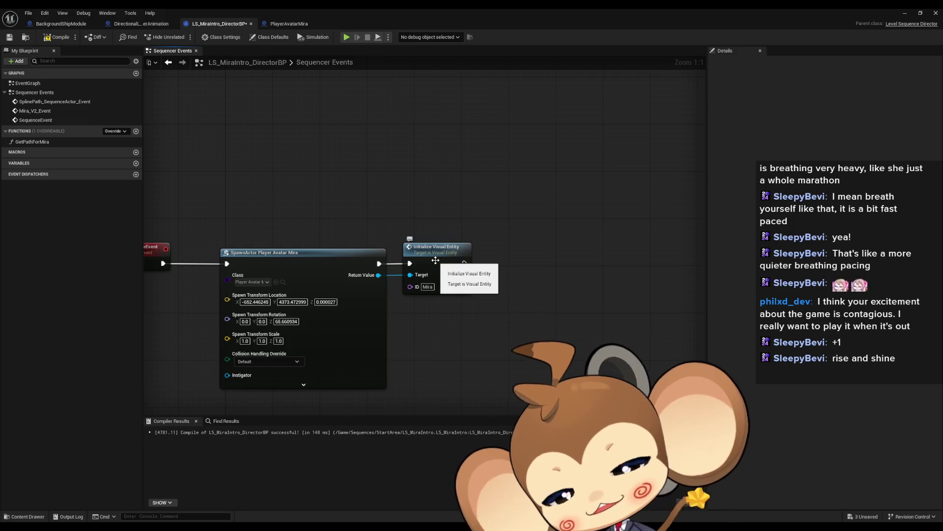
double_click(367, 8)
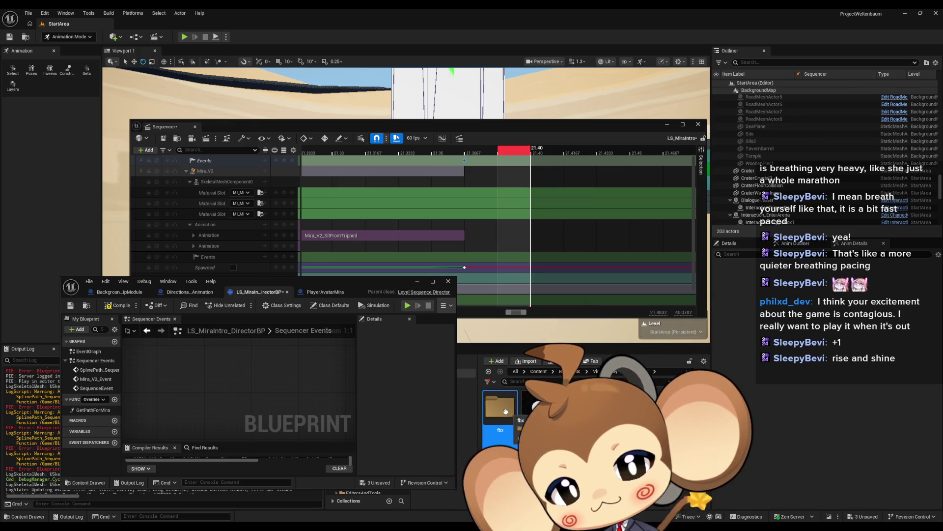
Browse the Blueprints subfolders (fbx, Abstract, Stats) looking for Mira's blueprint
double_click(502, 410)
click(640, 372)
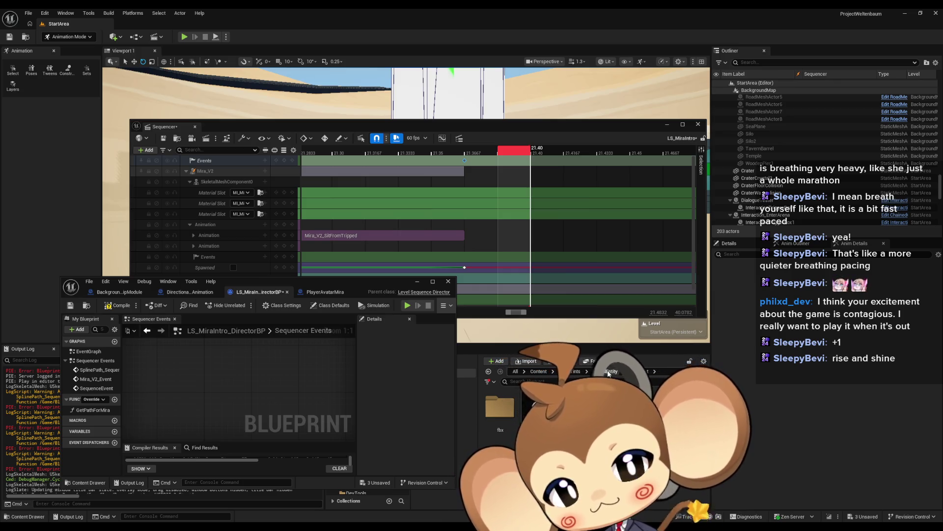
click(608, 374)
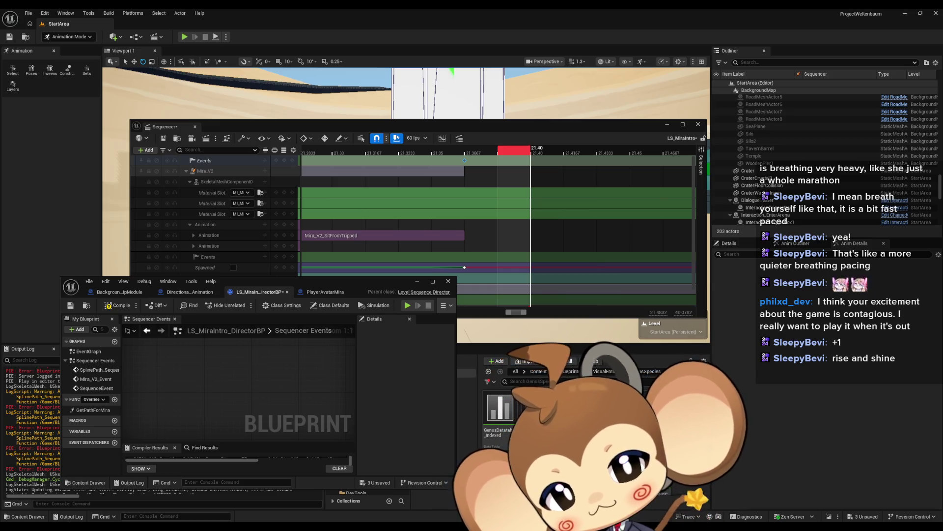
click(608, 372)
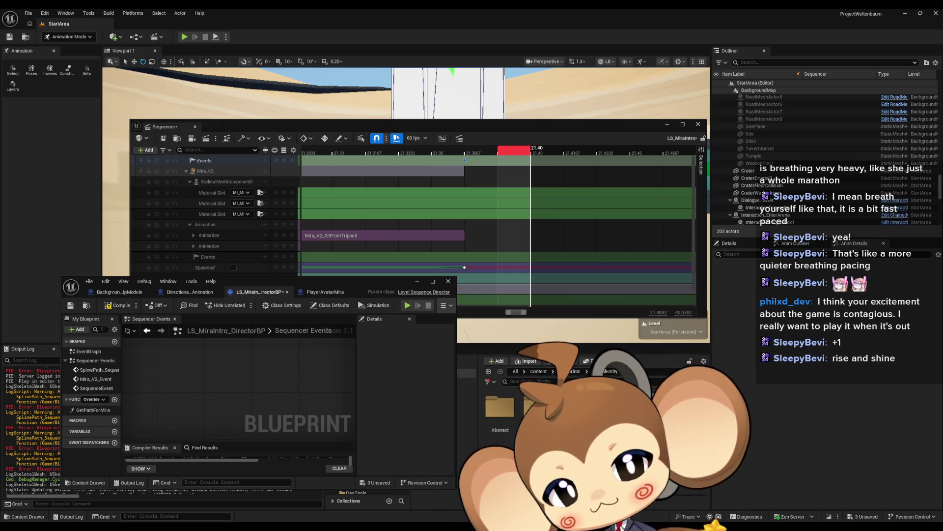
click(620, 372)
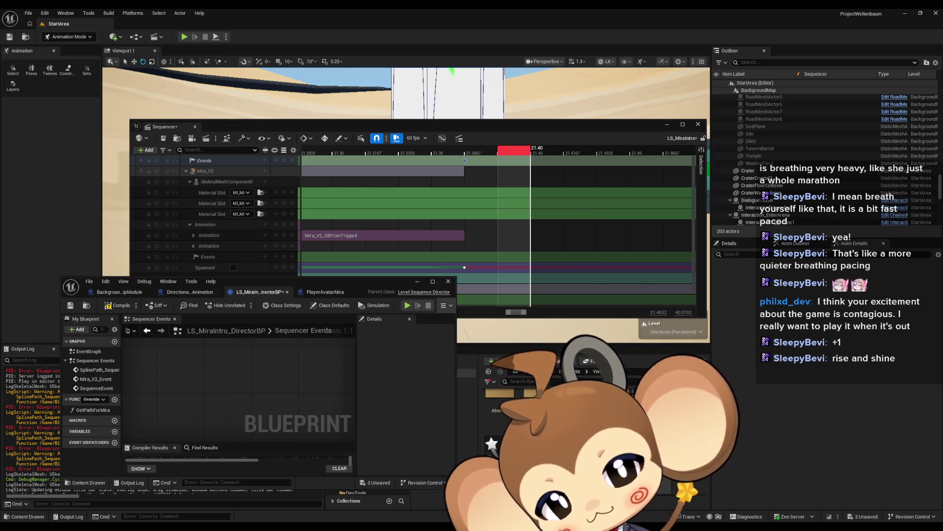
double_click(500, 393)
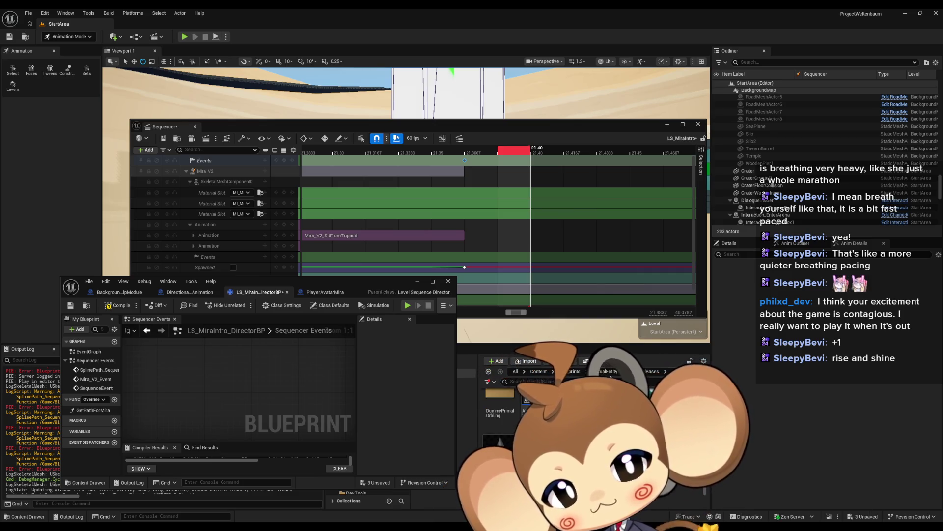
click(578, 374)
click(578, 376)
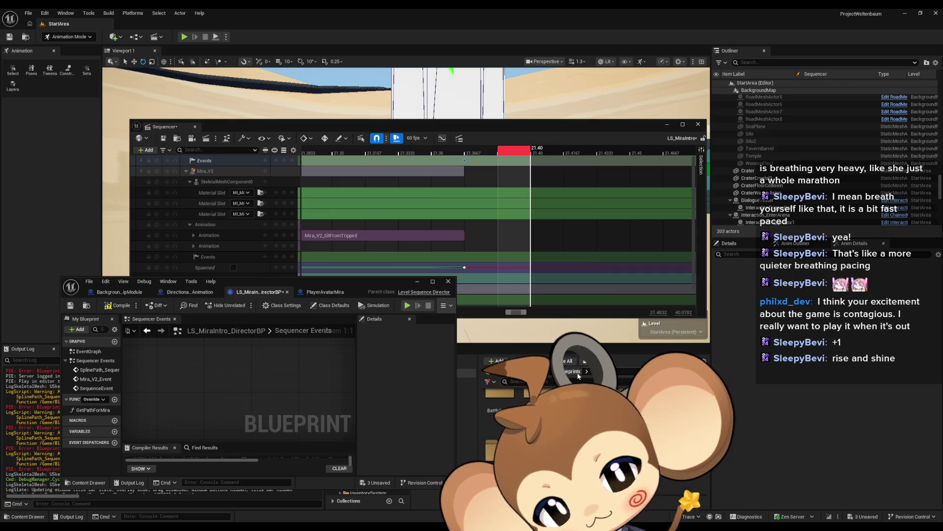
double_click(500, 440)
Go into the VisualEntity folder and open the PlayerAvatarMira_old blueprint
scroll(516, 418, up, 3)
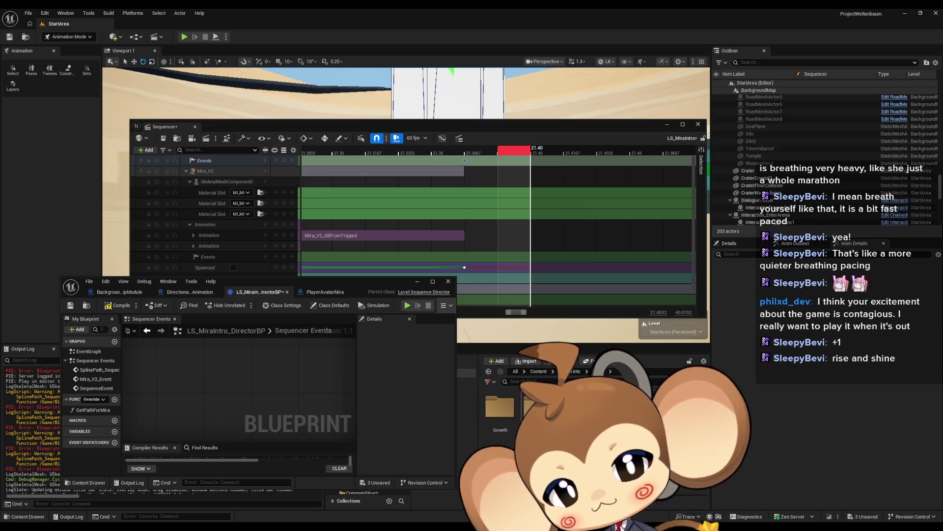
double_click(500, 408)
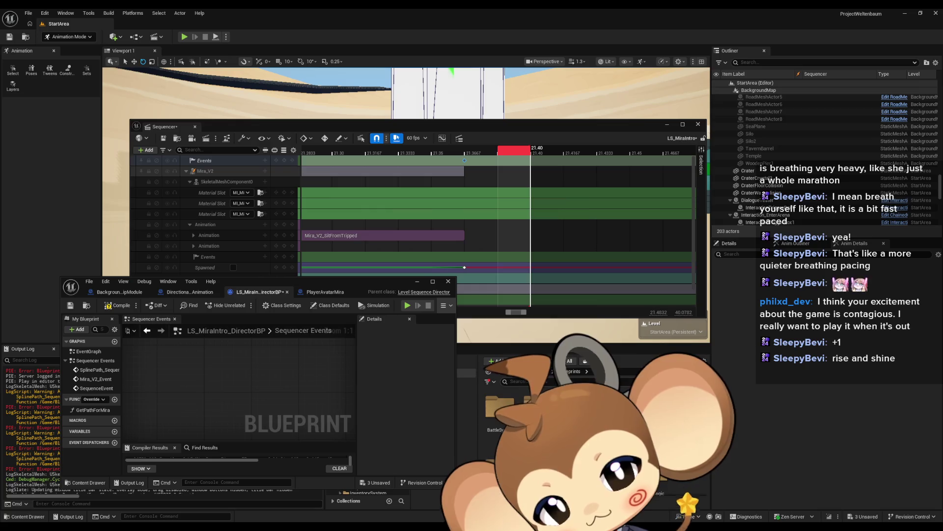
click(564, 371)
double_click(494, 443)
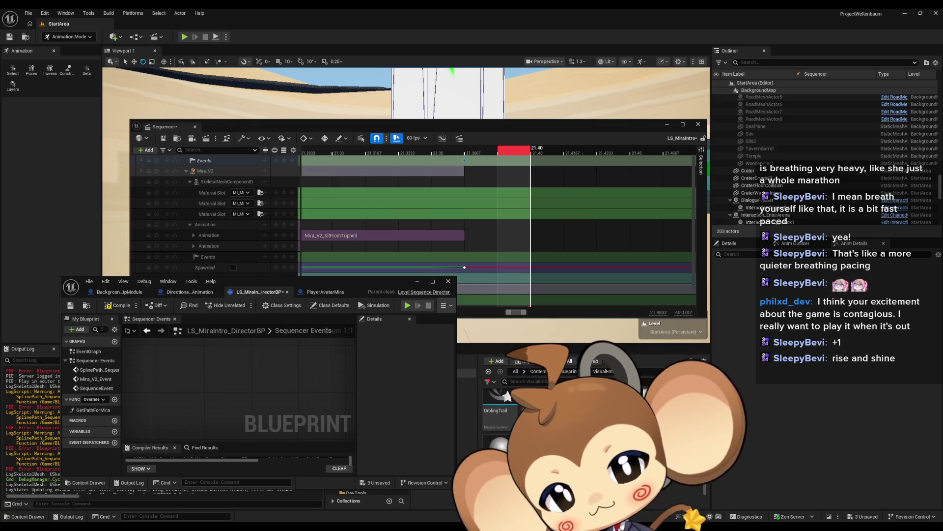
scroll(501, 418, up, 1)
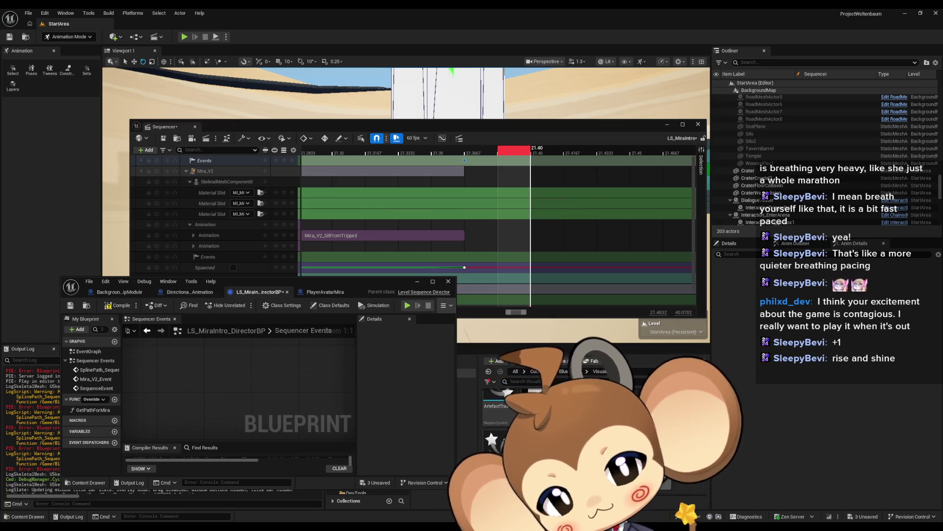
scroll(501, 418, up, 2)
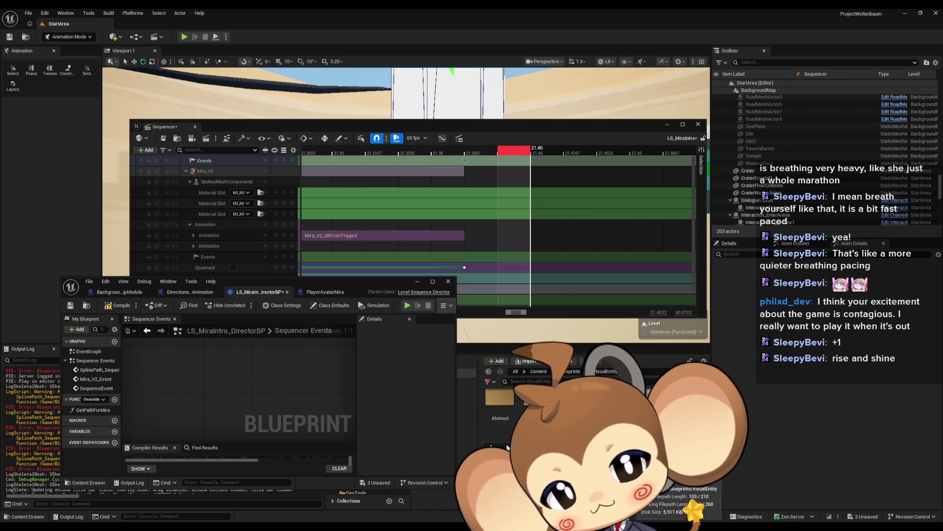
double_click(634, 462)
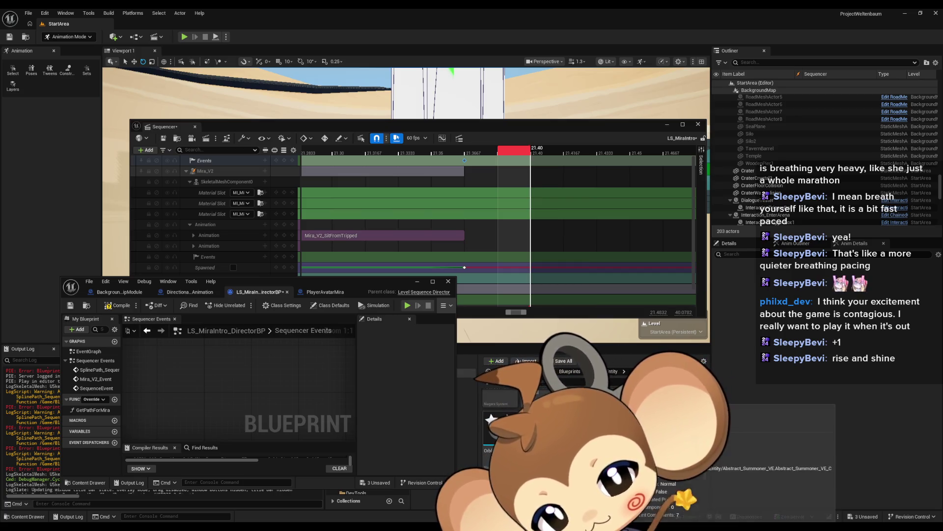
double_click(499, 423)
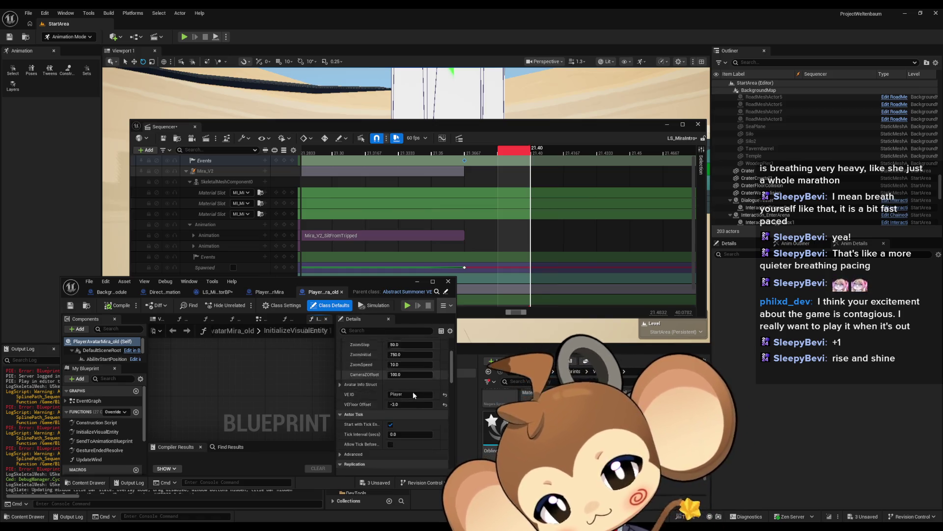
scroll(112, 356, down, 2)
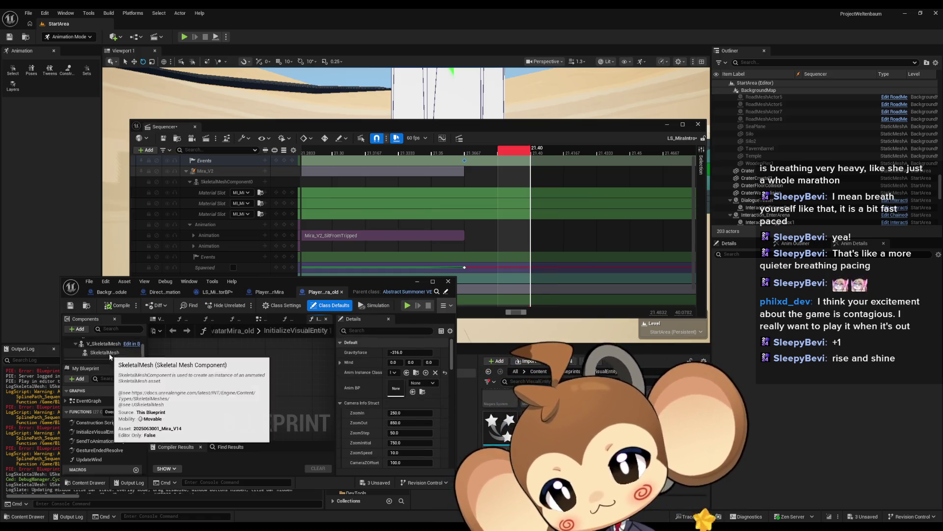
click(112, 354)
scroll(404, 409, down, 3)
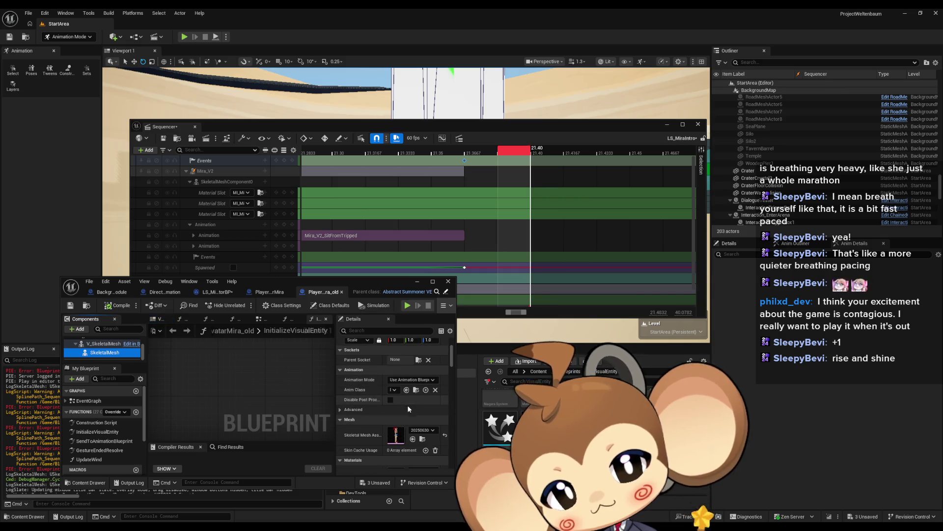
double_click(397, 439)
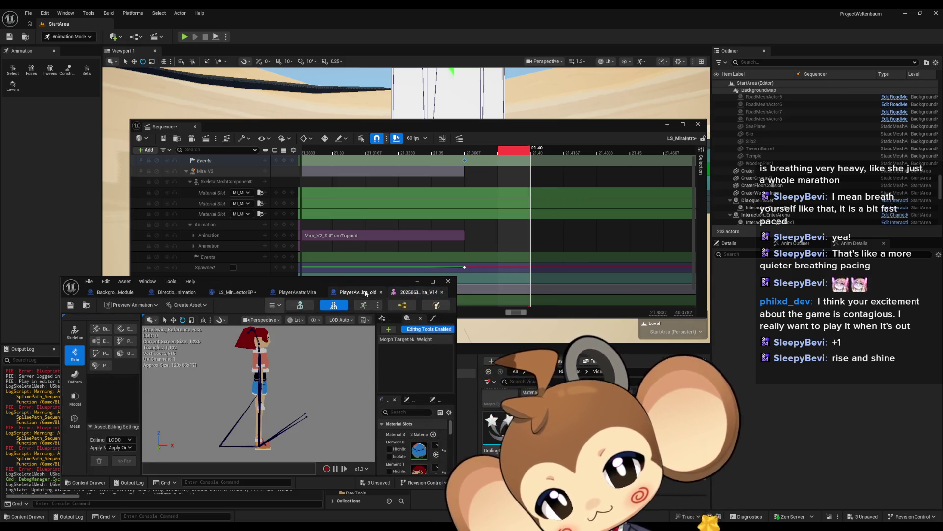
click(381, 292)
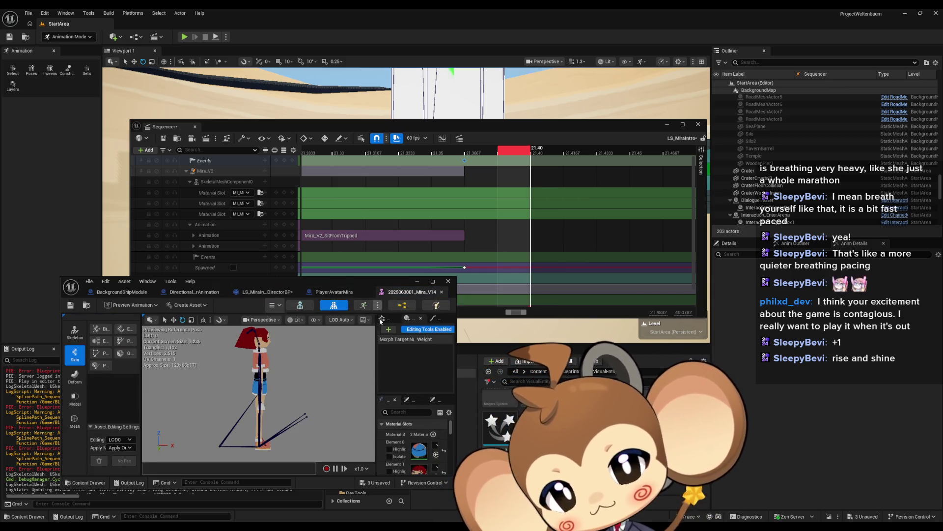
click(403, 306)
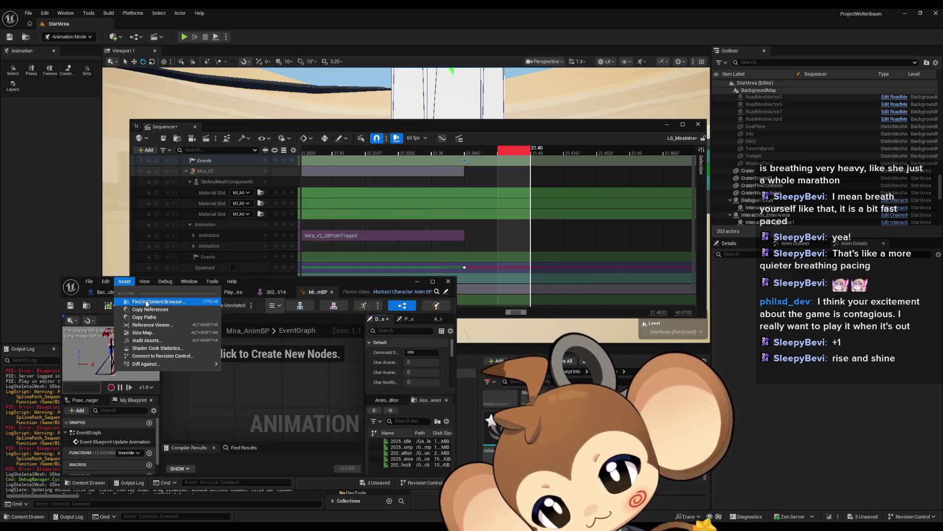
Open the parent Abstract_Character_AnimBP maximized and display its AnimGraph
click(146, 301)
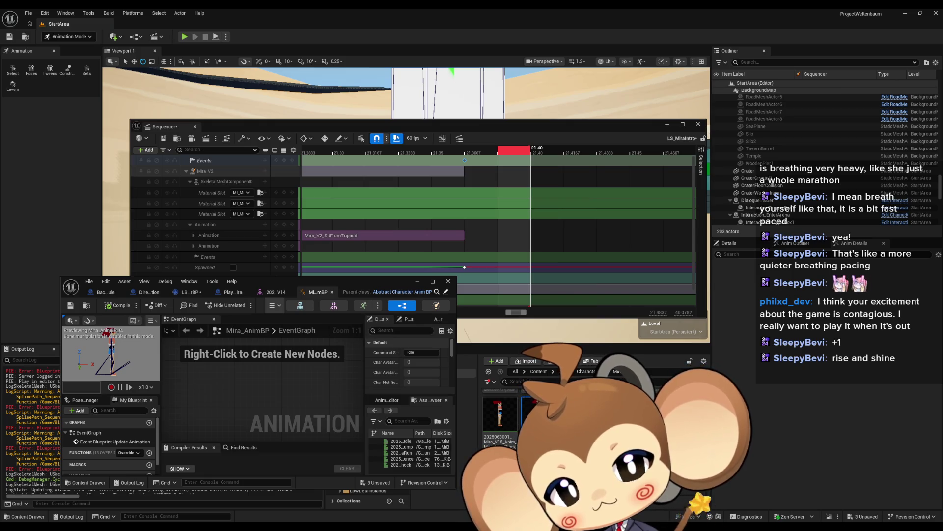
key(alt+Left)
key(alt+Left)
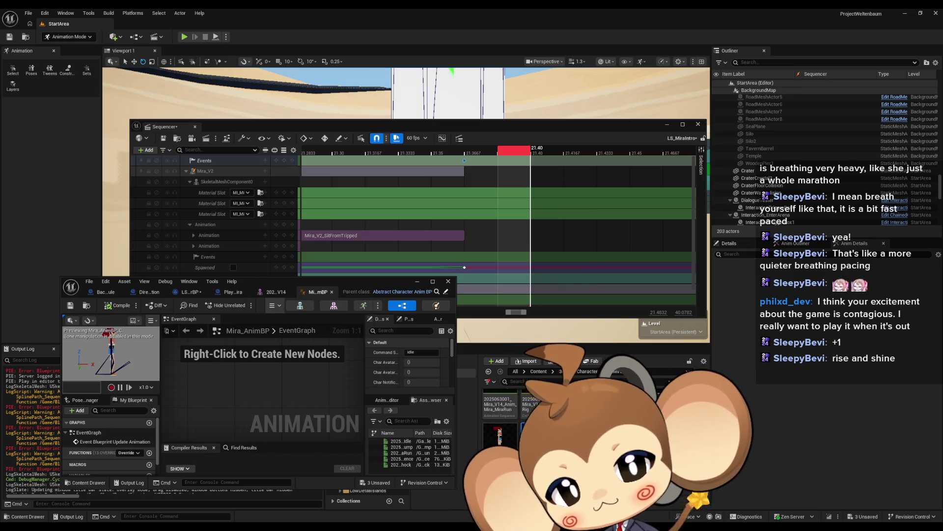
click(445, 293)
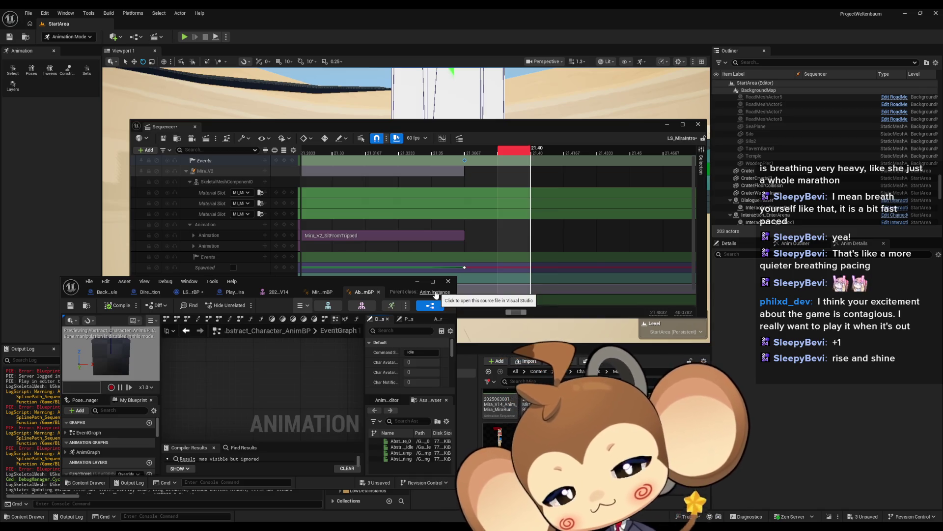
key(alt+Left)
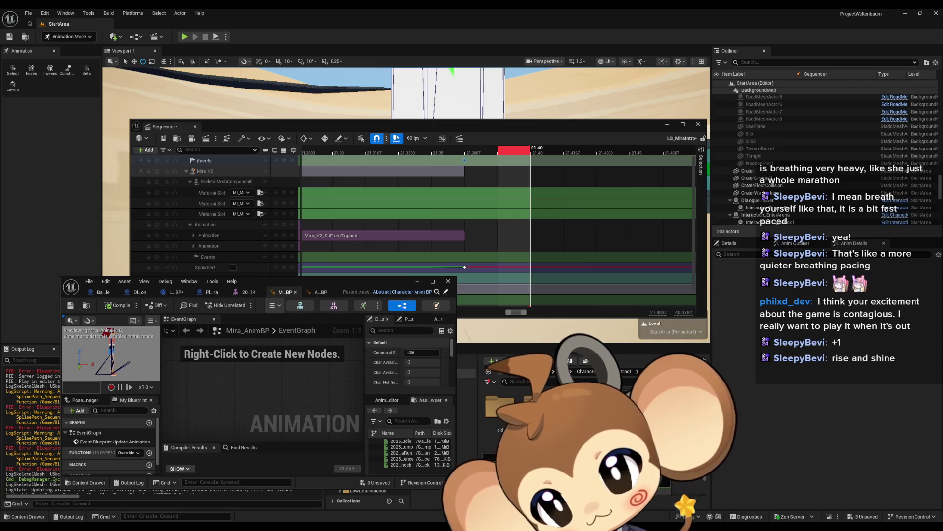
click(324, 292)
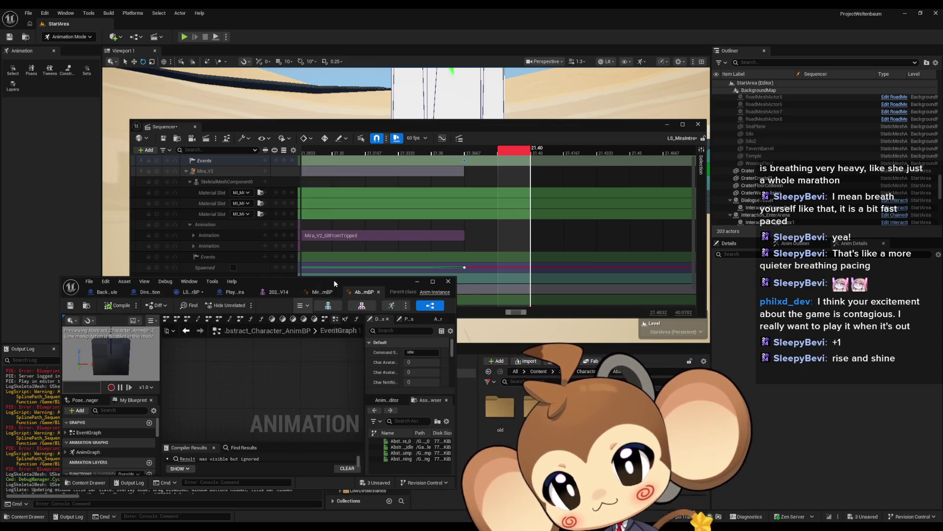
double_click(416, 284)
scroll(408, 294, down, 3)
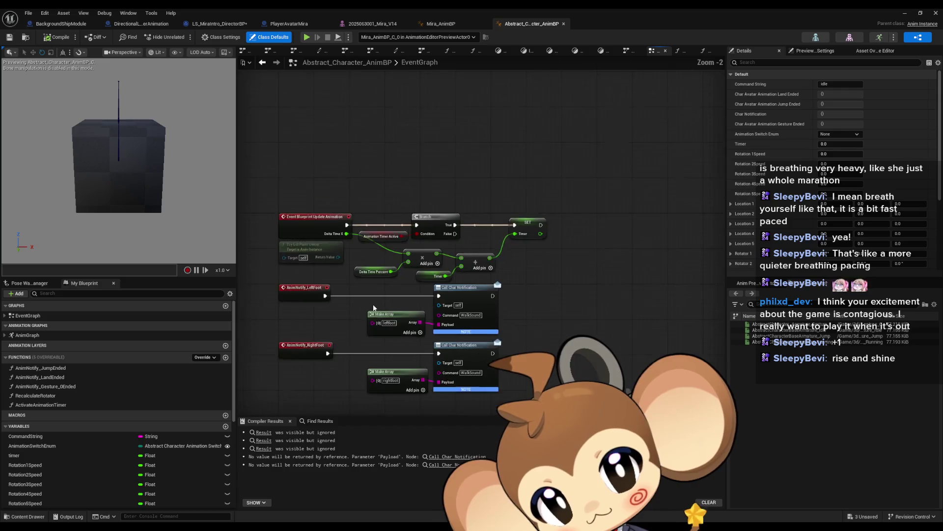
double_click(27, 334)
mouse_move(474, 249)
mouse_down()
mouse_move(544, 295)
mouse_move(470, 352)
mouse_up()
Inspect the Anim state machine node feeding Blend Poses, then open it and select all states
scroll(579, 228, up, 5)
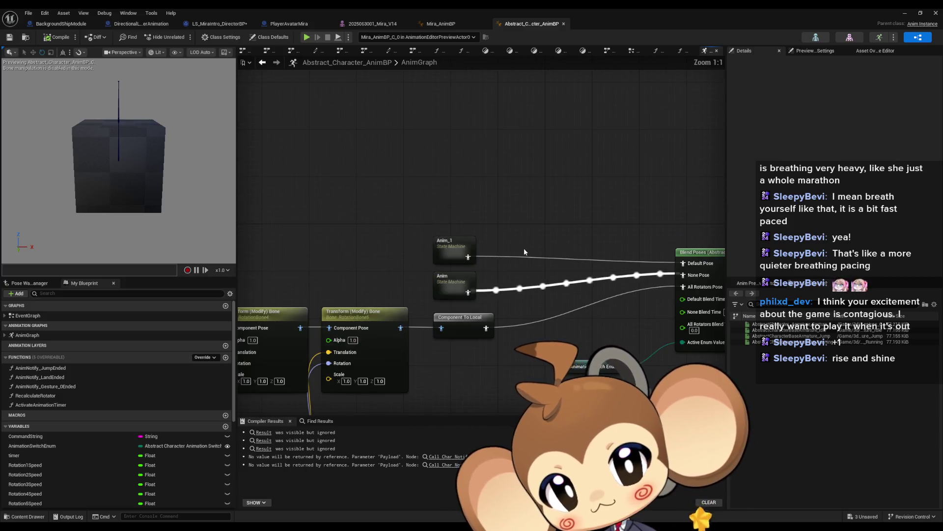
drag(485, 235, 438, 233)
drag(494, 238, 333, 226)
click(267, 225)
click(260, 266)
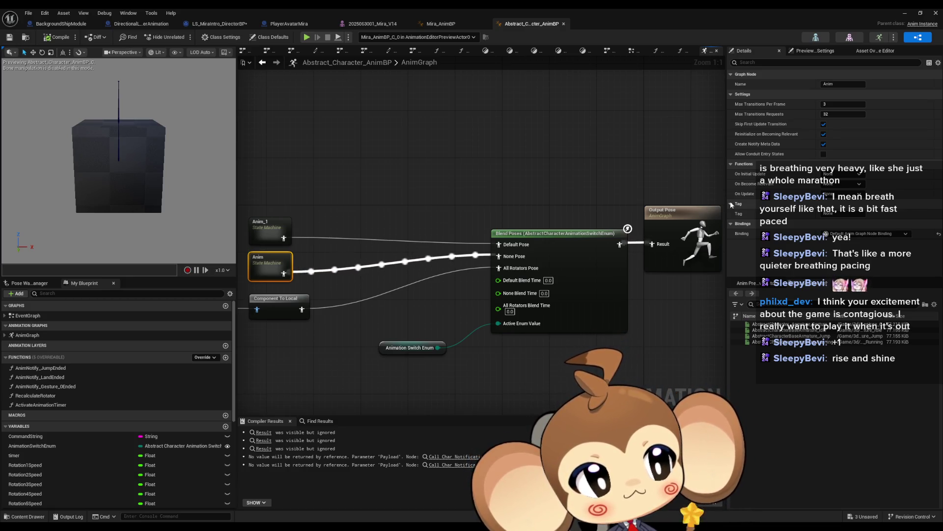
drag(503, 165, 655, 124)
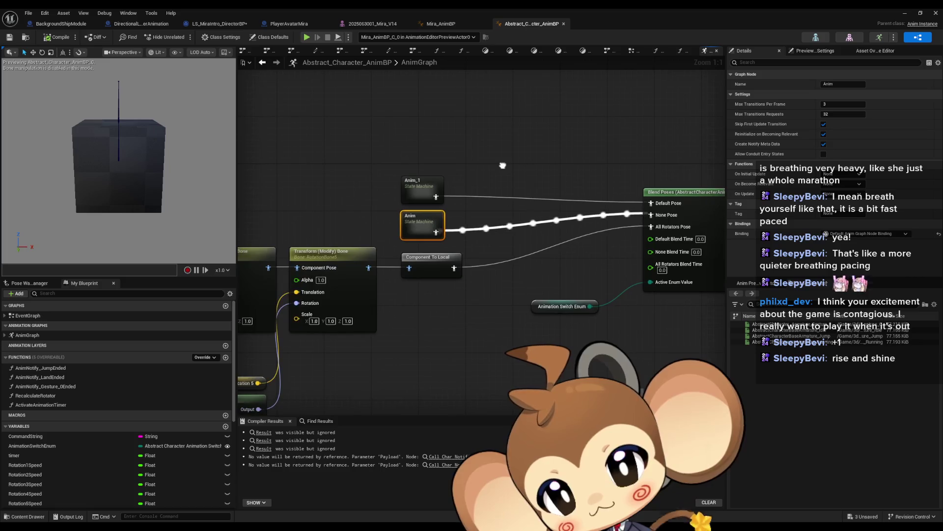
mouse_move(502, 165)
mouse_down()
mouse_move(527, 165)
mouse_move(508, 182)
mouse_move(470, 188)
mouse_up()
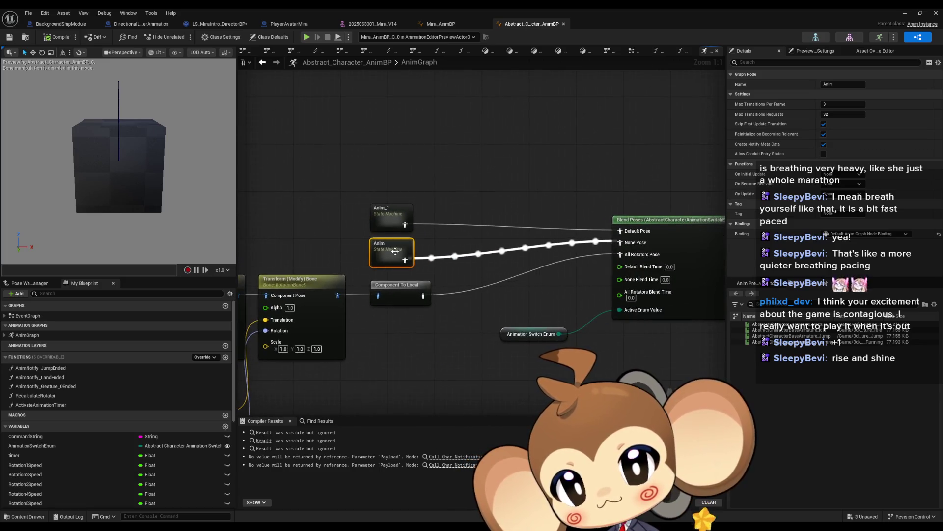
double_click(394, 249)
mouse_move(281, 118)
mouse_down()
mouse_move(392, 214)
mouse_move(662, 375)
mouse_up()
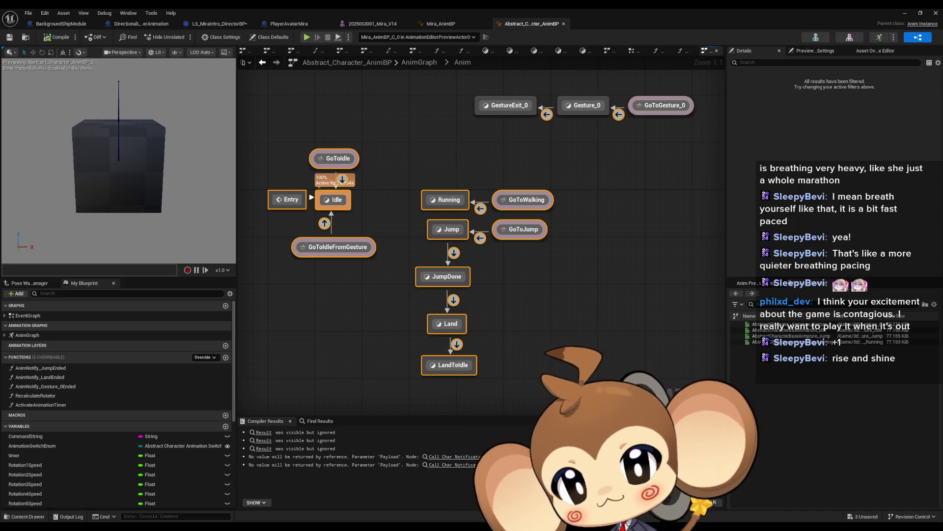
double_click(446, 199)
click(433, 236)
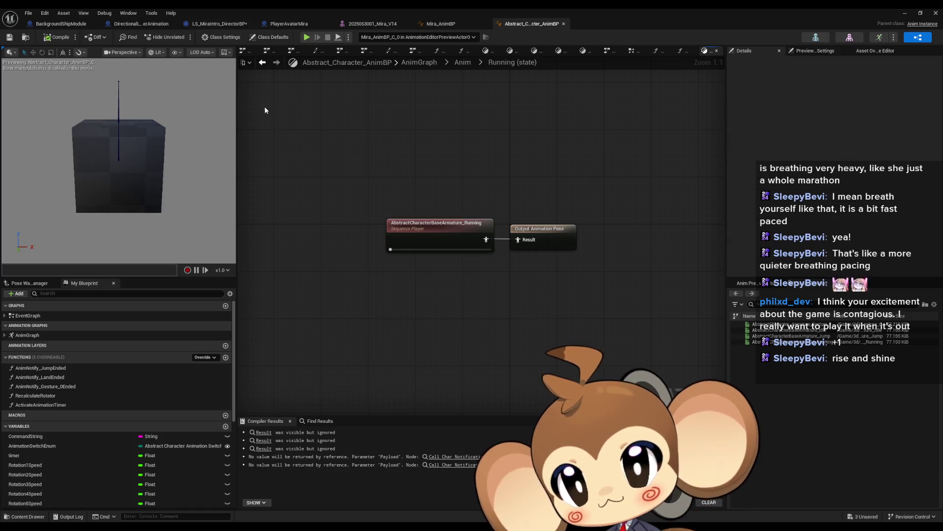
click(263, 64)
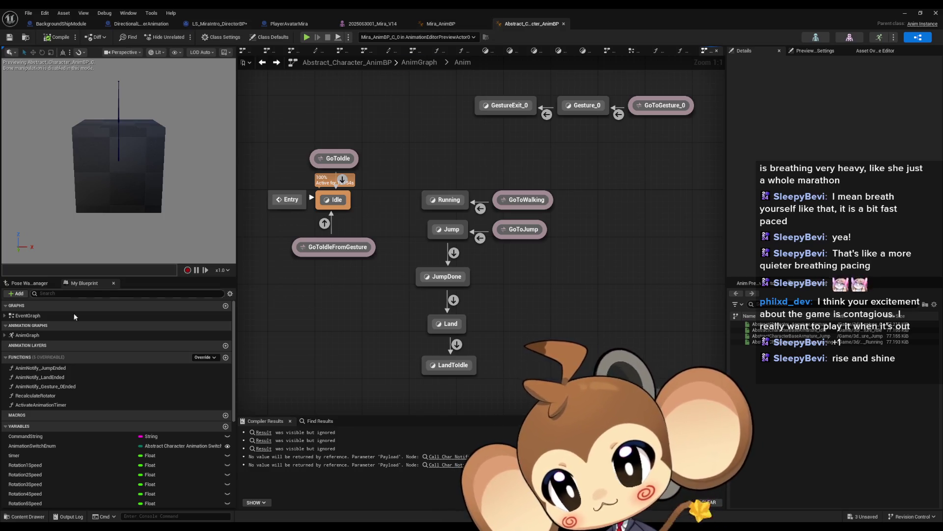
double_click(59, 334)
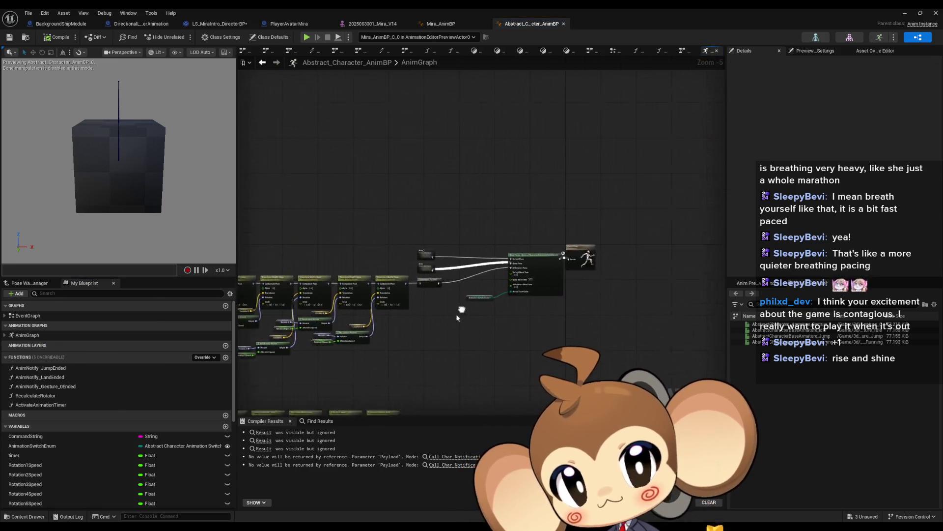
Move Anim_1 aside, peek into the Anim_1 and Anim state machines, then return to AnimGraph
scroll(458, 316, up, 5)
drag(436, 265, 437, 227)
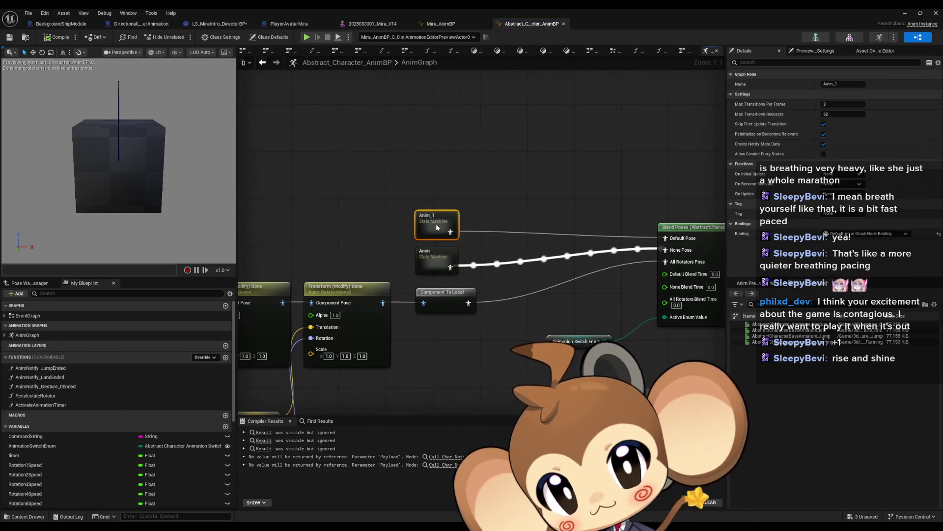
double_click(437, 227)
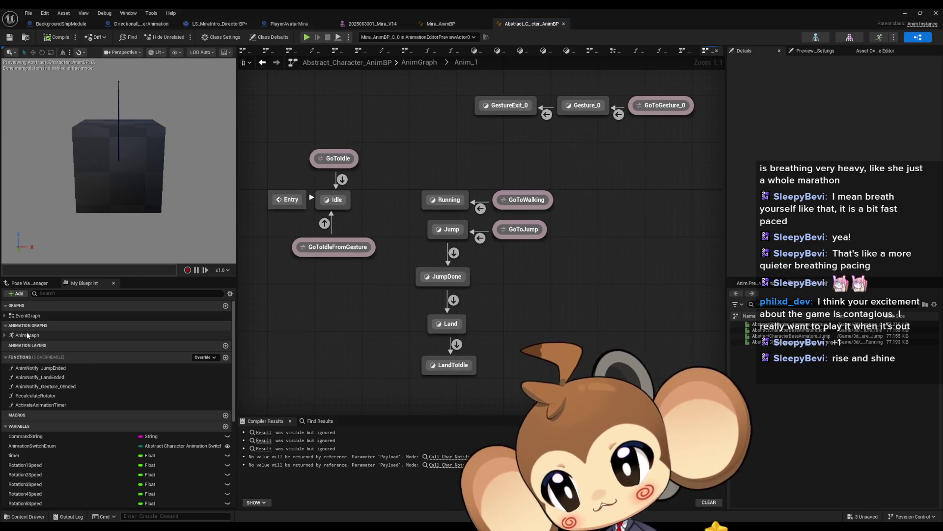
double_click(28, 335)
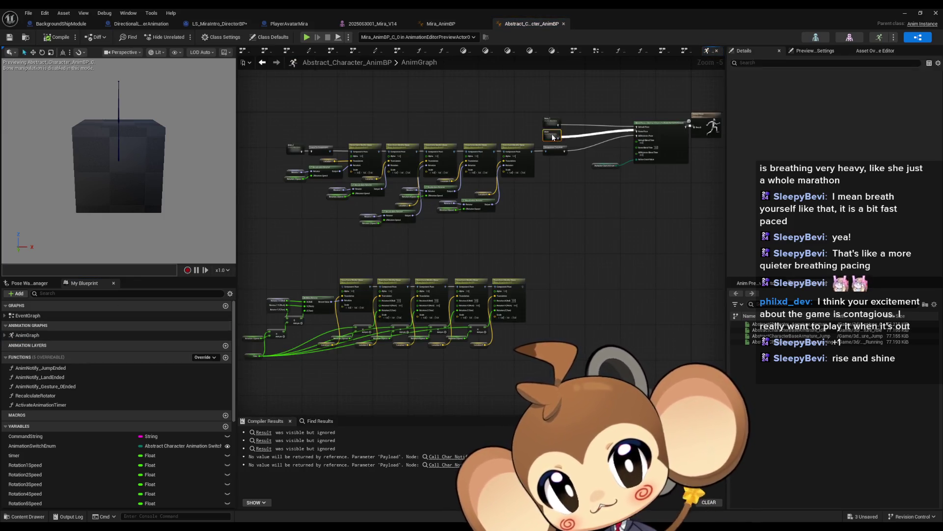
double_click(552, 140)
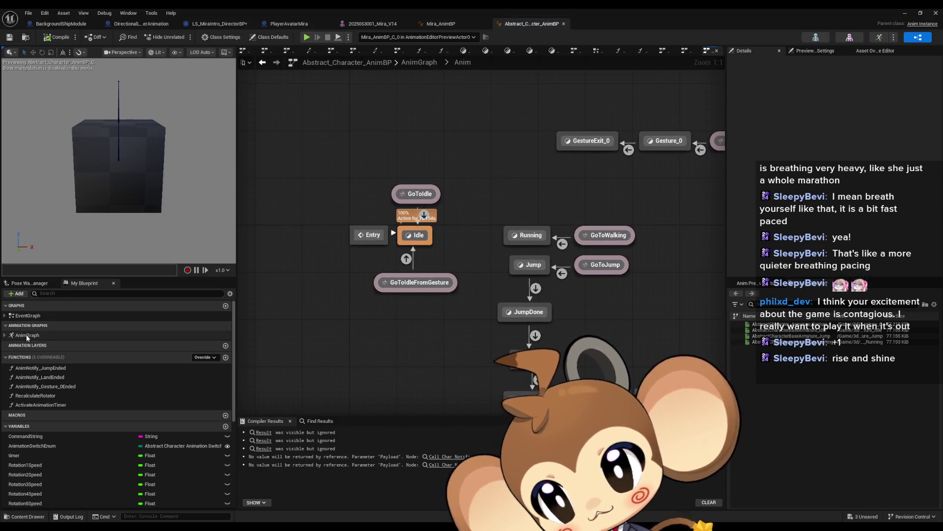
click(27, 336)
double_click(27, 336)
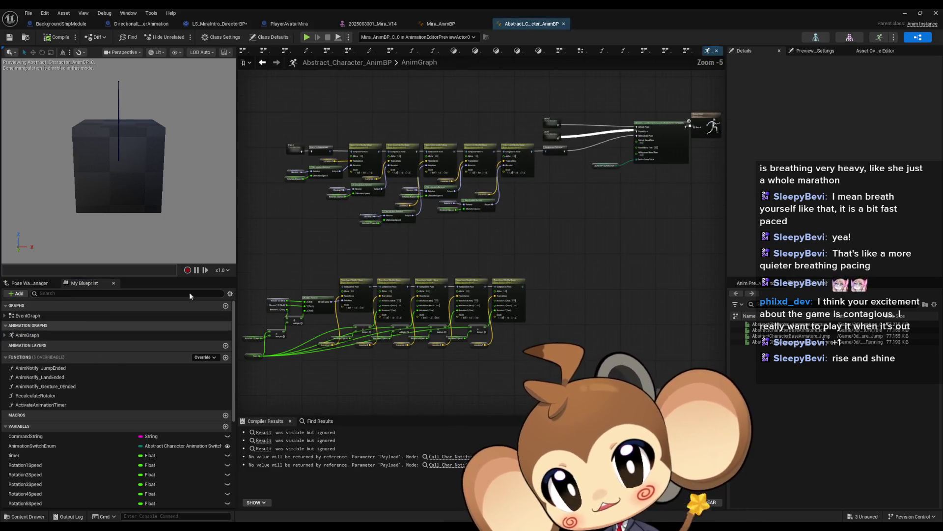
Check the Animation Switch Enum default value and the Blend Poses node settings
scroll(547, 254, up, 5)
drag(635, 229, 521, 311)
click(838, 215)
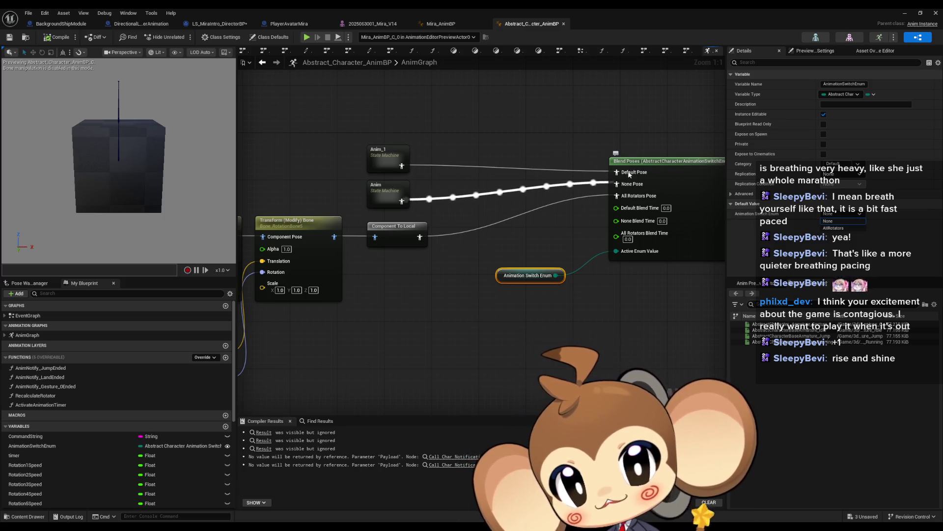
click(523, 112)
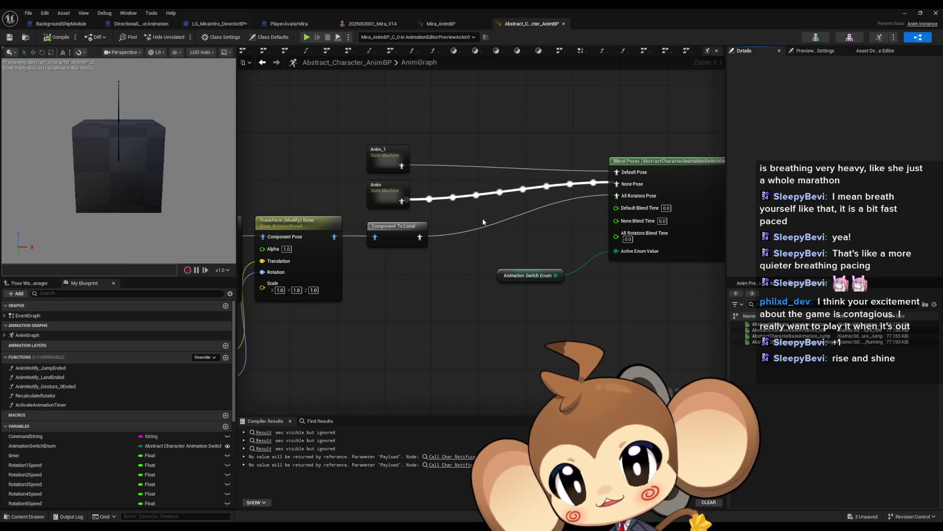
drag(619, 307, 585, 318)
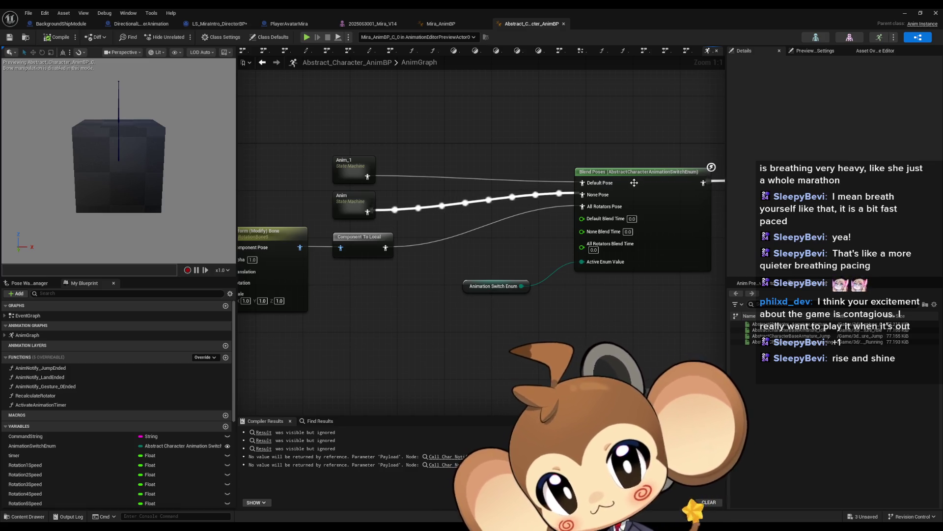
click(604, 206)
drag(431, 260, 440, 303)
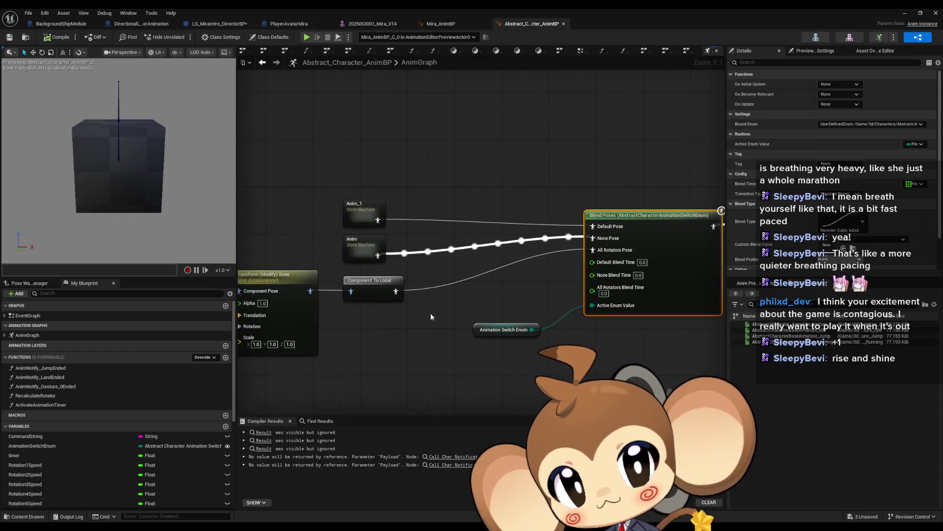
click(431, 313)
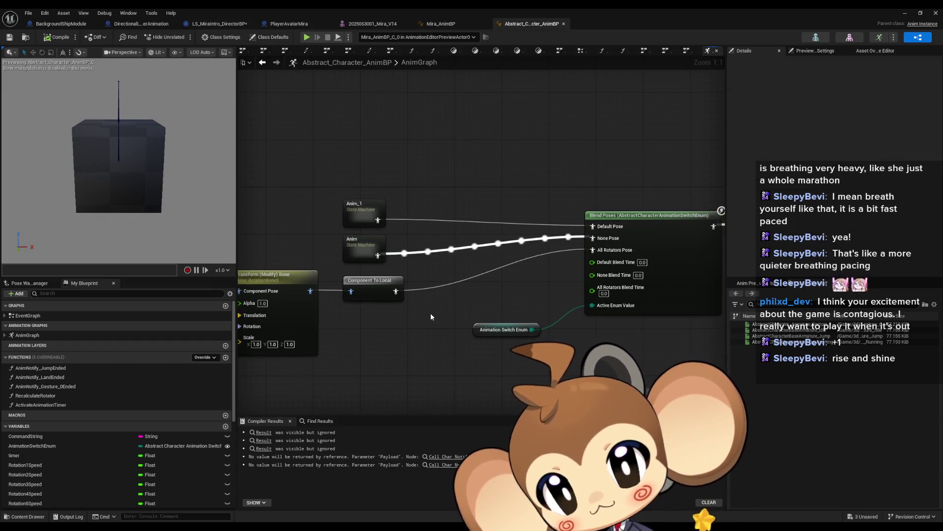
Follow the rotation bone chain, select the Anim_2 state machine, then return to Anim and Anim_1
click(483, 326)
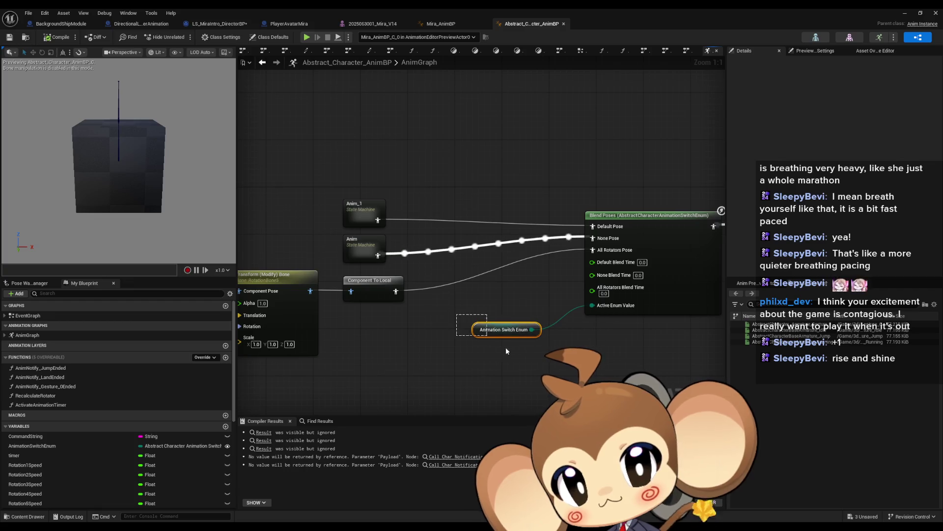
mouse_move(408, 337)
mouse_down()
mouse_move(674, 330)
mouse_move(890, 309)
mouse_move(942, 287)
mouse_up()
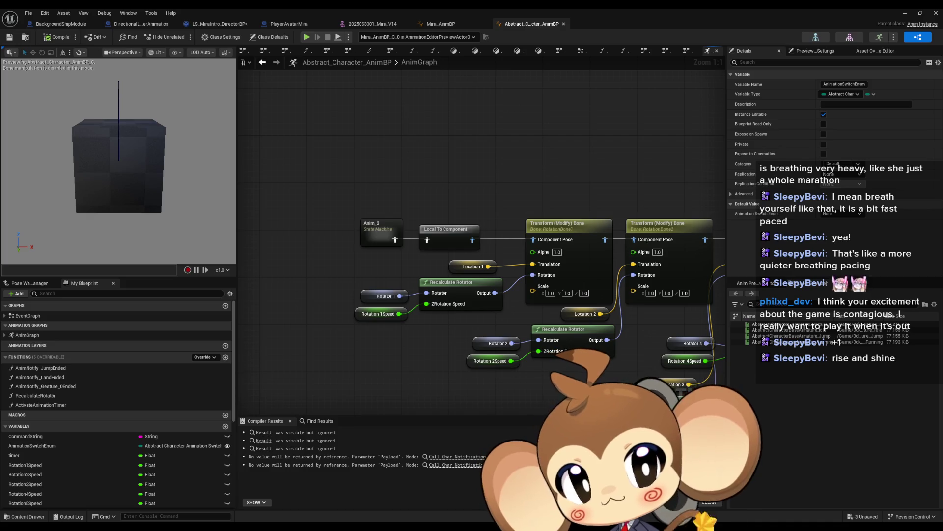
drag(609, 172, 603, 169)
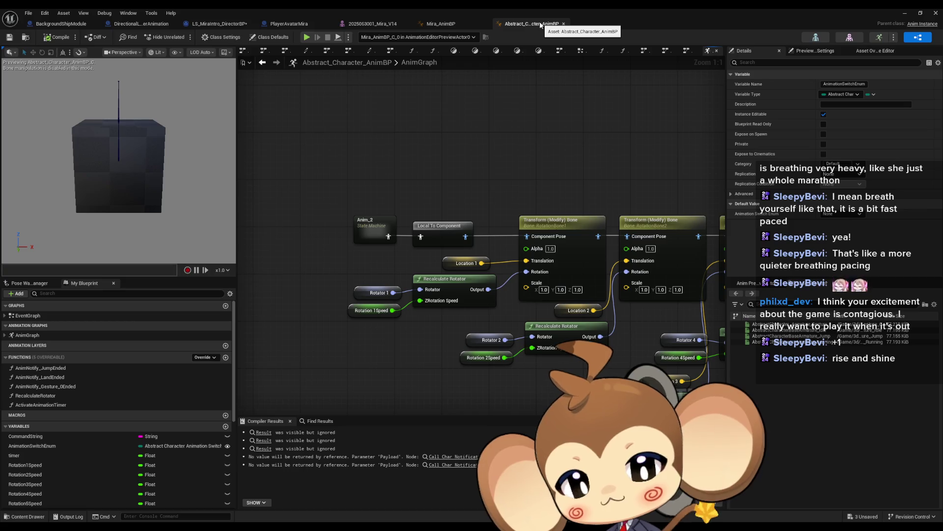
click(370, 238)
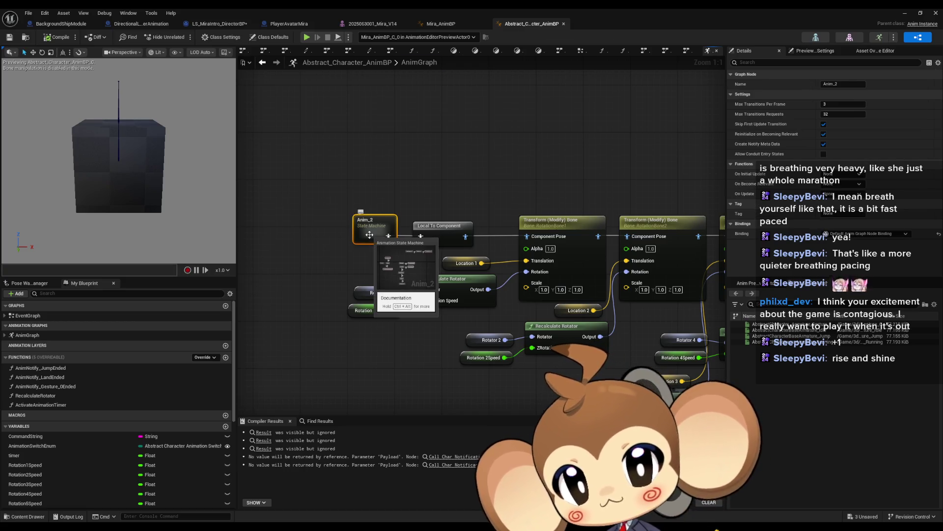
scroll(370, 235, down, 4)
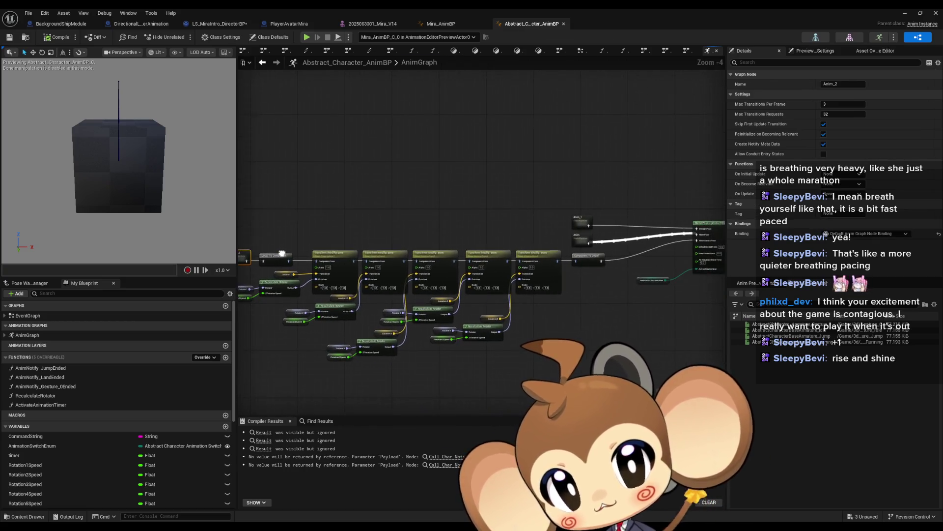
scroll(353, 261, up, 4)
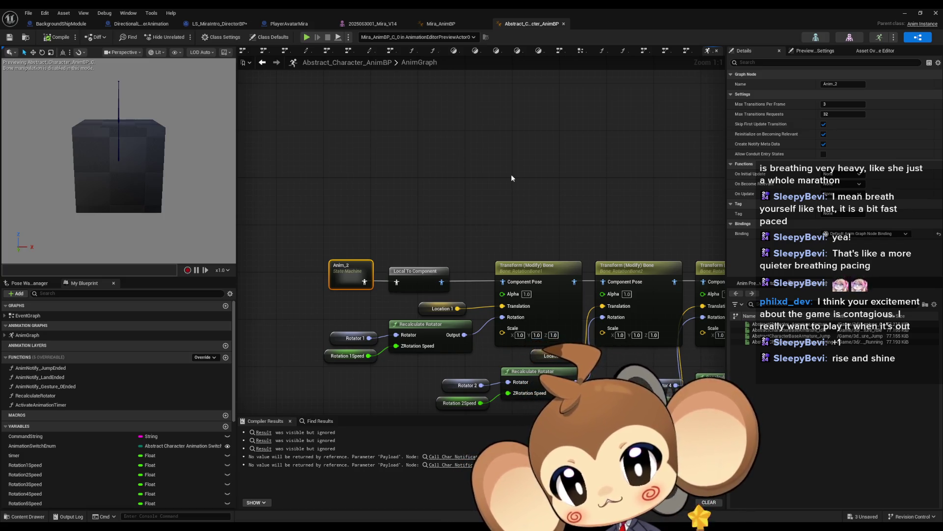
mouse_move(595, 186)
mouse_down()
mouse_move(305, 200)
mouse_move(260, 212)
mouse_up()
Open the Anim state machine and select its Gesture_0 state
double_click(513, 254)
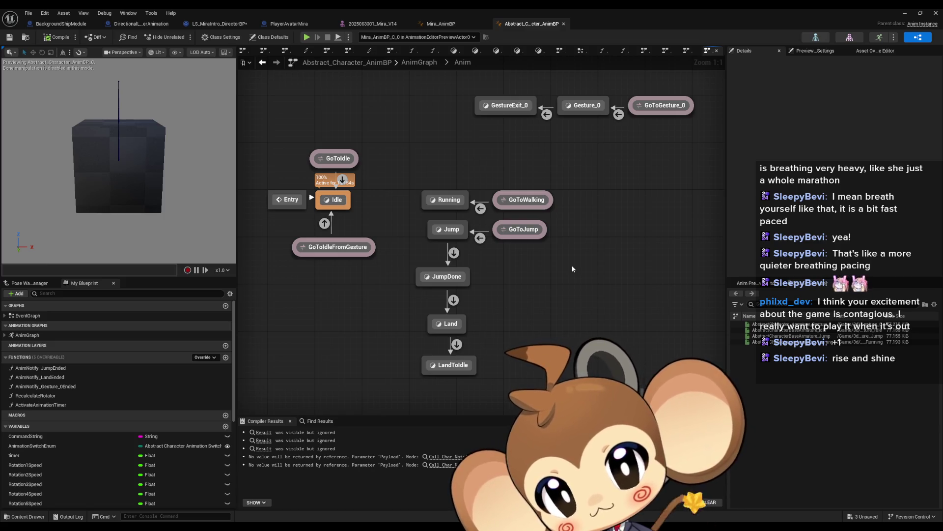
drag(572, 269, 649, 282)
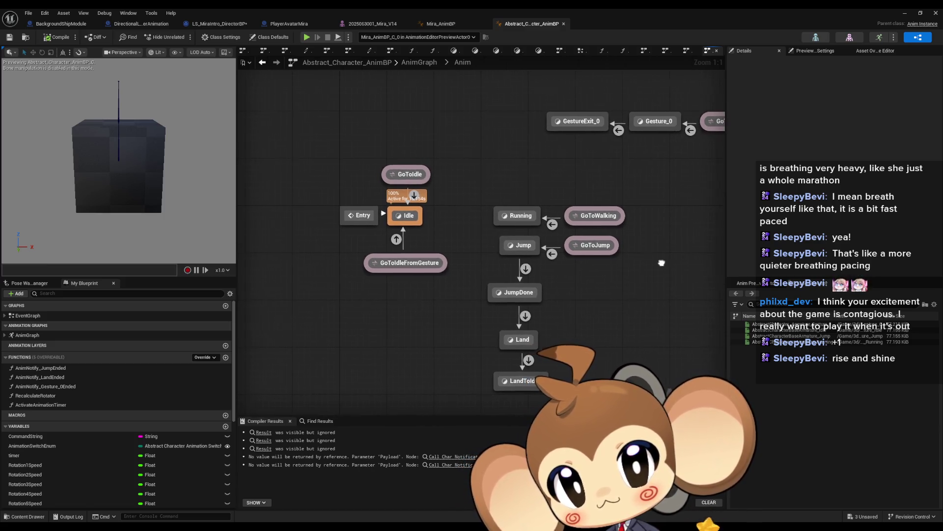
key(Home)
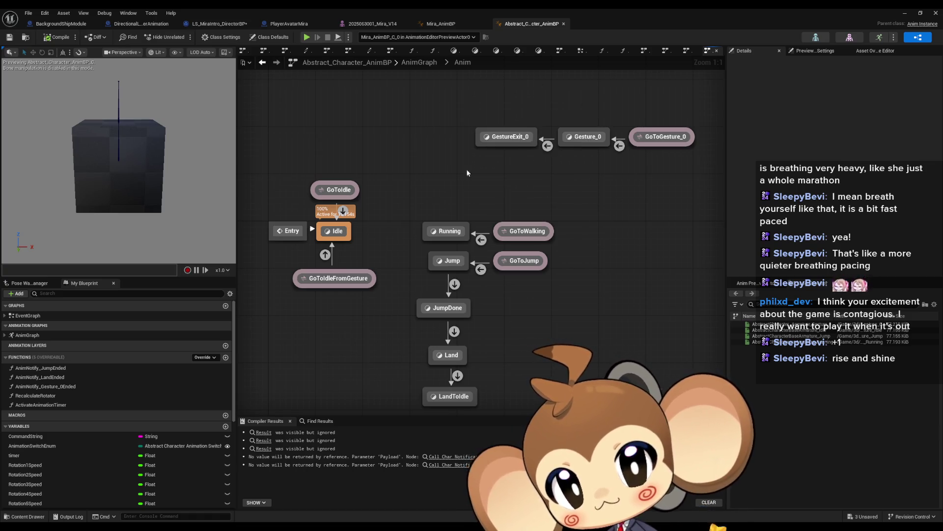
click(584, 137)
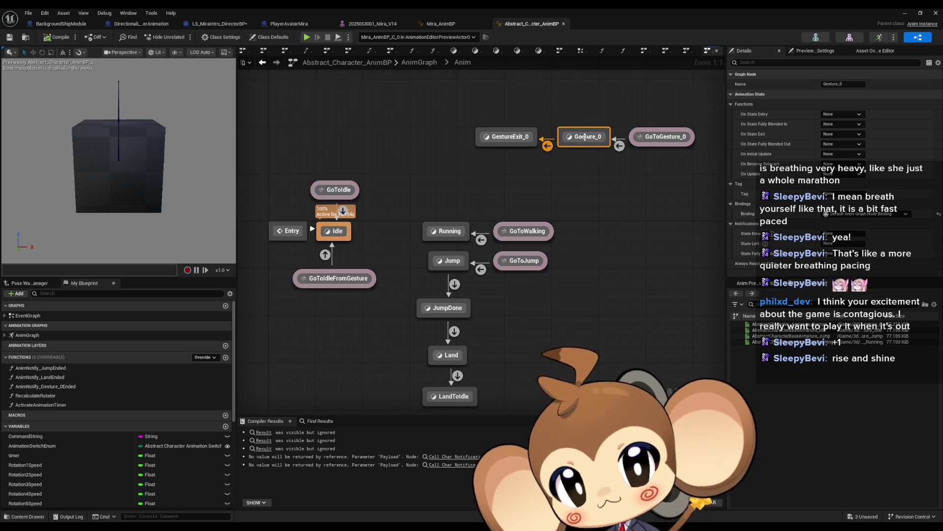
click(585, 137)
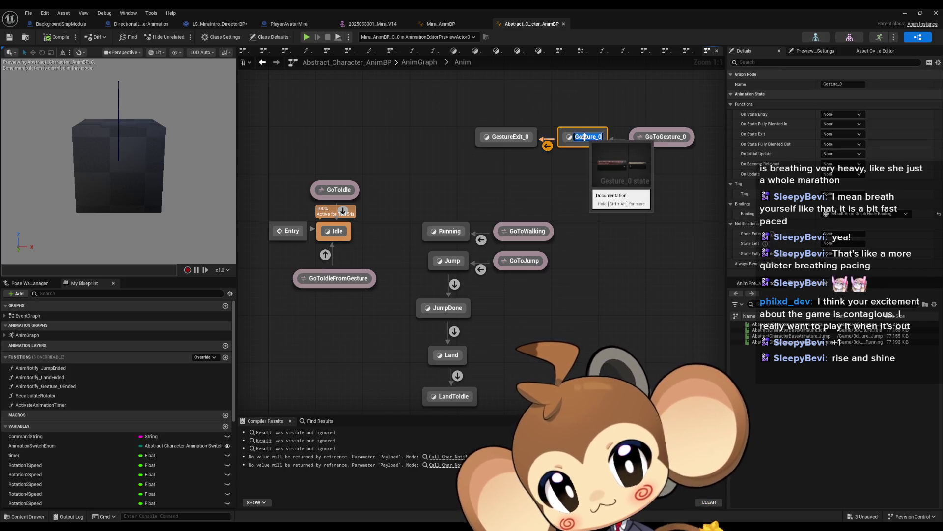
View the Gesture_0 to GestureExit_0 transition rule, return to Anim, and select the GoToGesture_0 alias
double_click(548, 146)
drag(373, 162, 422, 280)
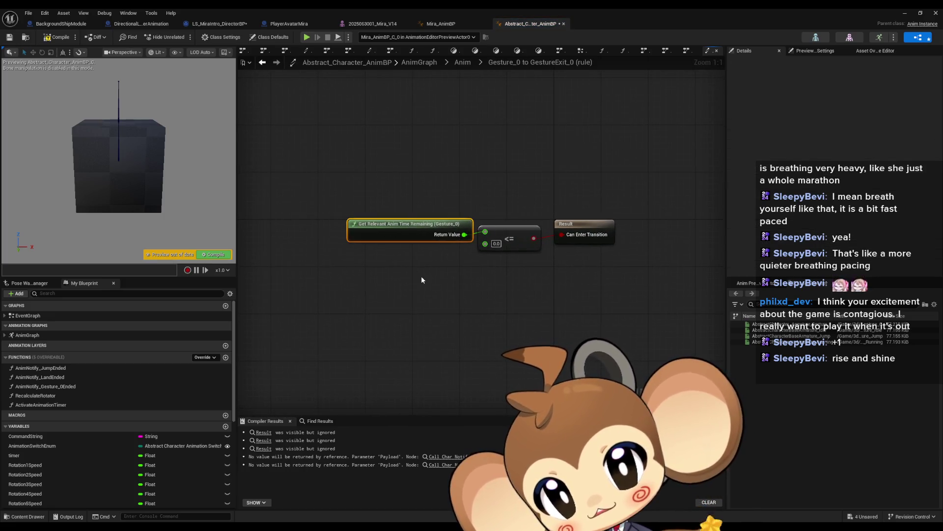
click(422, 280)
click(262, 62)
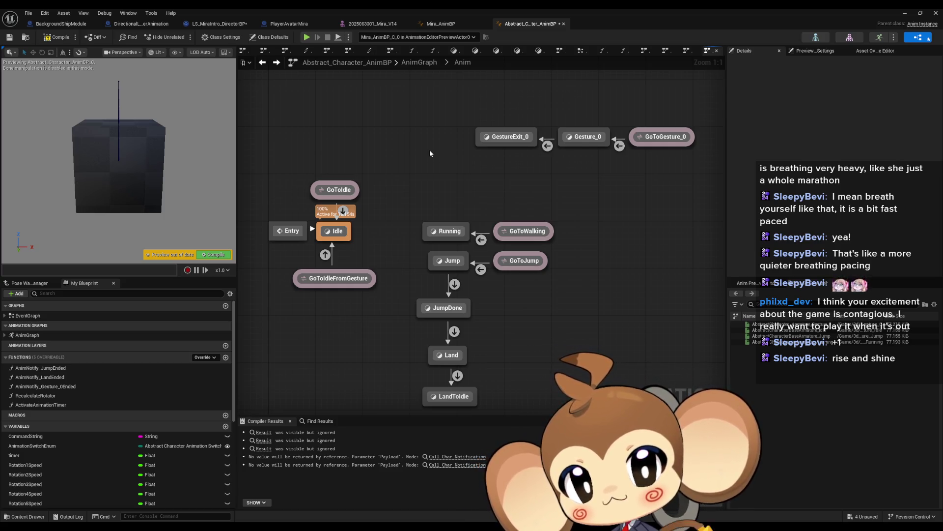
click(639, 138)
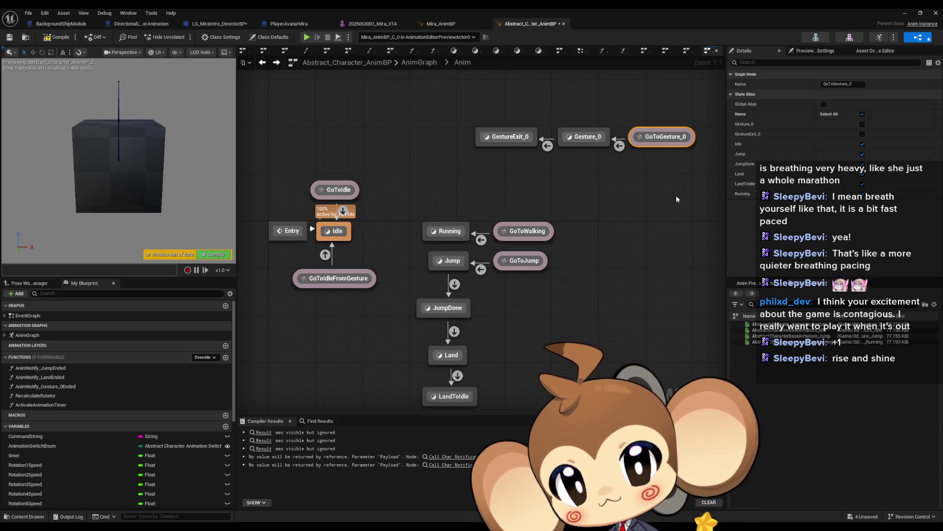
Duplicate the GoToGesture_0 alias and place the copy to the right
drag(677, 199, 442, 170)
key(ctrl+c)
key(ctrl+v)
drag(578, 137, 561, 122)
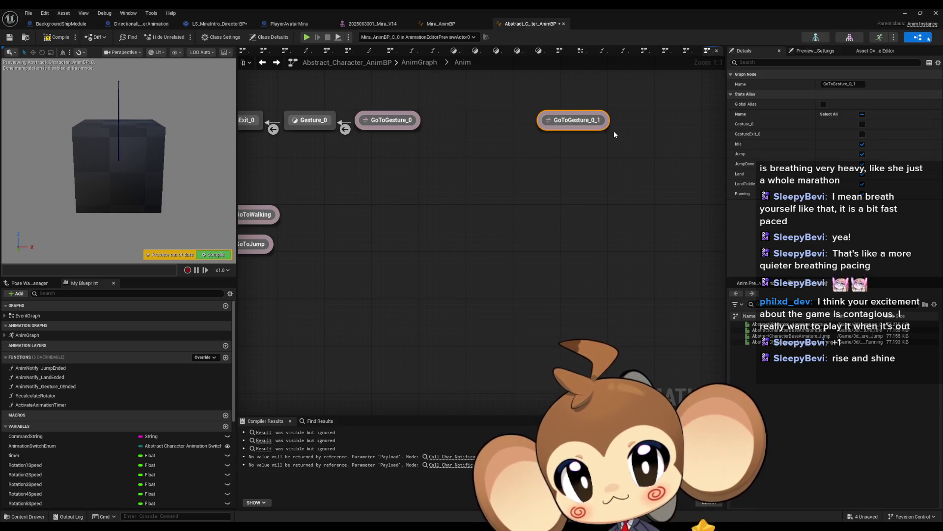
mouse_move(636, 162)
mouse_down()
mouse_move(579, 185)
mouse_move(571, 205)
mouse_up()
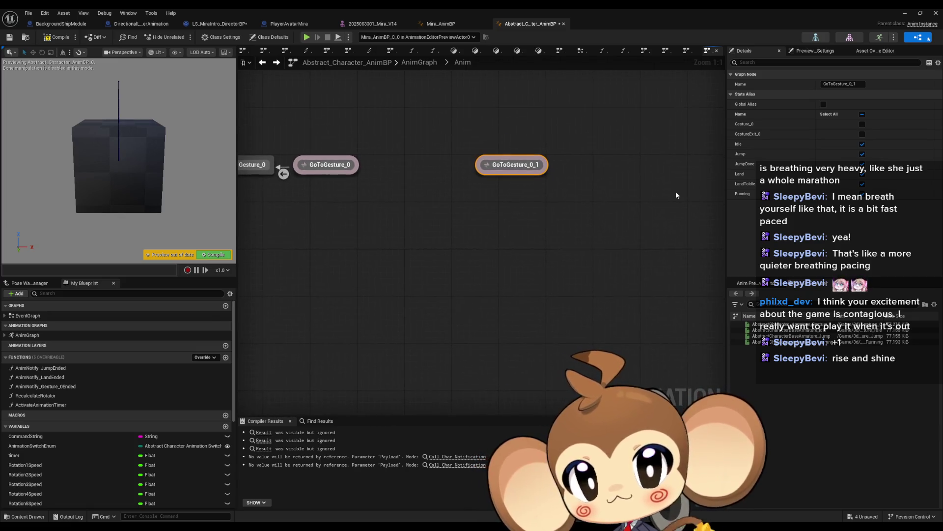
mouse_move(393, 221)
mouse_down()
mouse_move(467, 221)
mouse_move(664, 160)
mouse_move(723, 159)
mouse_move(539, 232)
mouse_move(586, 232)
mouse_up()
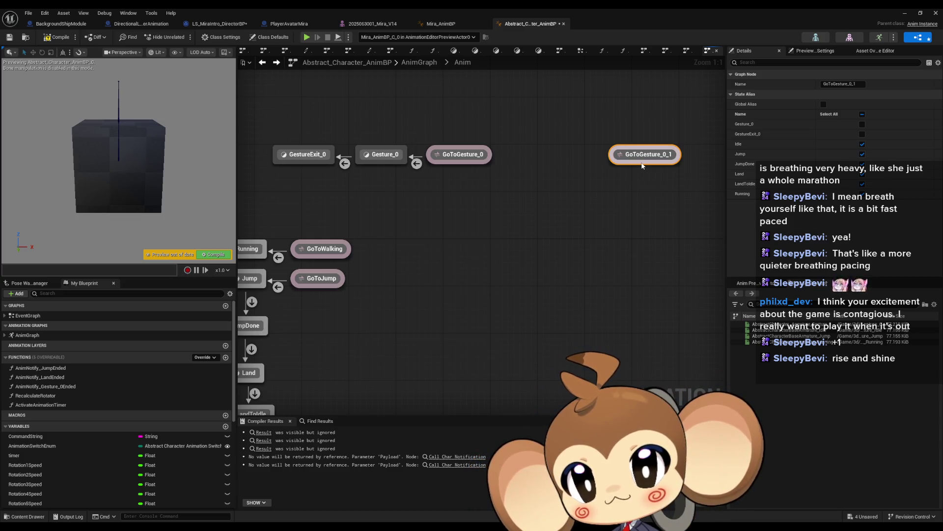
Duplicate the Gesture_0 state and name the copy LoopGesture_0
click(386, 156)
key(ctrl+v)
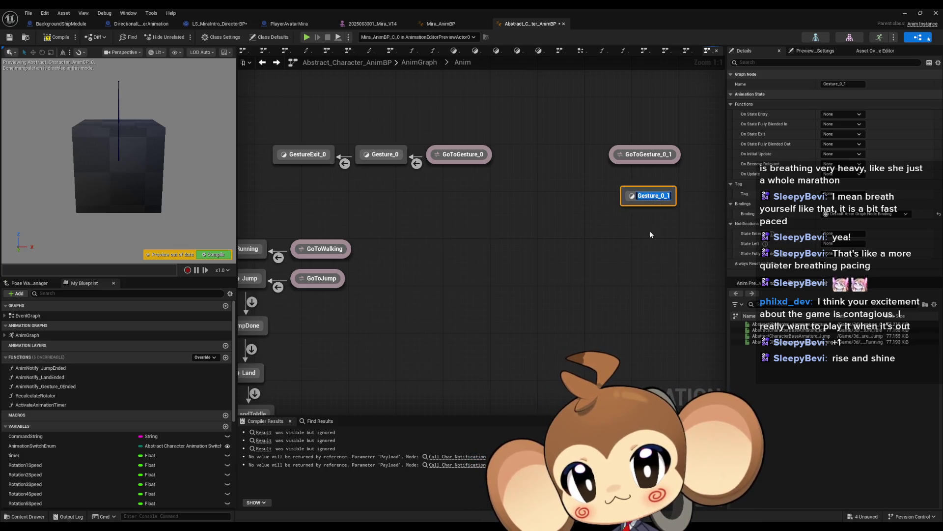
key(End)
key(BackSpace)
key(BackSpace)
key(BackSpace)
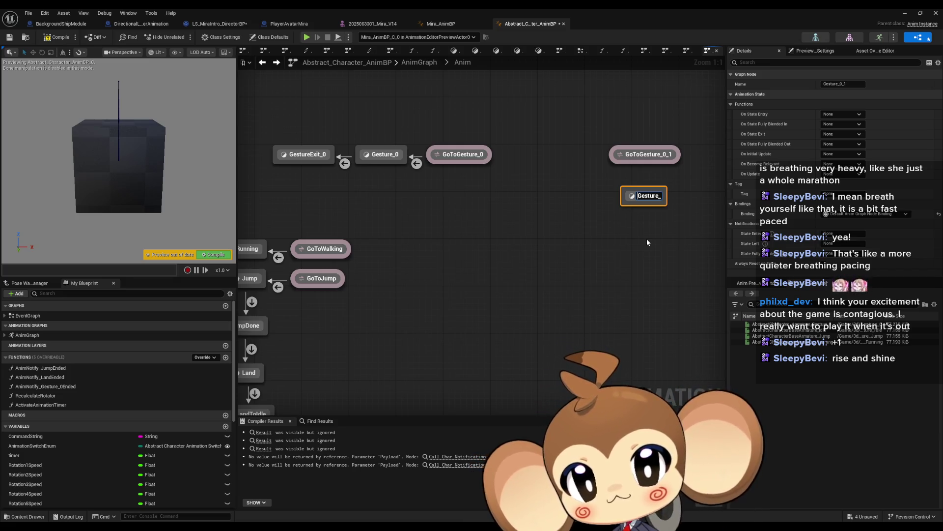
text(Loop)
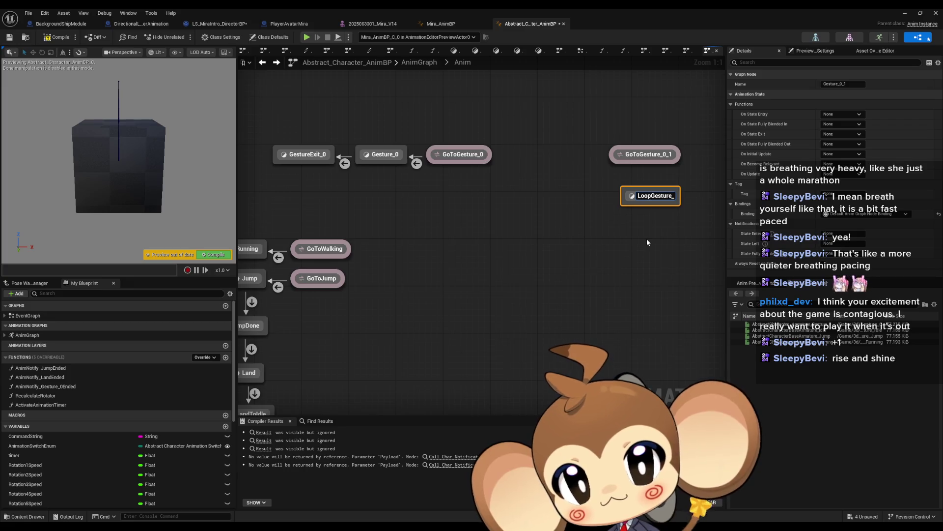
key(End)
text(0)
key(Return)
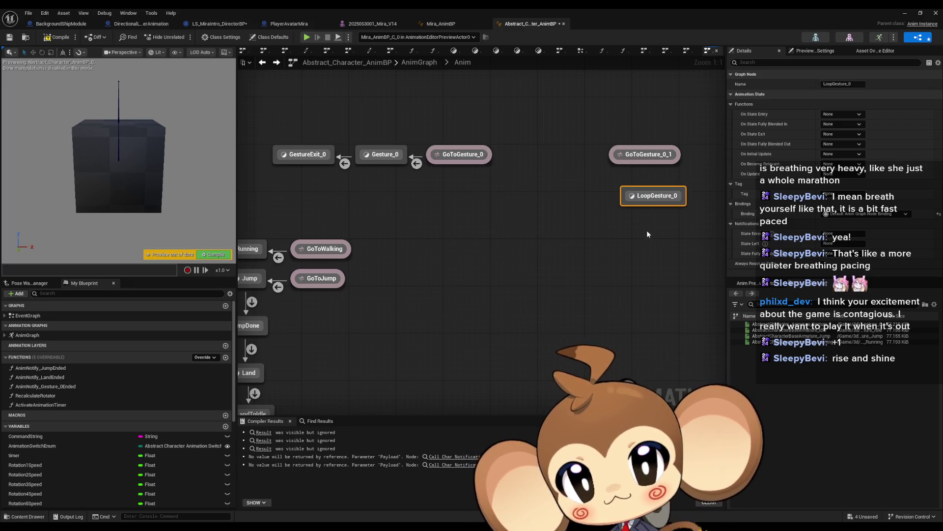
Rename the duplicated alias GoToLoopGesture_0 and link it to LoopGesture_0
click(649, 154)
key(F2)
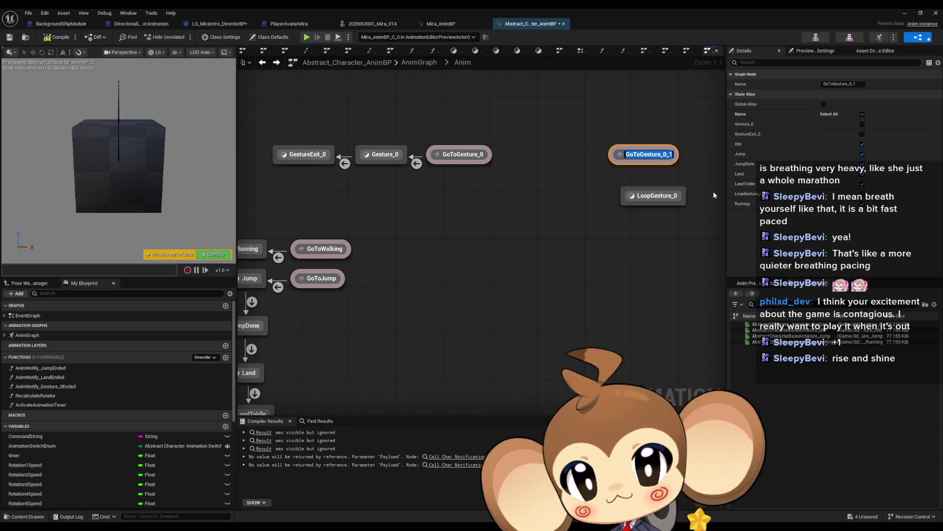
text(Loop)
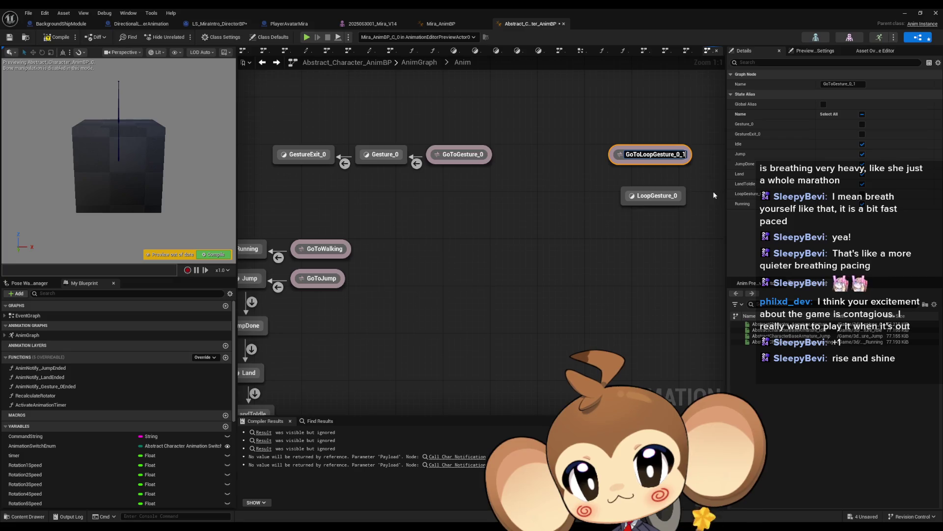
key(BackSpace)
key(BackSpace)
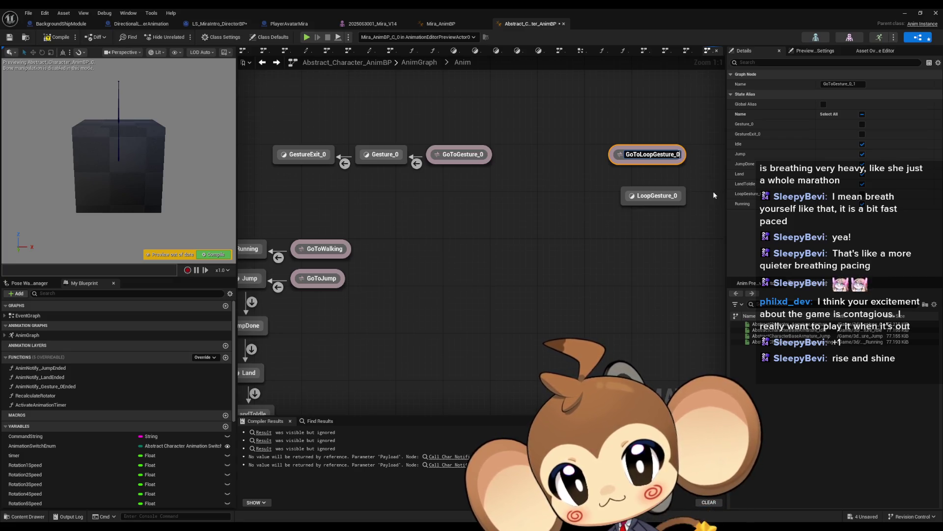
key(Return)
drag(649, 164, 655, 193)
click(655, 193)
Paste a new exit state, connect LoopGesture_0 to it, and rename it LoopGestureExit_0
mouse_move(314, 166)
mouse_down()
mouse_move(624, 175)
mouse_move(499, 173)
mouse_up()
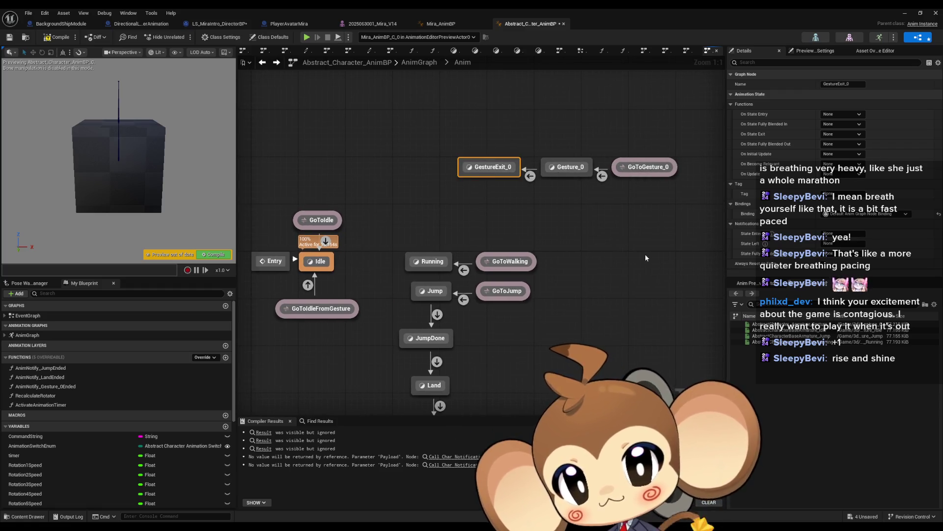
drag(645, 255, 337, 246)
click(498, 251)
key(ctrl+v)
drag(524, 207, 523, 251)
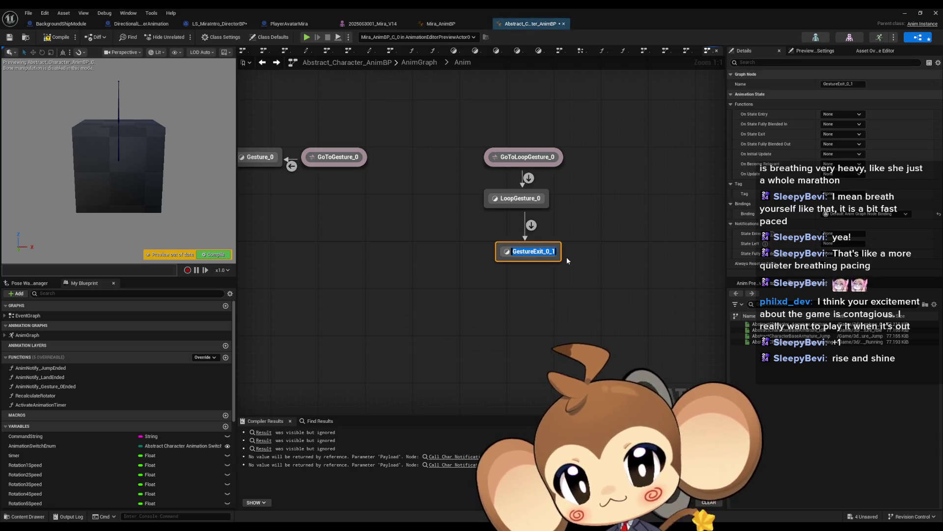
key(F2)
key(Home)
text(Loop)
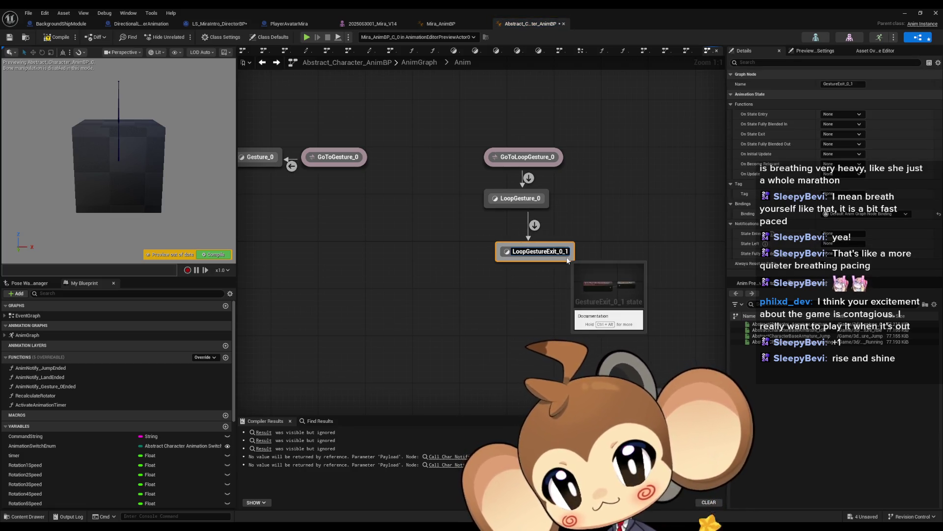
key(BackSpace)
key(BackSpace)
key(Return)
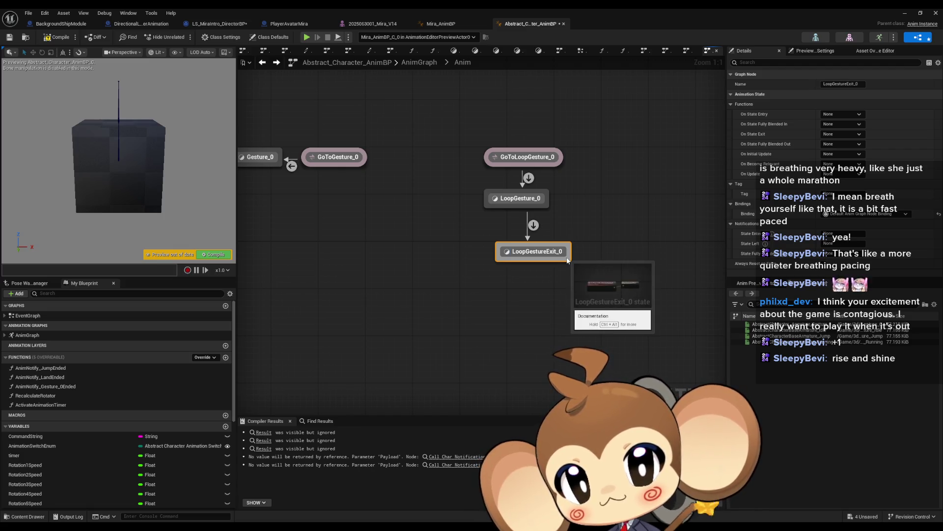
Inspect the GoToIdle alias and its transition to Idle, which checks Command String equals 'idle'
drag(212, 229, 496, 229)
click(334, 231)
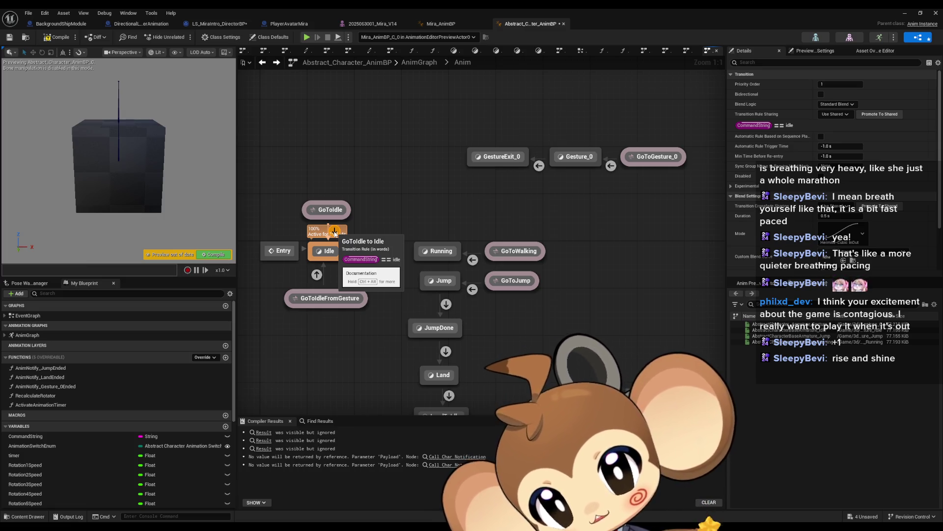
mouse_move(642, 201)
mouse_down()
mouse_move(390, 194)
mouse_move(488, 223)
mouse_up()
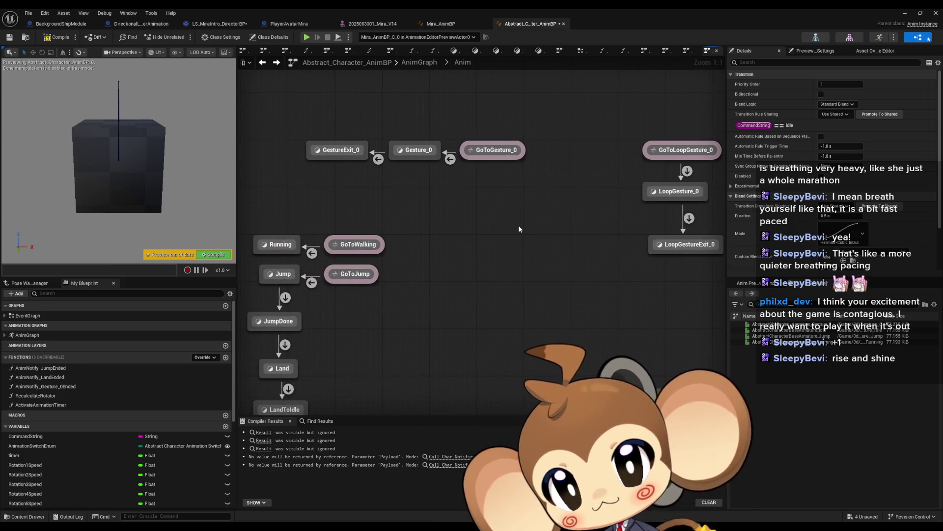
mouse_move(581, 226)
mouse_down()
mouse_move(509, 229)
mouse_move(656, 275)
mouse_up()
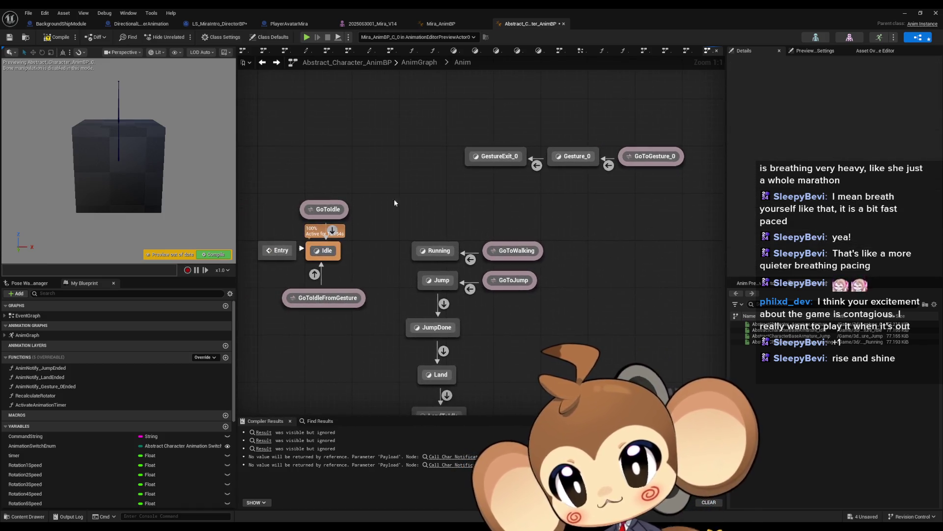
click(331, 210)
drag(568, 225, 420, 232)
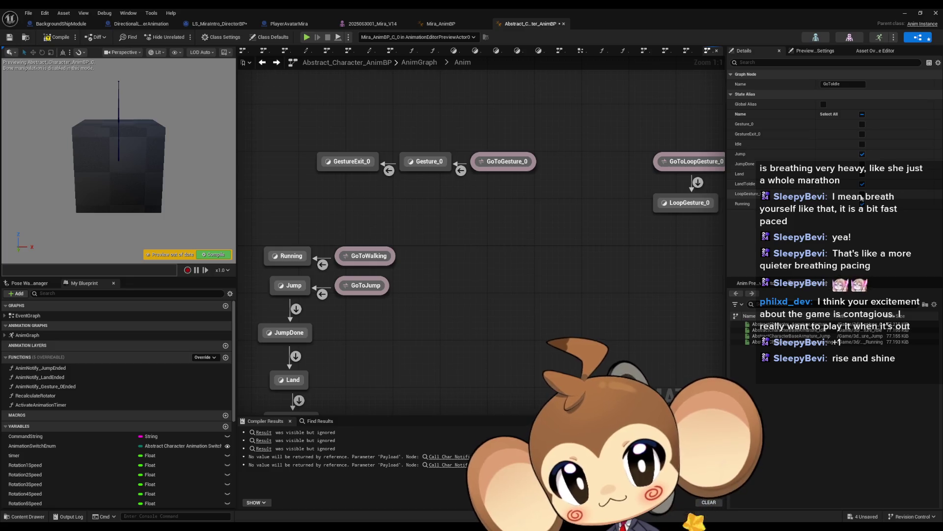
drag(621, 225, 837, 243)
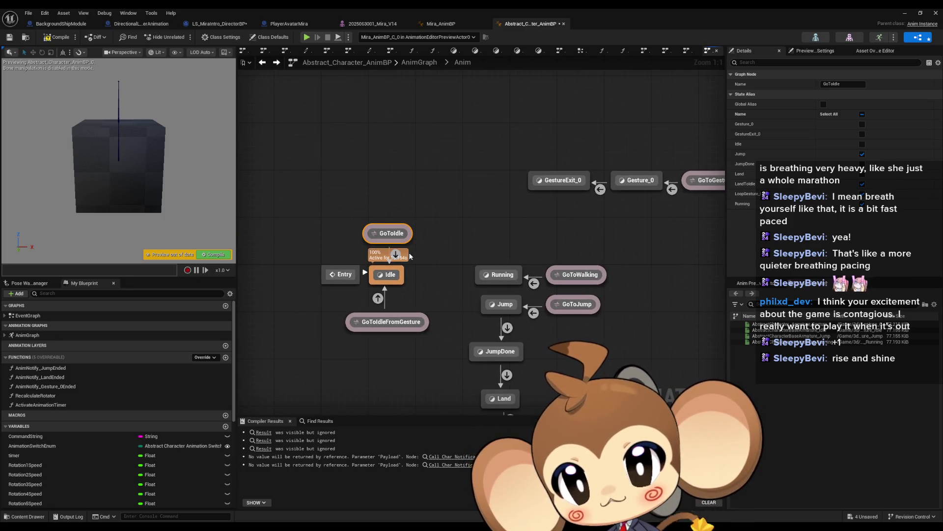
click(396, 255)
Look over the existing GoToIdle to Idle transition rule in the Anim state machine
double_click(397, 254)
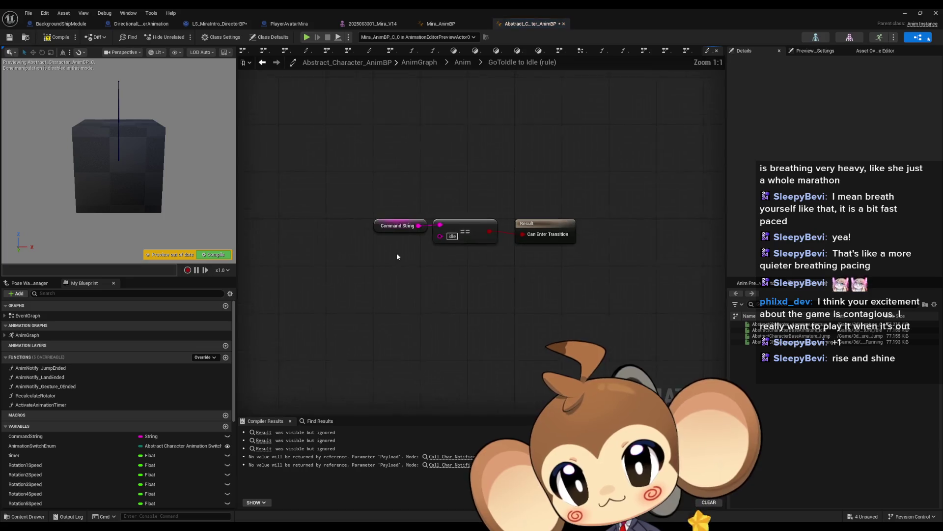
click(262, 62)
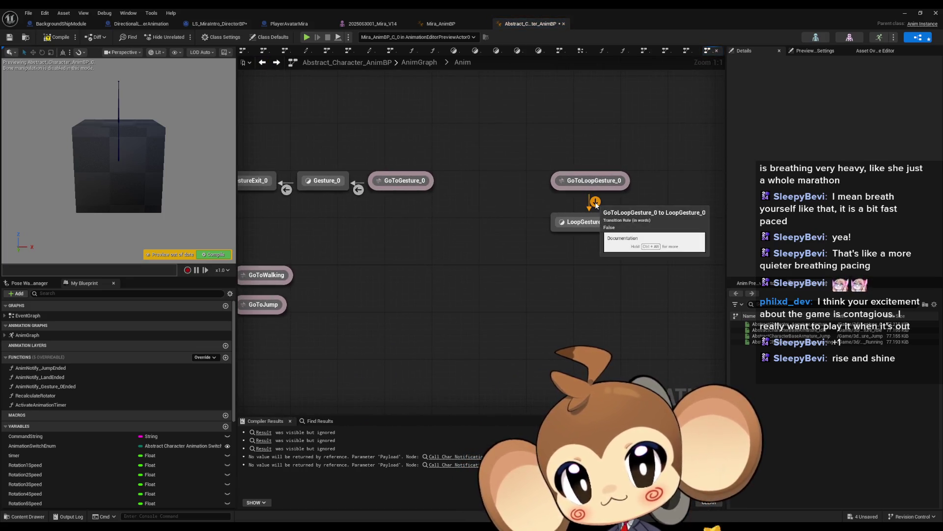
drag(377, 270, 624, 276)
double_click(329, 260)
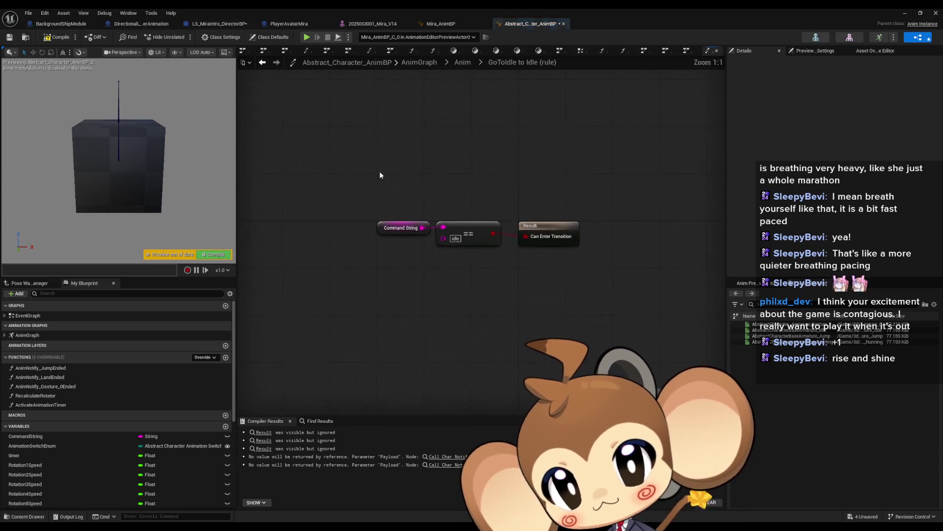
click(263, 62)
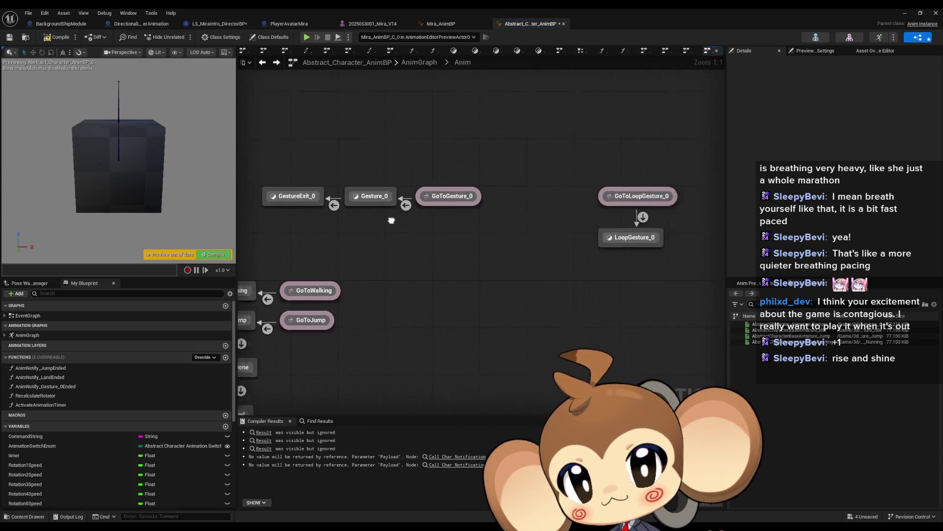
In the GoToLoopGesture_0 rule, paste the CommandString == comparison and set its value to loopgesture0
double_click(500, 215)
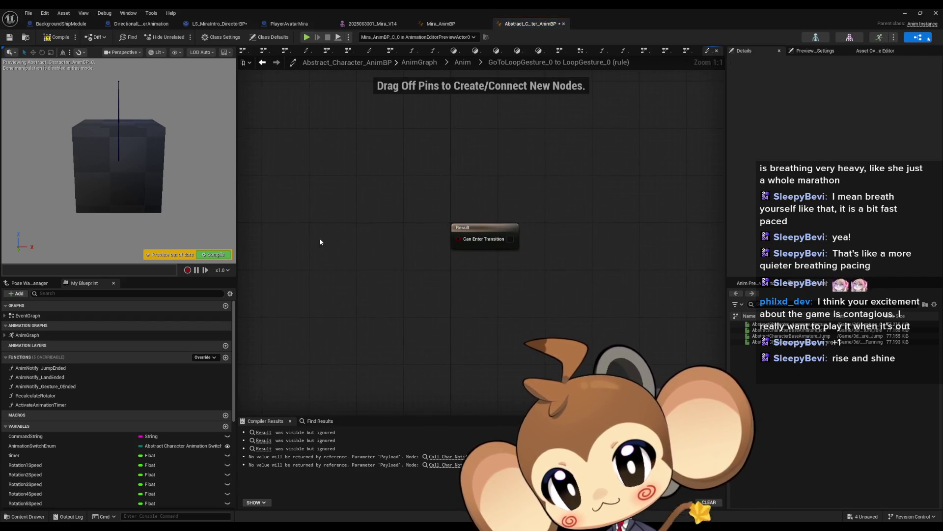
key(ctrl+v)
click(364, 252)
key(Return)
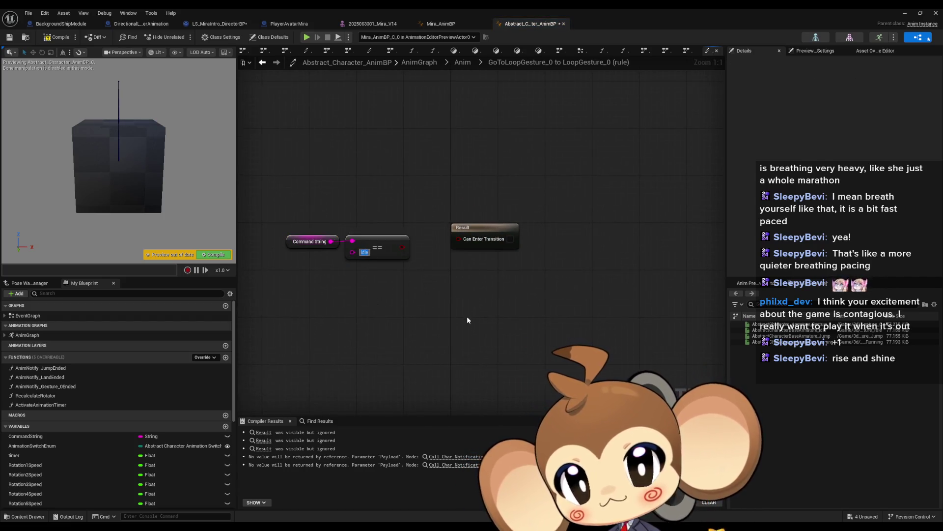
text(L)
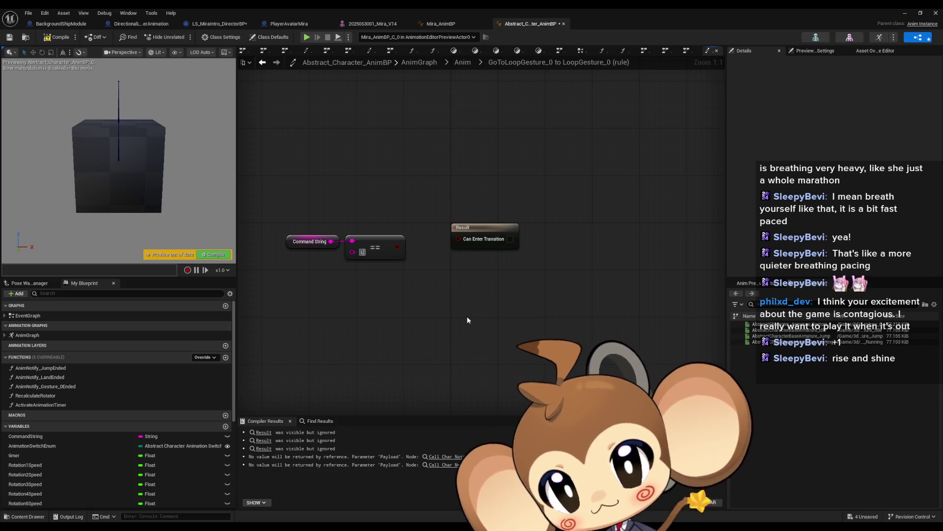
text(ooph)
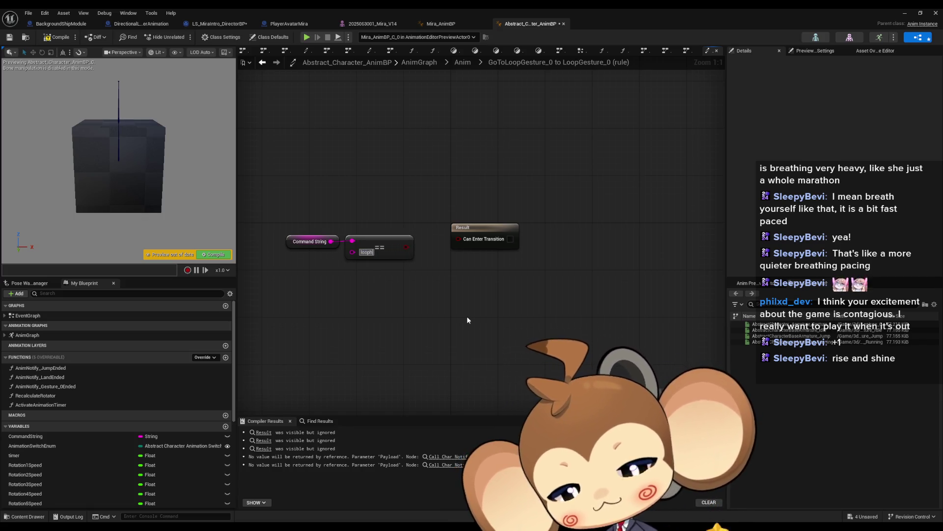
key(BackSpace)
text(gesture)
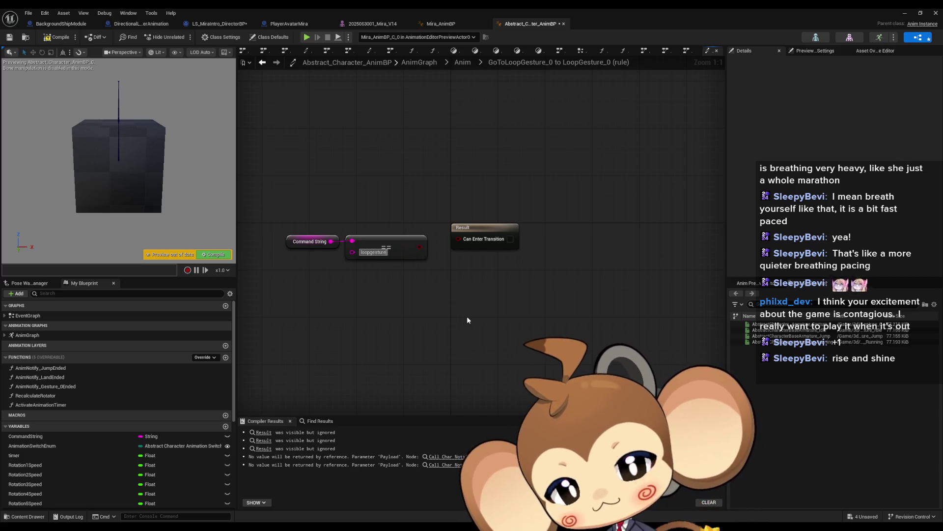
text(0)
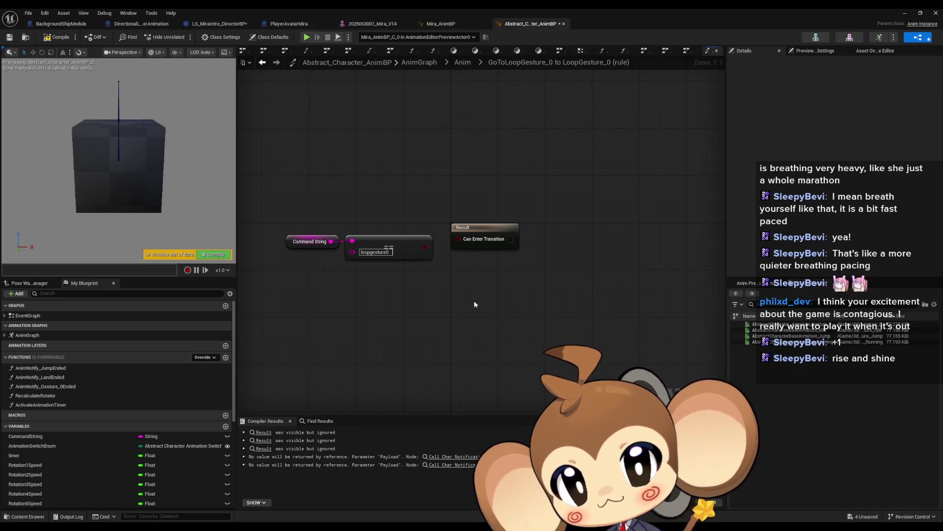
Wire the comparison into Can Enter Transition, then return and select the LoopGesture_0 state
drag(458, 239, 425, 247)
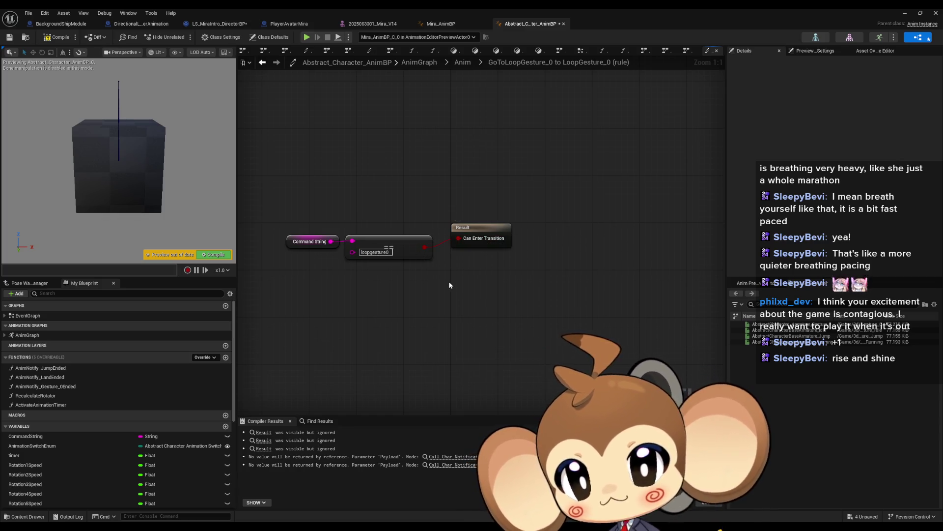
mouse_move(335, 226)
mouse_down()
mouse_move(402, 236)
mouse_move(402, 225)
mouse_up()
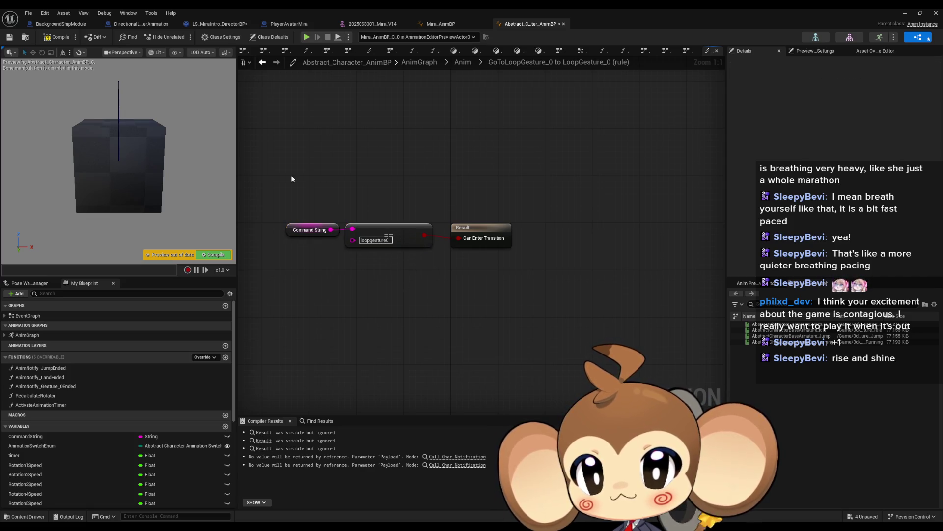
click(262, 61)
click(493, 238)
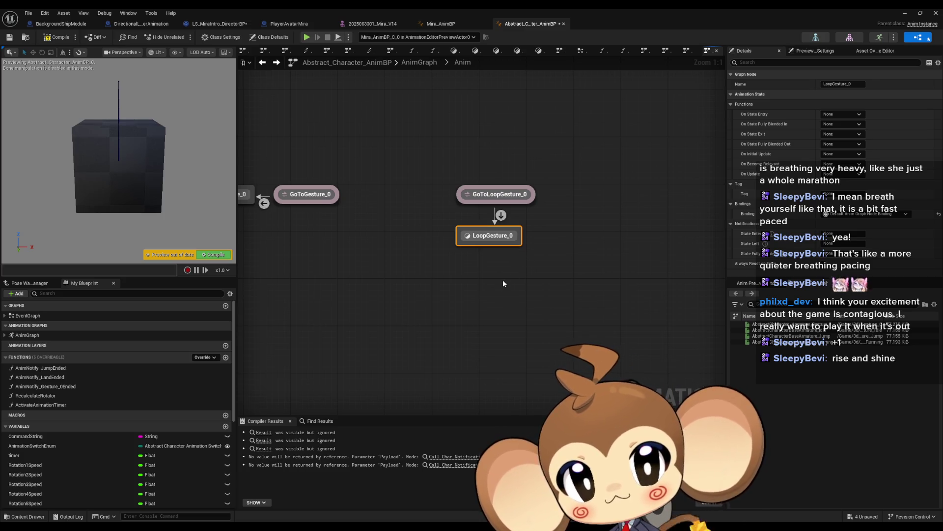
Open LoopGesture_0 to confirm its Gesture_0 sequence player, then minimize the Animation Blueprint editor
drag(473, 293, 614, 280)
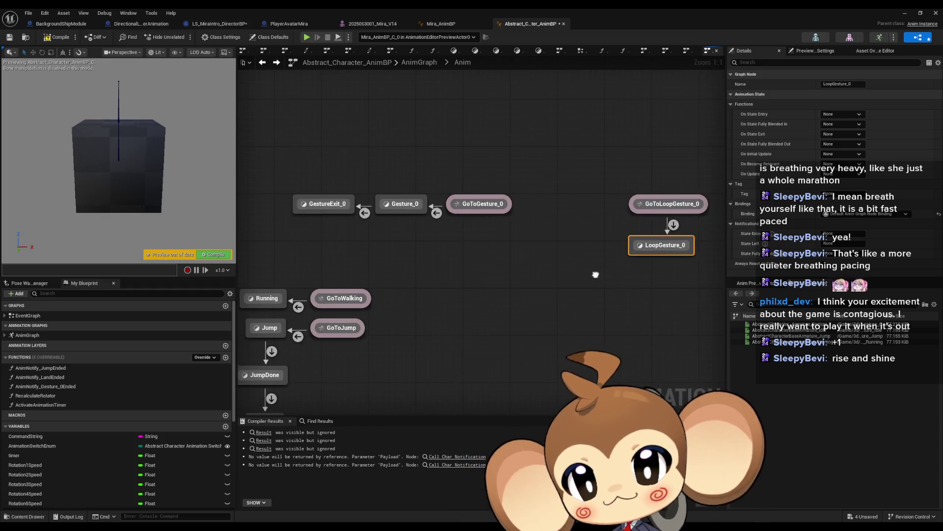
double_click(652, 243)
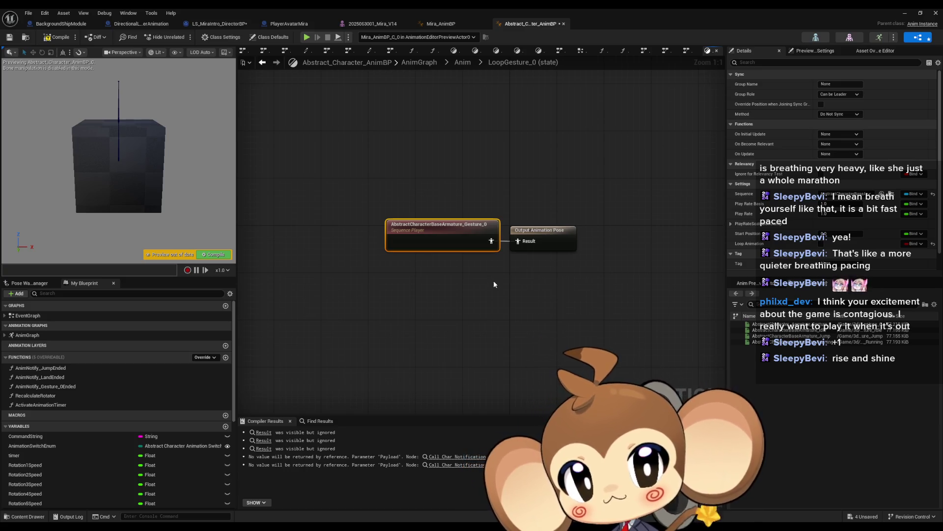
click(905, 13)
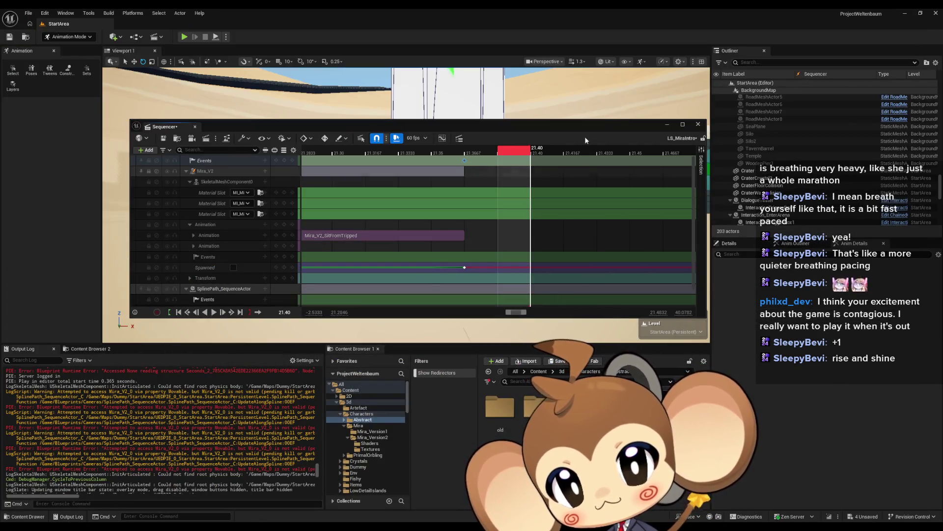
Save the LS_MiraIntro sequence and close the Sequencer window
mouse_move(626, 126)
mouse_down()
mouse_move(601, 85)
mouse_move(595, 46)
mouse_up()
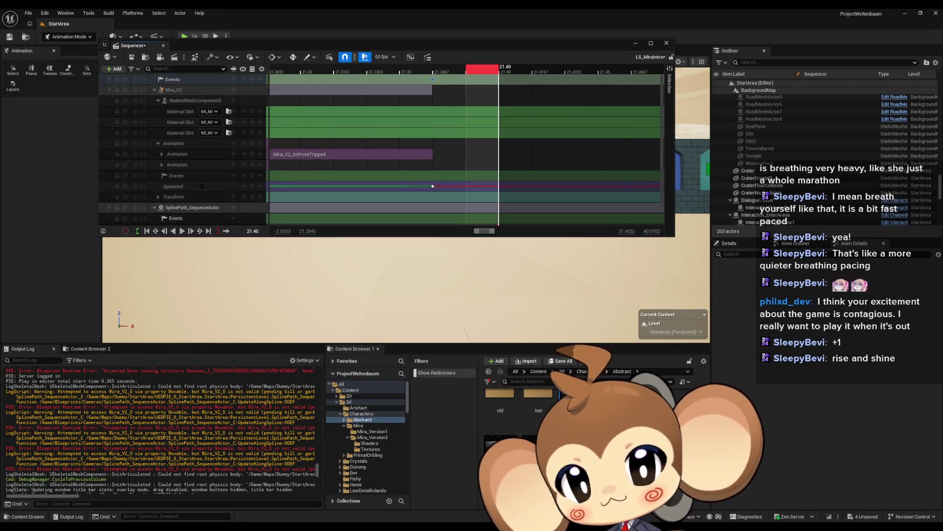
right_click(683, 433)
click(658, 363)
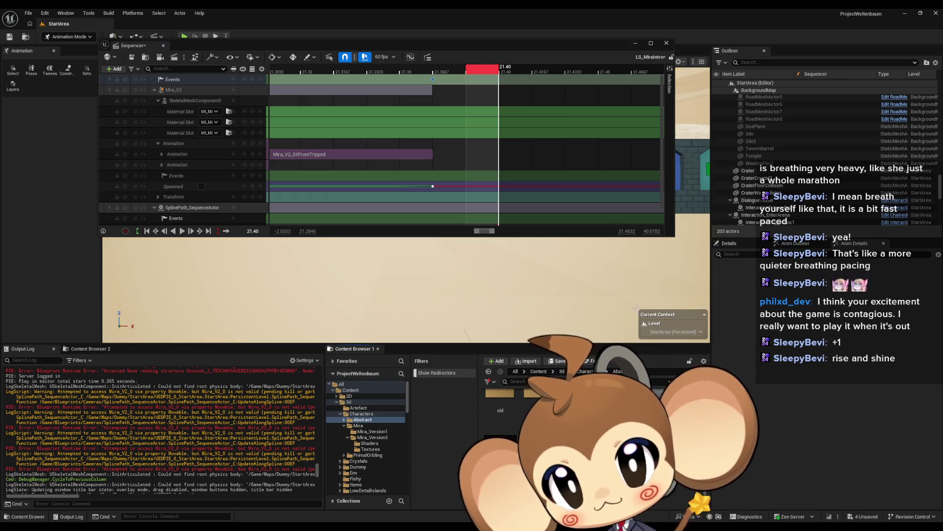
click(131, 57)
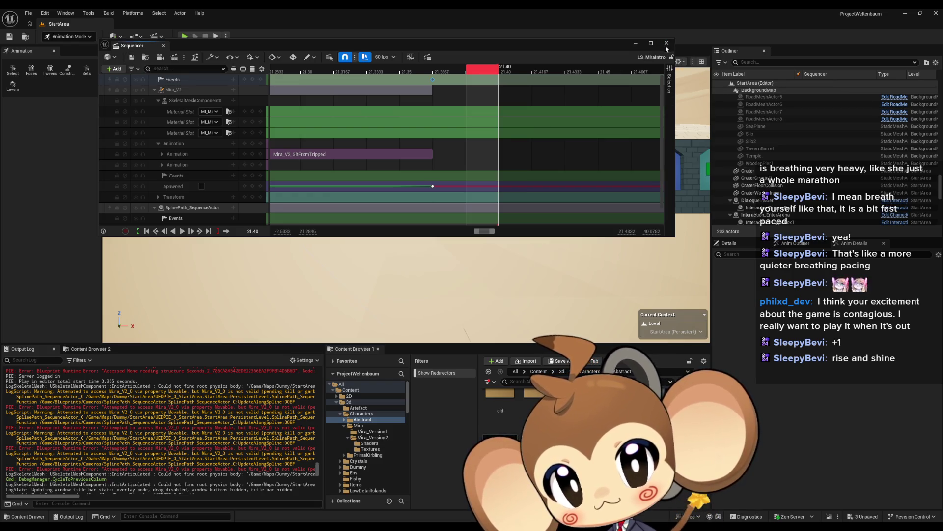
click(667, 43)
Create a new Level Sequence named AS_AbstractCharacterAnimations in the Content Browser
right_click(682, 143)
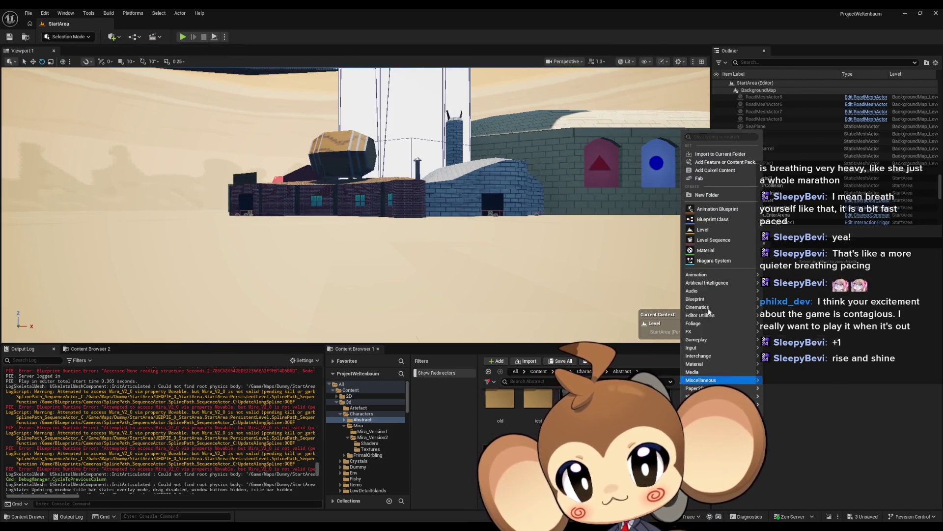
click(707, 240)
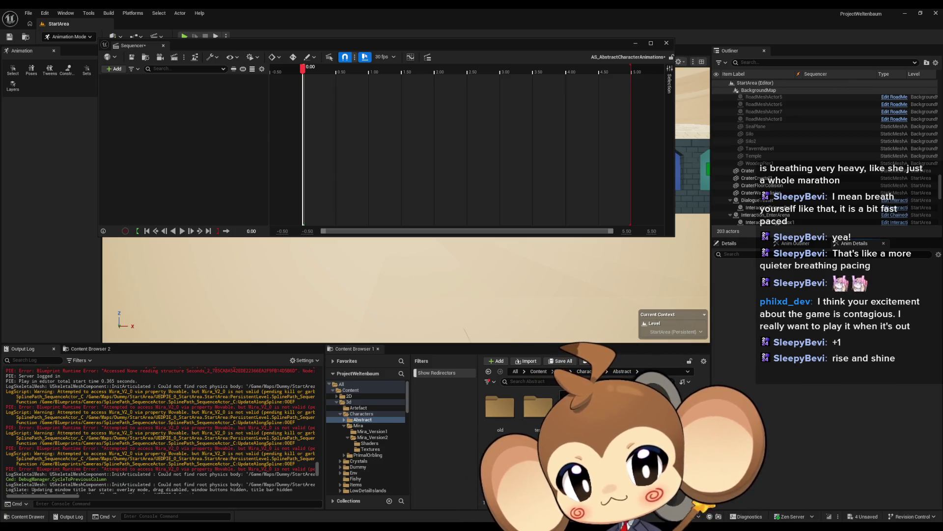
click(111, 69)
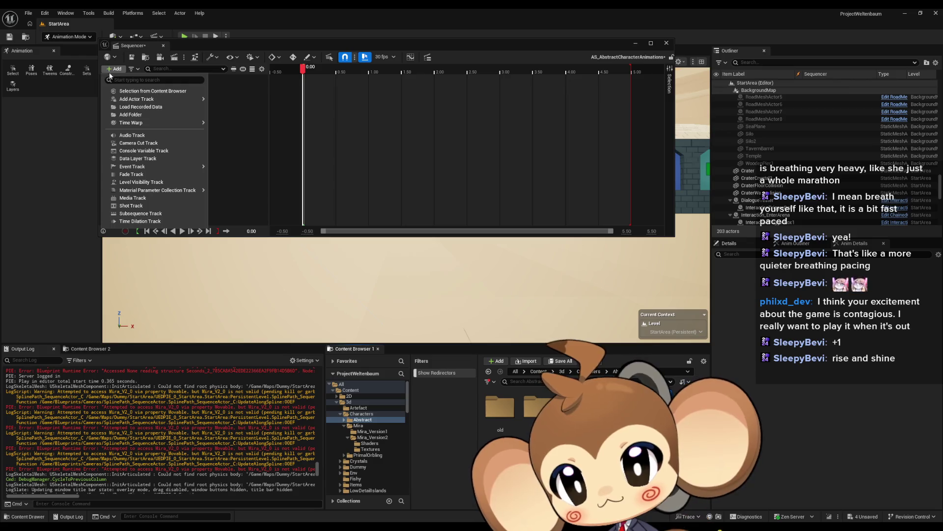
Add AbstractCharacterBase as a track in the AS_AbstractCharacterAnimations sequence
click(146, 91)
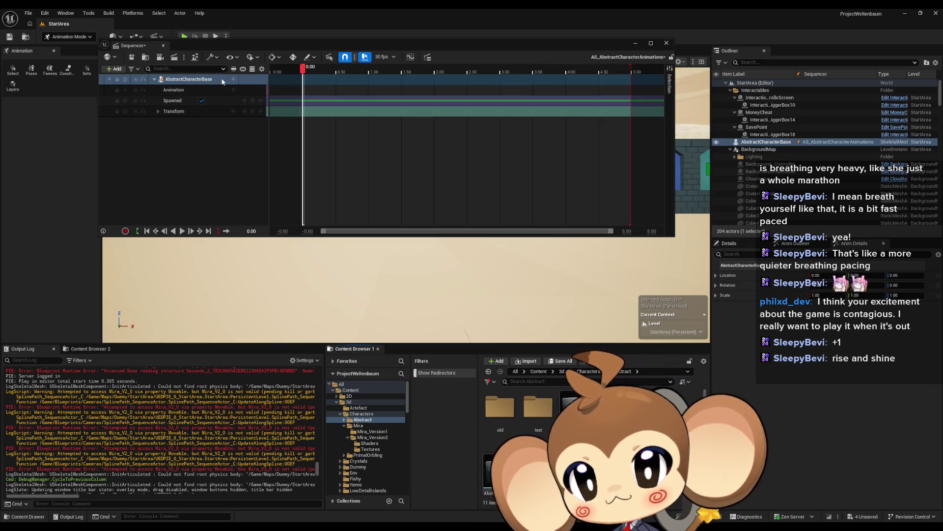
click(234, 79)
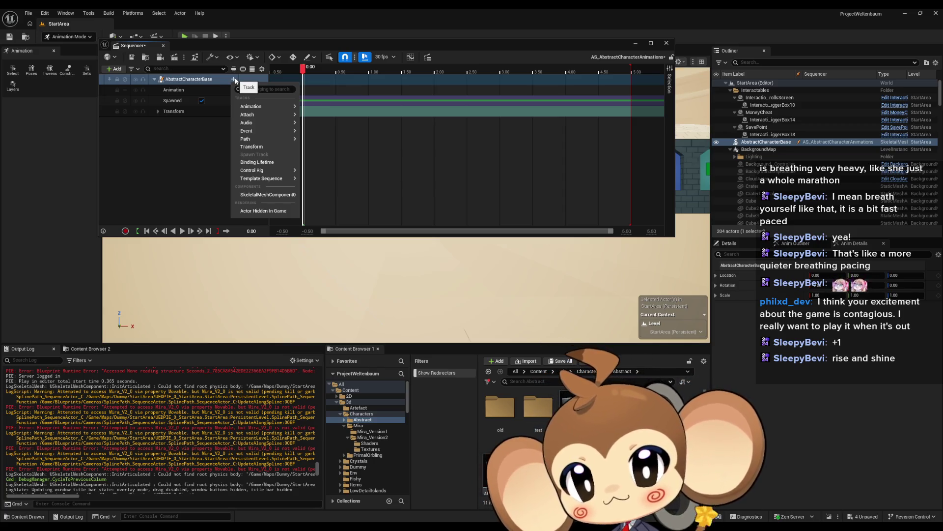
click(190, 149)
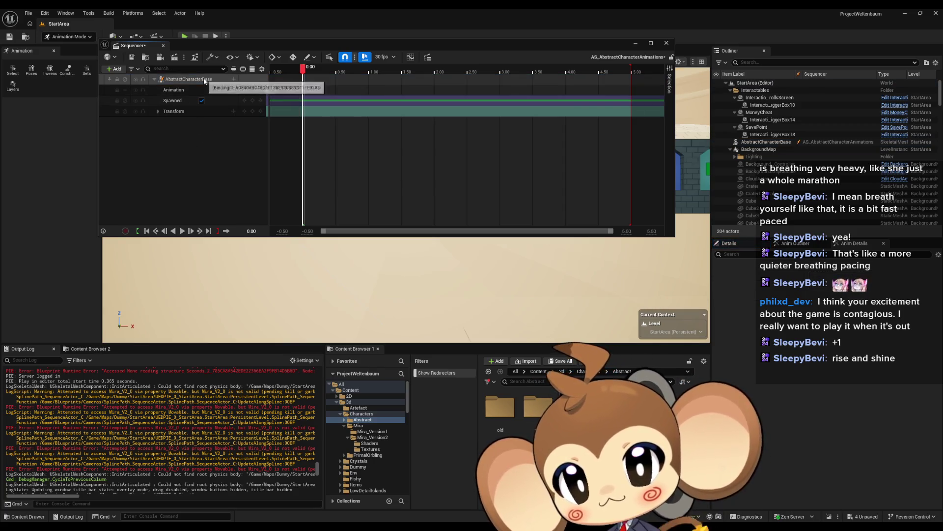
Bake the character track to AbstractCharacterBaseArmature_LoopGesture_0 and export it with default options
right_click(206, 81)
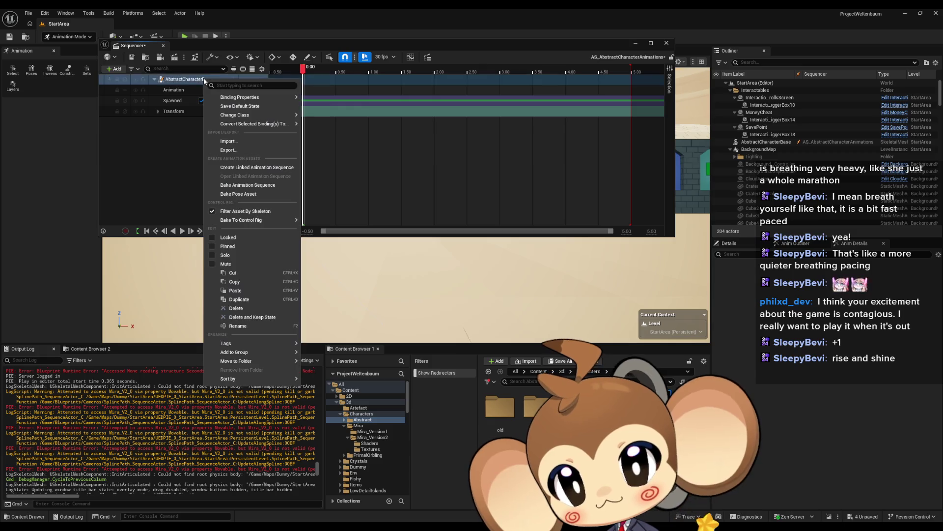
click(255, 187)
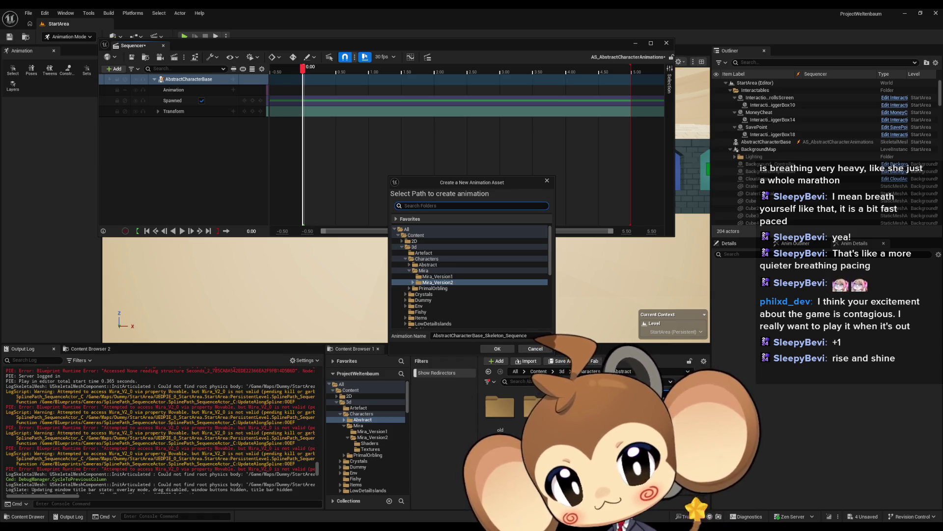
click(497, 348)
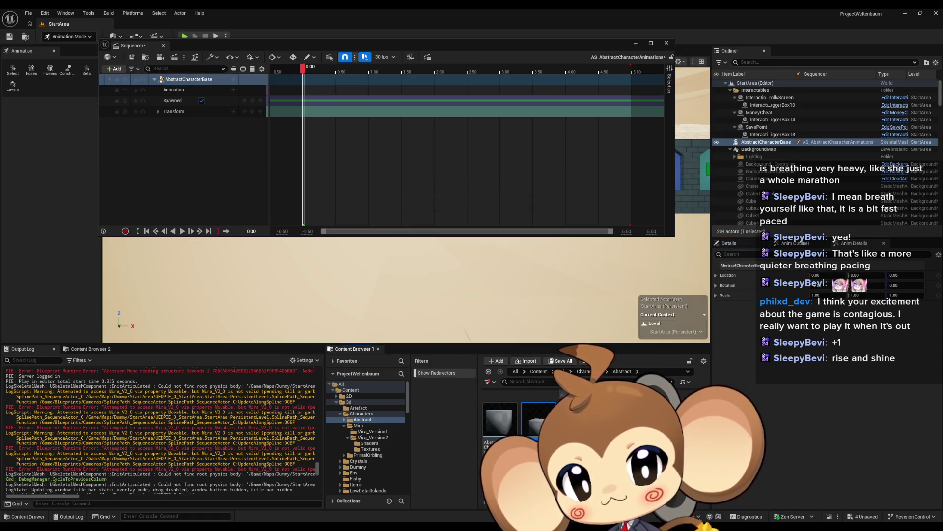
right_click(176, 80)
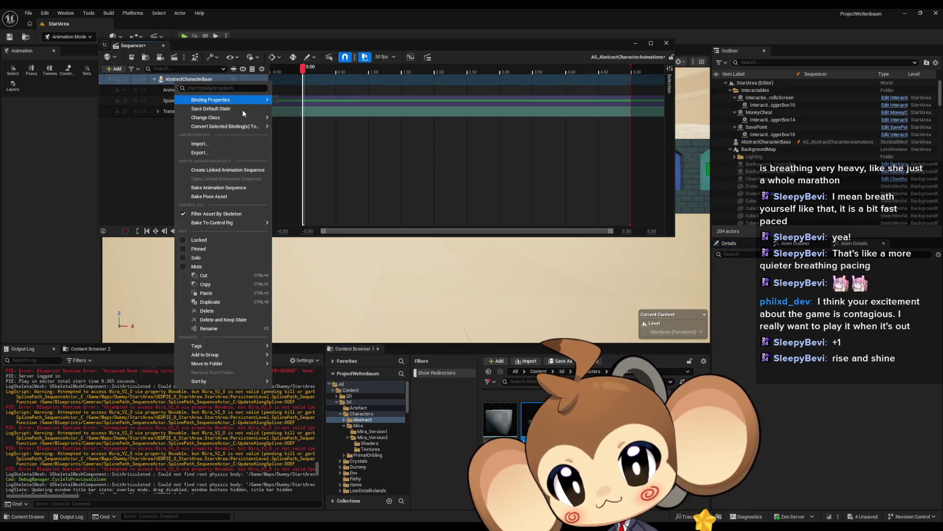
click(222, 188)
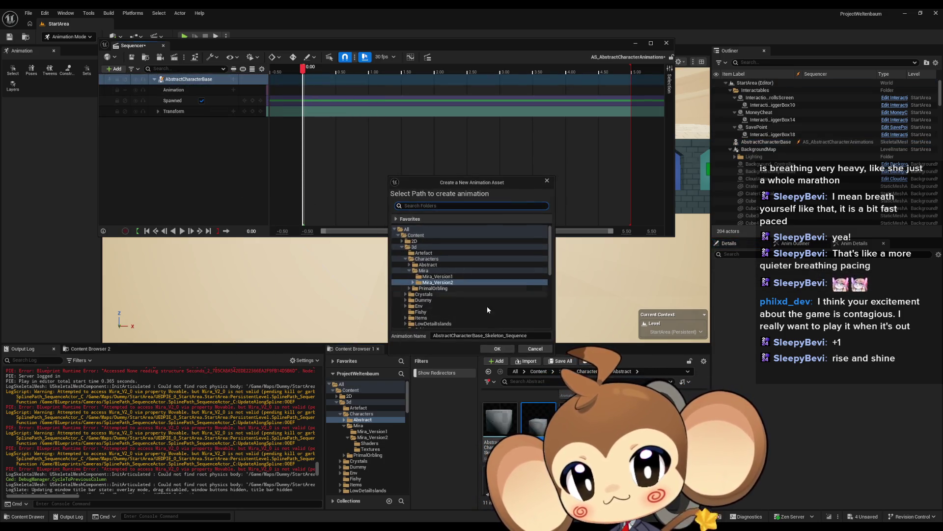
key(ctrl+a)
text(AbstractCharacterBaseArmature_Gesture_0)
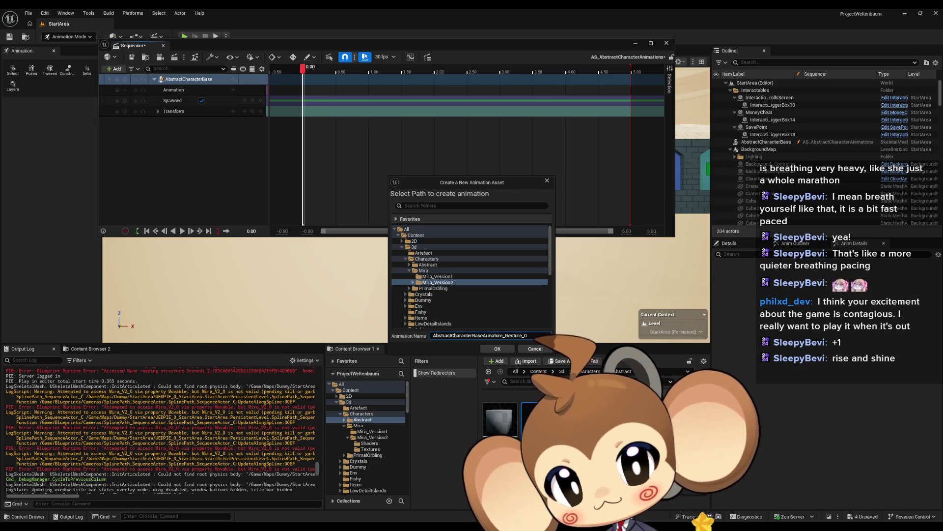
key(Left)
key(Left)
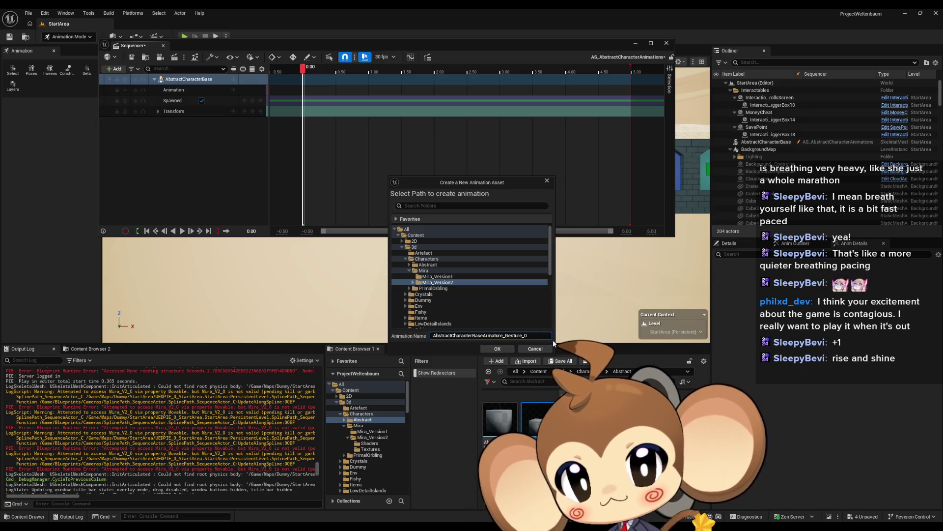
text(Loop)
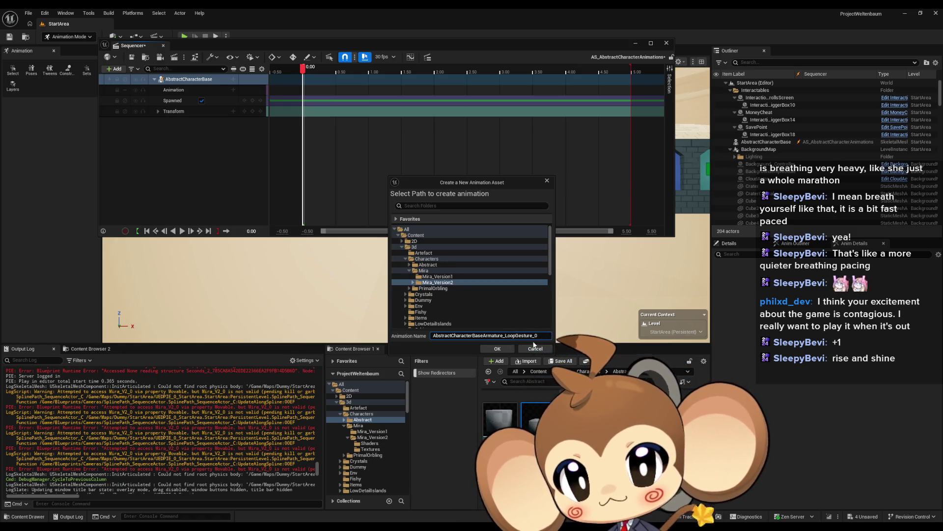
click(505, 350)
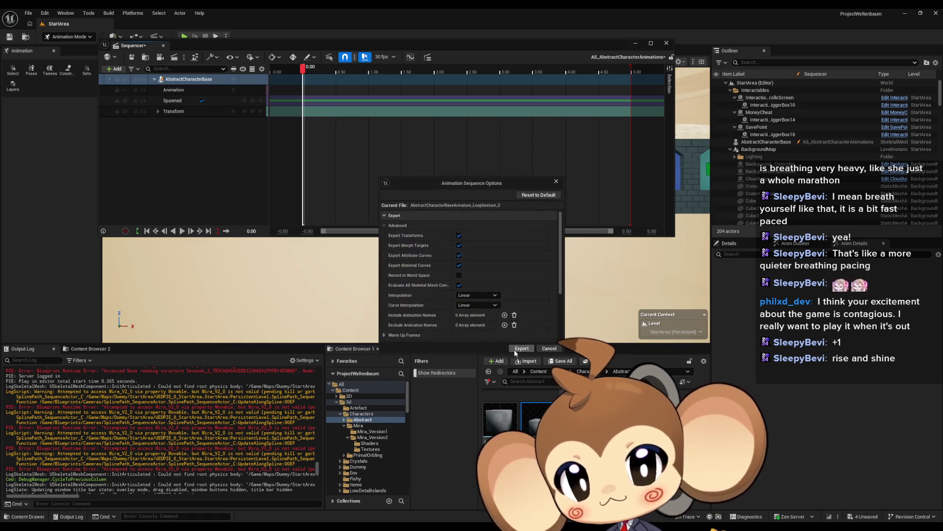
click(518, 347)
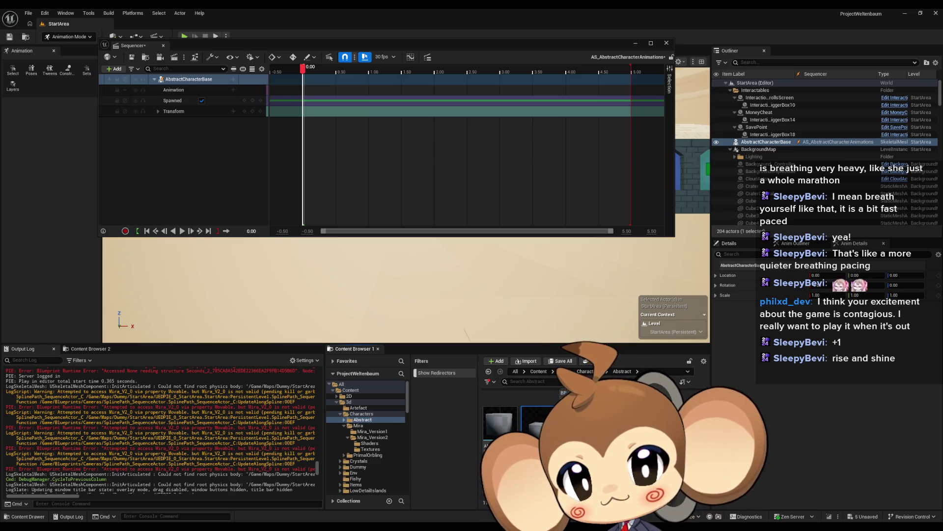
Move the baked LoopGesture_0 animation asset into another content folder
right_click(172, 80)
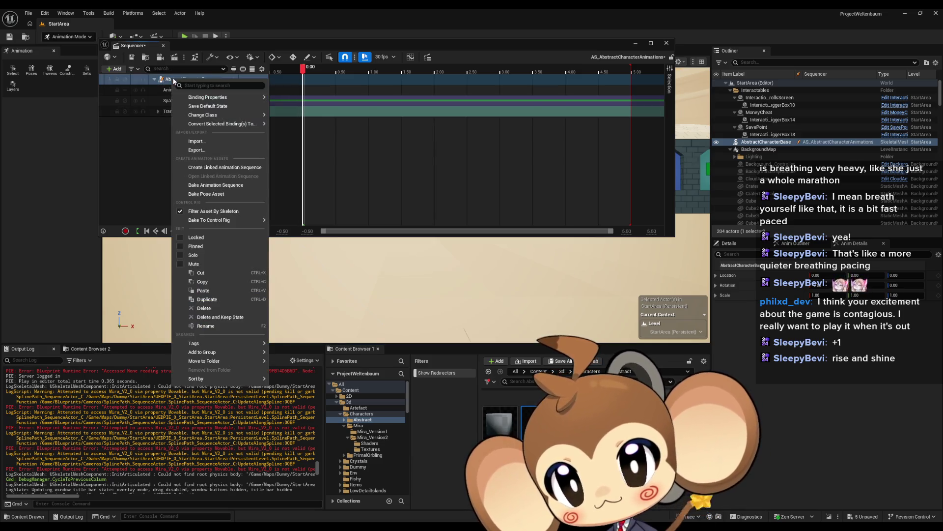
click(217, 185)
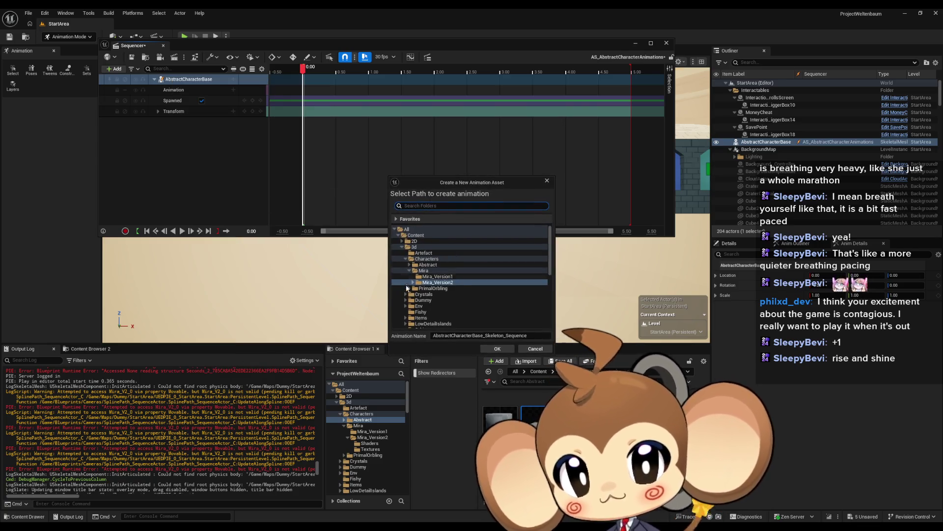
click(547, 181)
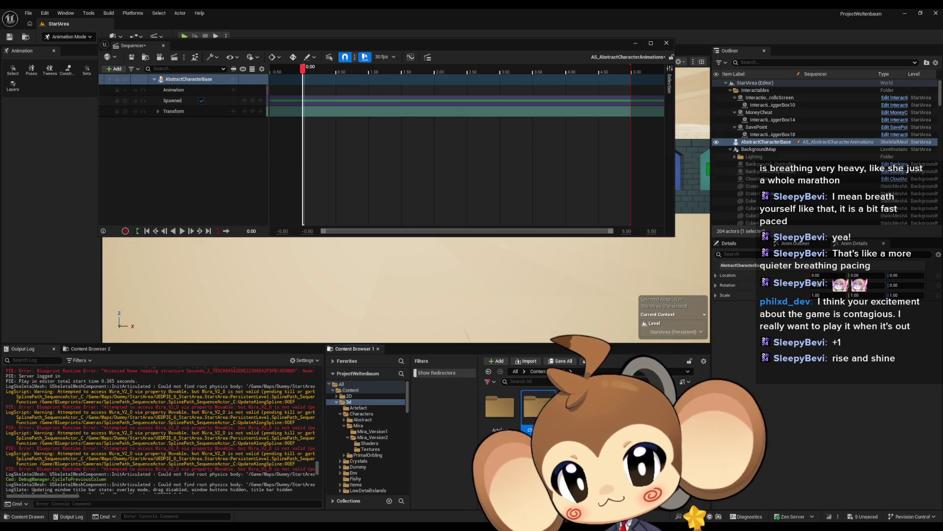
click(487, 373)
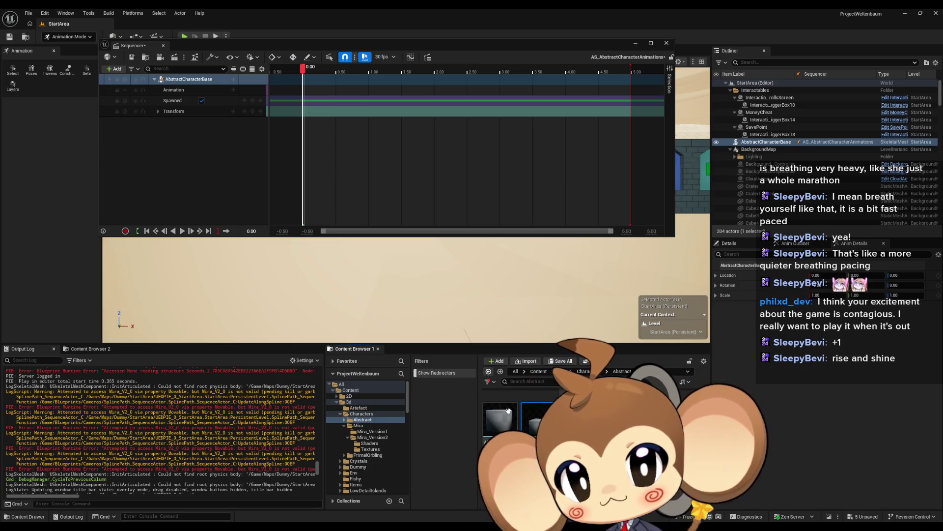
click(500, 372)
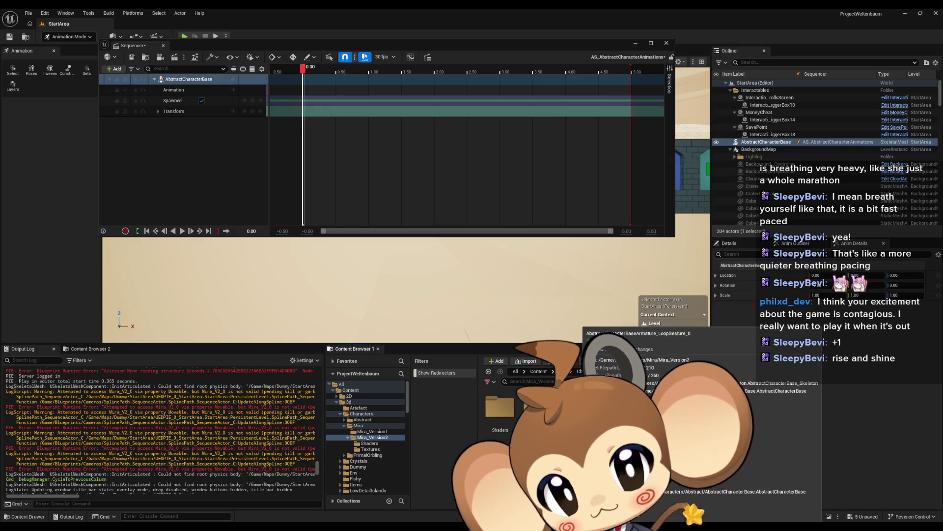
mouse_move(575, 408)
mouse_down()
mouse_move(371, 416)
mouse_move(371, 424)
mouse_up()
click(388, 436)
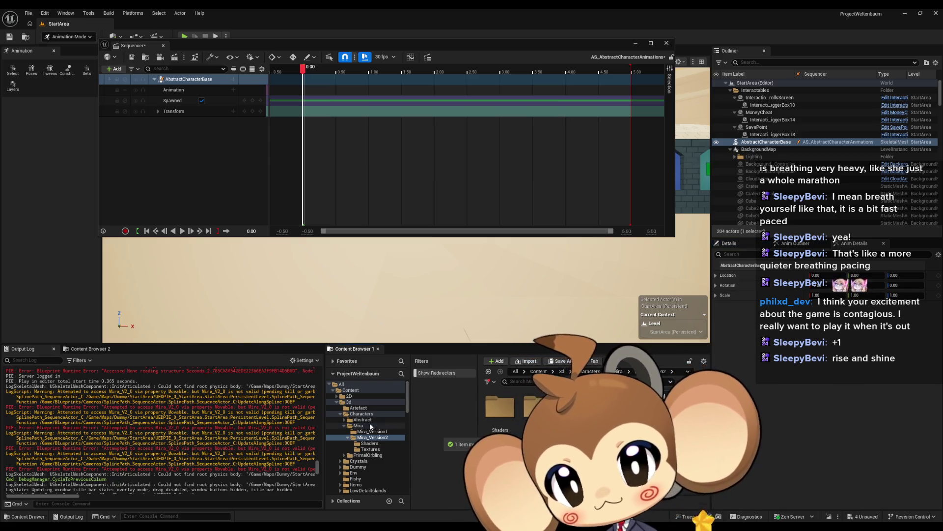
click(364, 416)
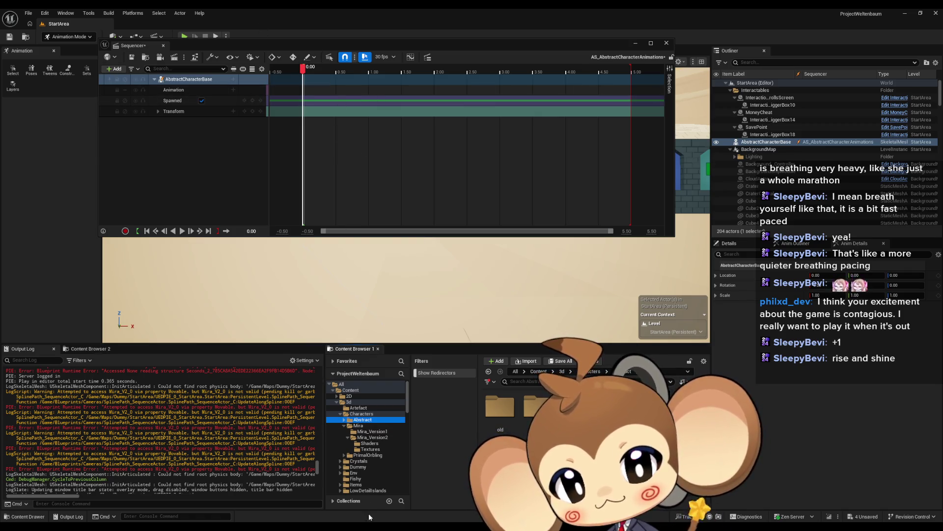
mouse_move(330, 525)
click(459, 494)
Set the Sequence Player to AbstractCharacterBaseArmature_LoopGesture_0 with Loop Animation on, and compile
click(459, 494)
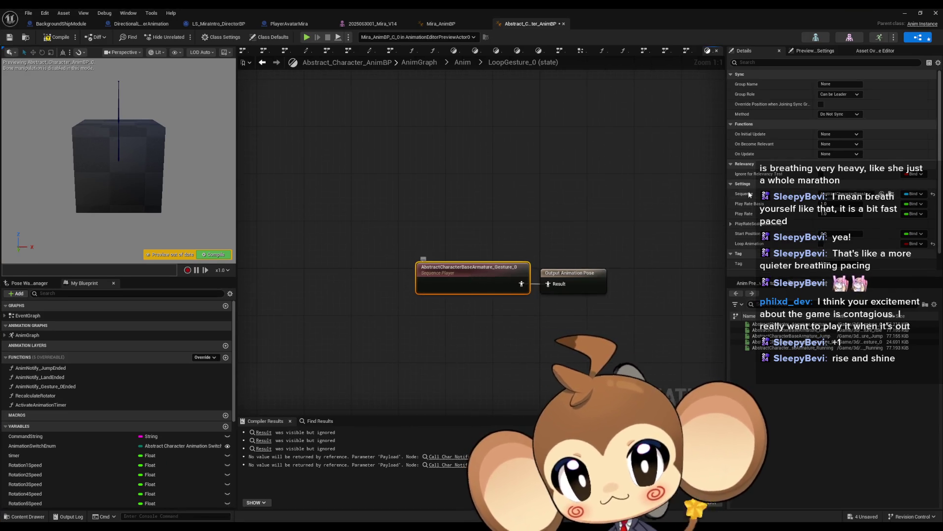
click(846, 194)
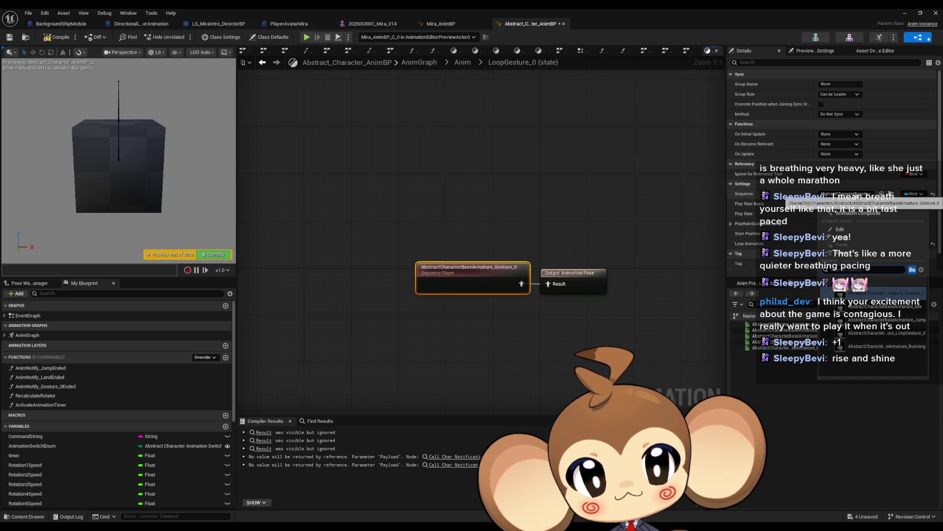
click(889, 332)
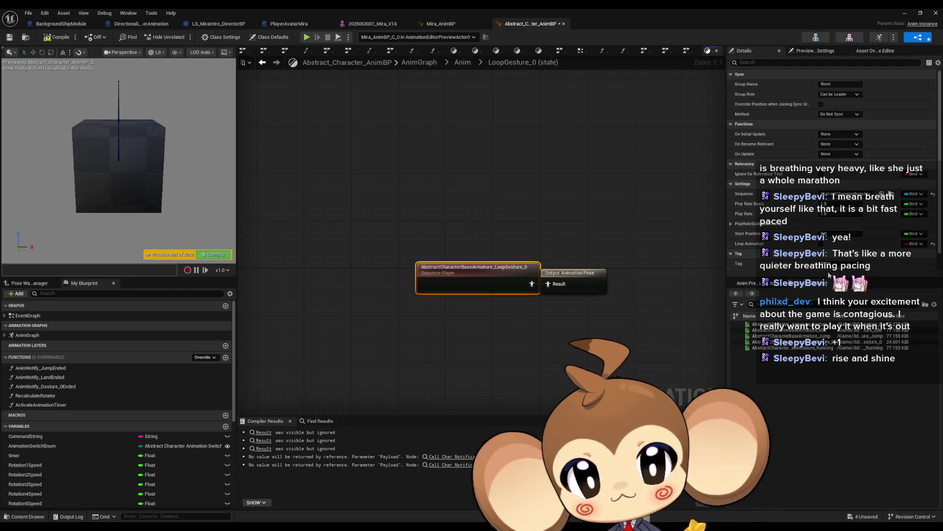
click(820, 245)
key(ctrl+s)
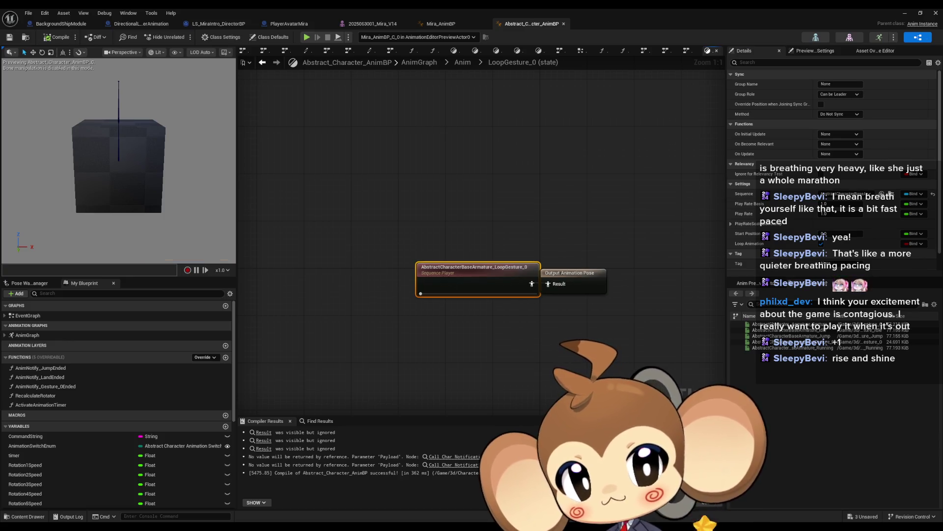
drag(543, 339, 531, 336)
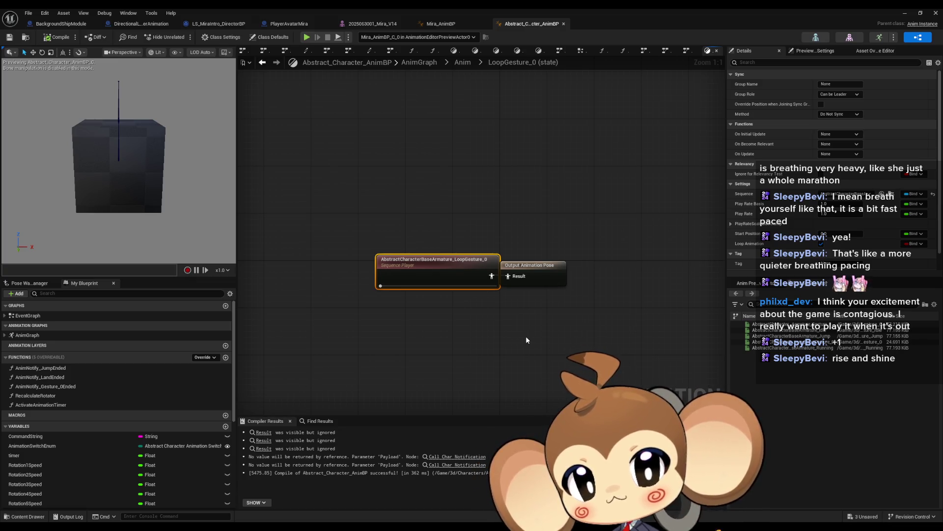
click(262, 62)
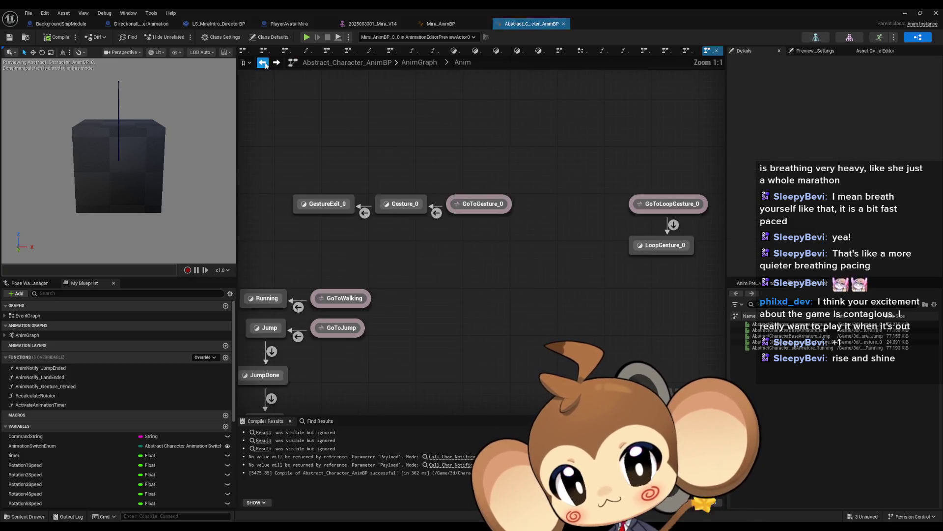
Compile the AnimBP, debug the preview instance, and open the Anim state machine
drag(391, 163, 685, 159)
mouse_move(592, 273)
mouse_down()
mouse_move(385, 242)
mouse_move(522, 245)
mouse_up()
click(29, 336)
double_click(29, 338)
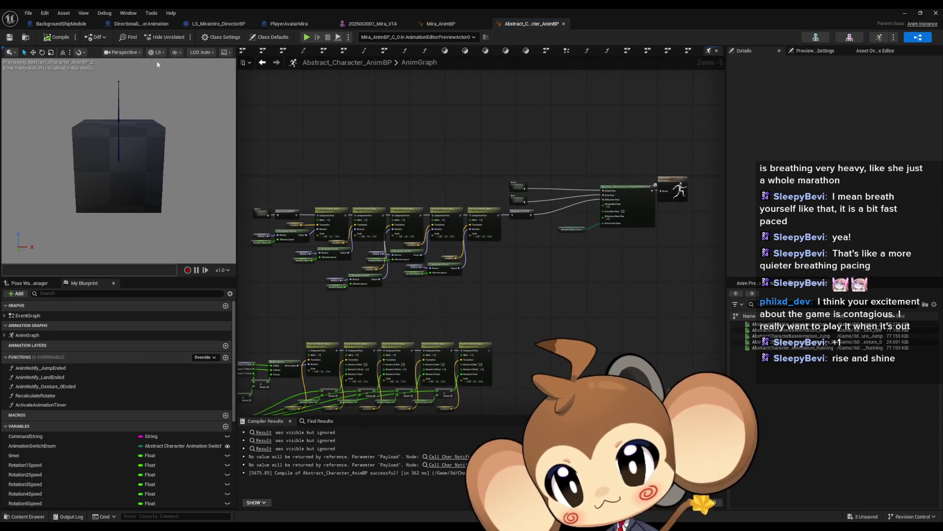
click(59, 38)
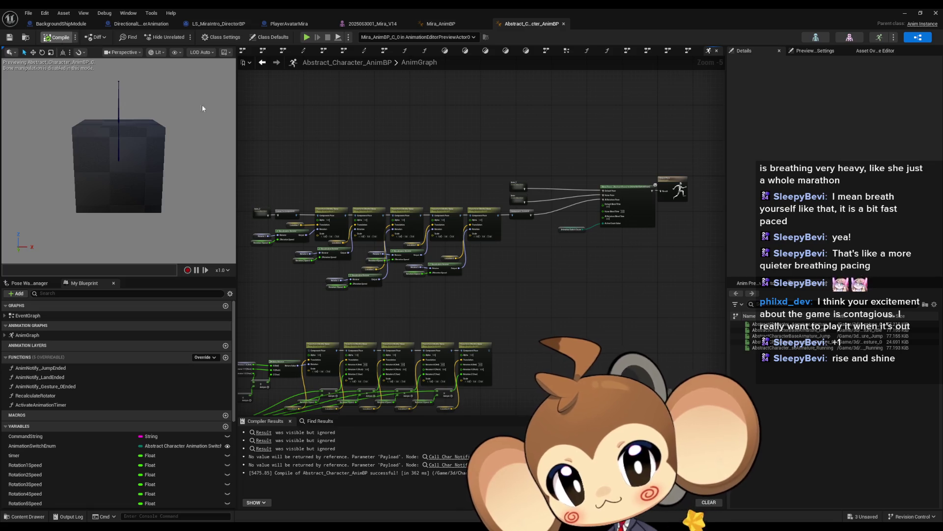
click(393, 37)
click(379, 54)
scroll(417, 247, up, 3)
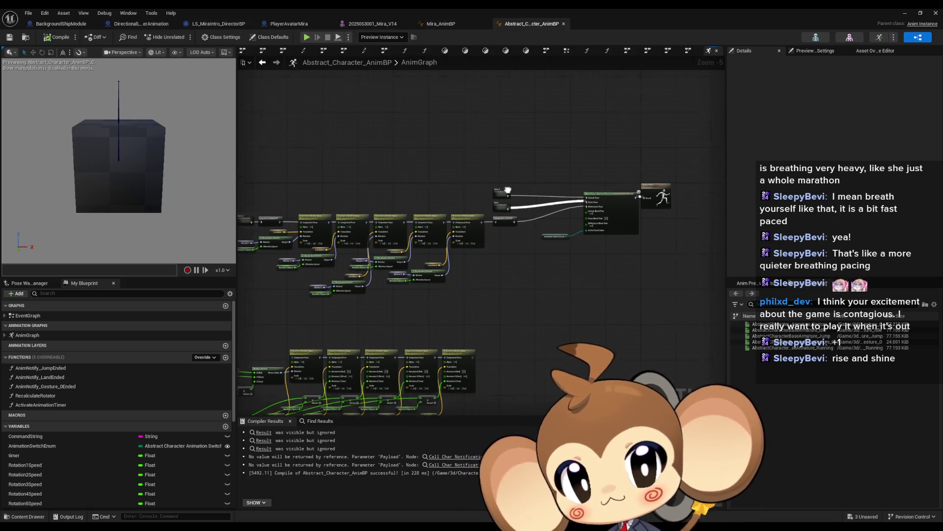
double_click(378, 235)
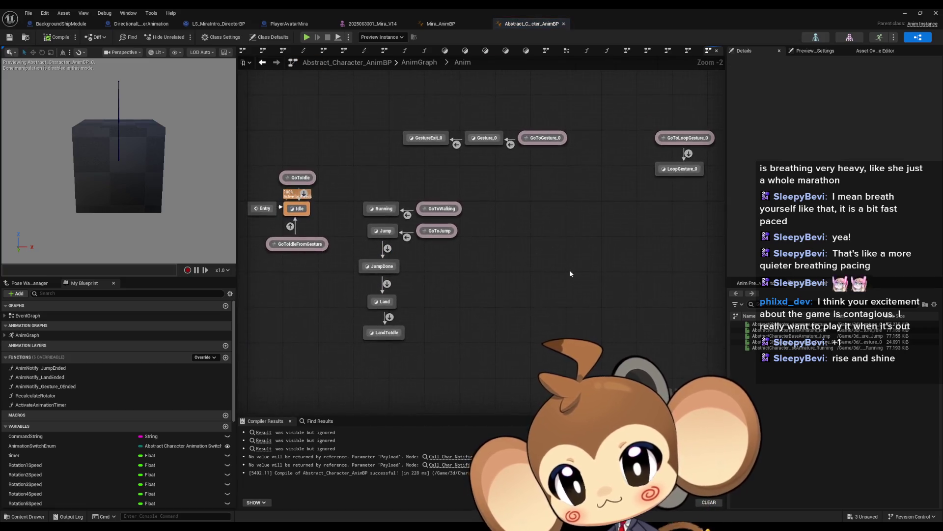
Test CommandString default loopgesture0 to enter LoopGesture_0, revert it to Idle, and recompile
click(66, 436)
click(836, 214)
text(loopgesture)
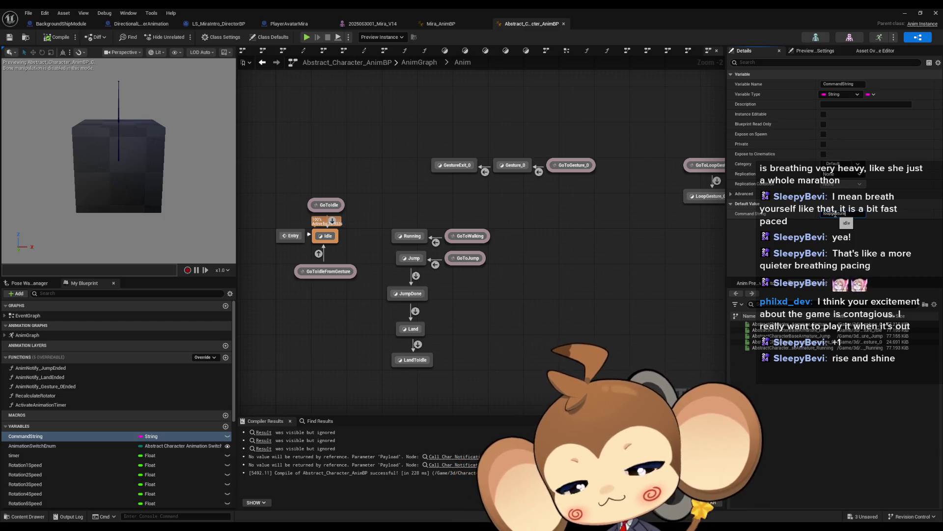
key(Return)
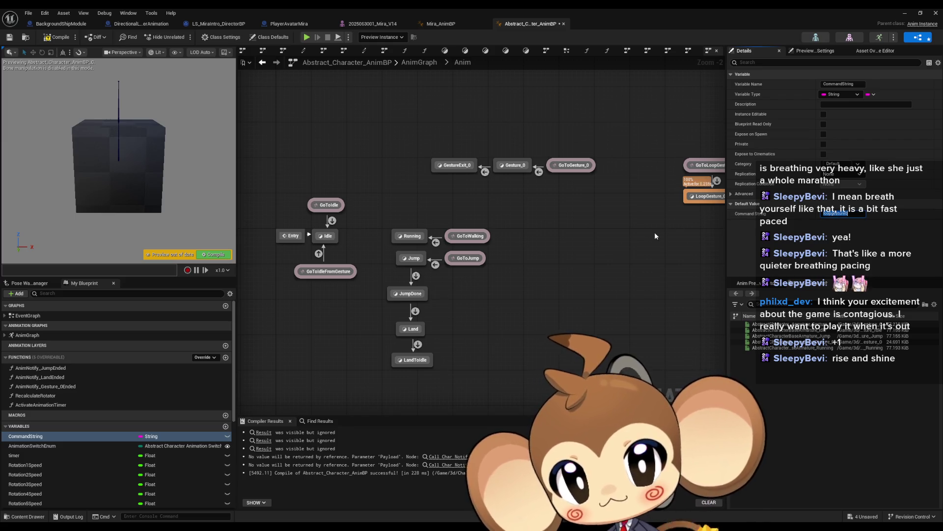
drag(654, 232, 564, 235)
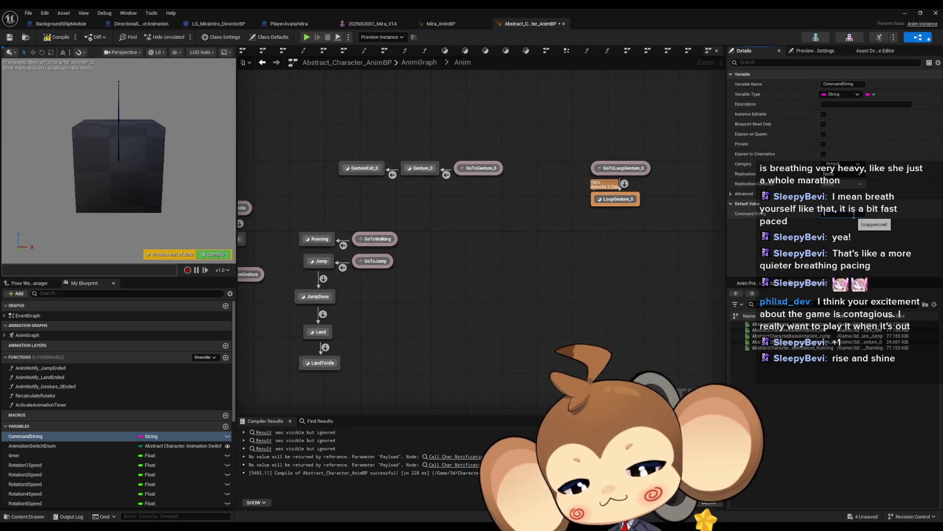
key(Return)
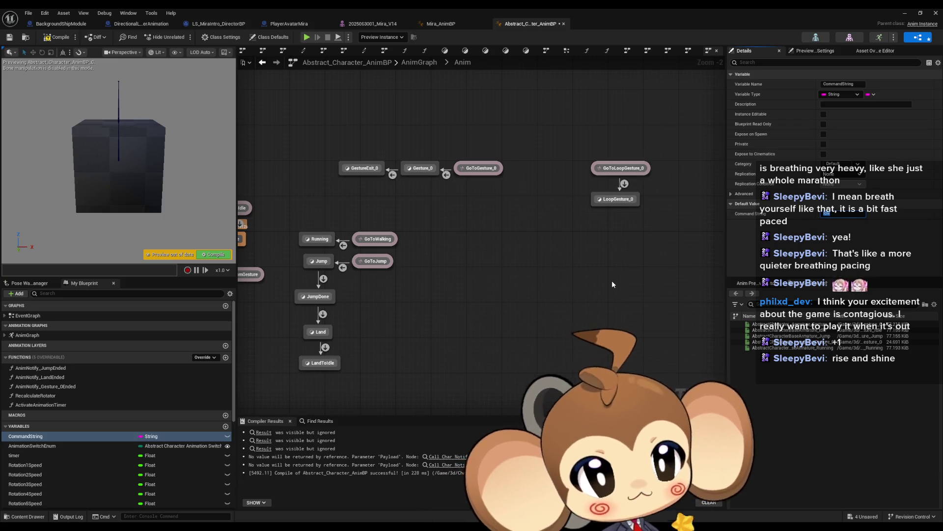
click(634, 269)
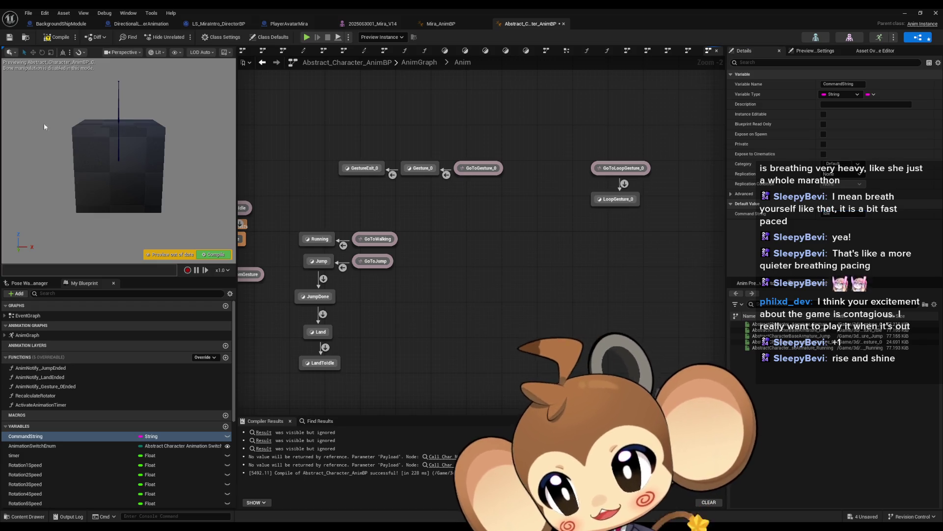
key(ctrl+s)
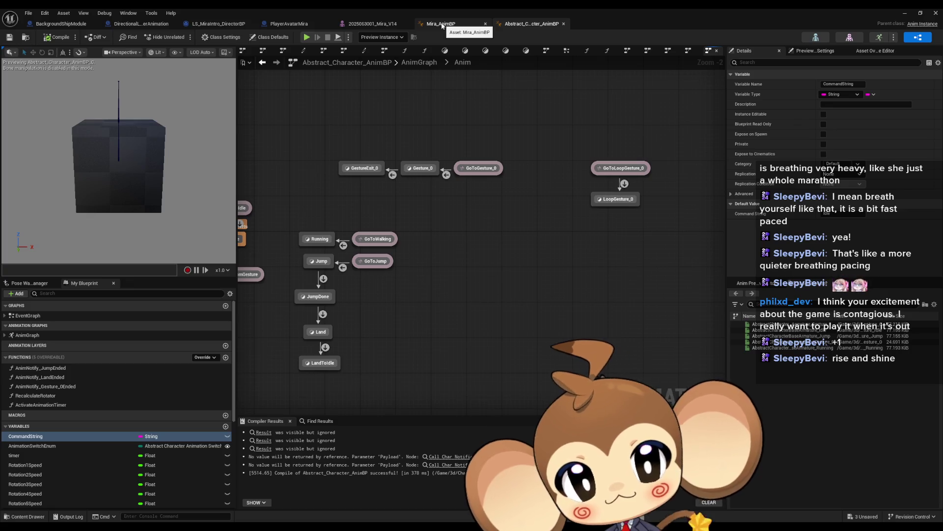
Check Mira_AnimBP and MiraIdle, float the editor aside, and open the Mira_V2 skeletal mesh
click(442, 26)
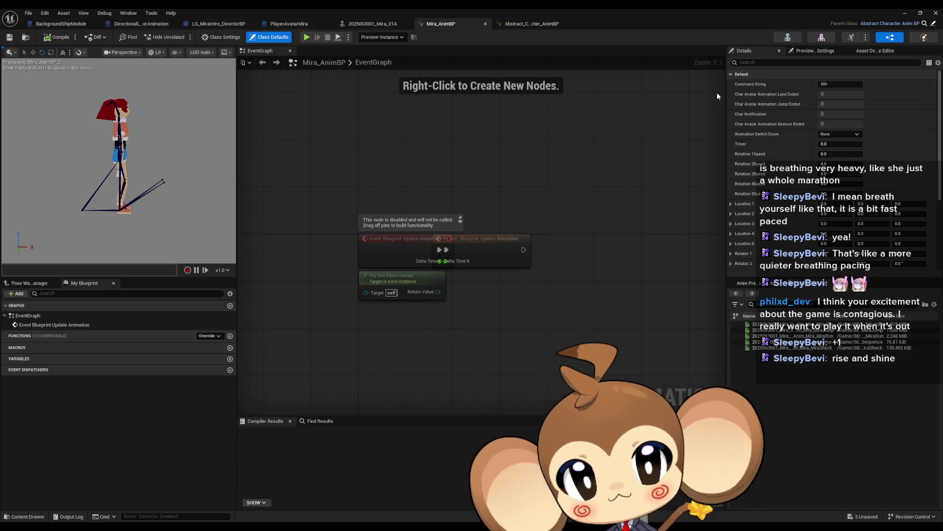
click(855, 39)
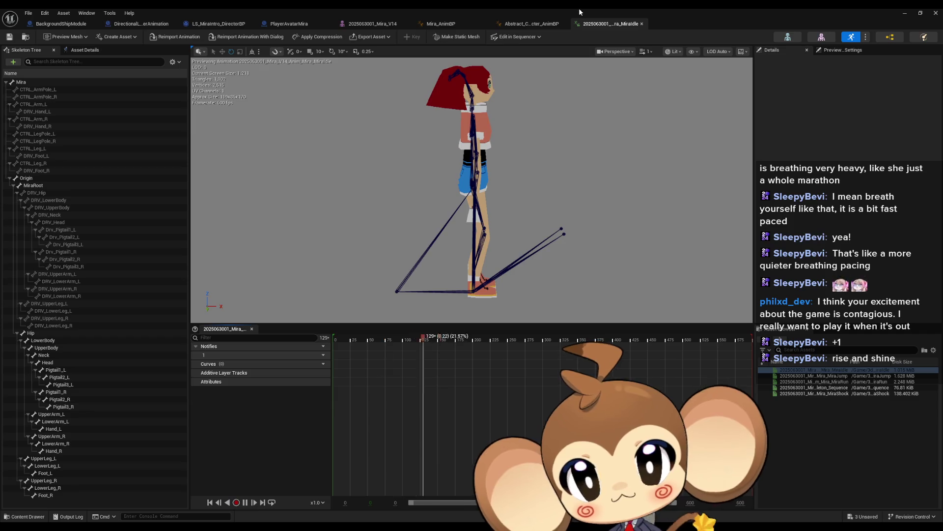
click(462, 26)
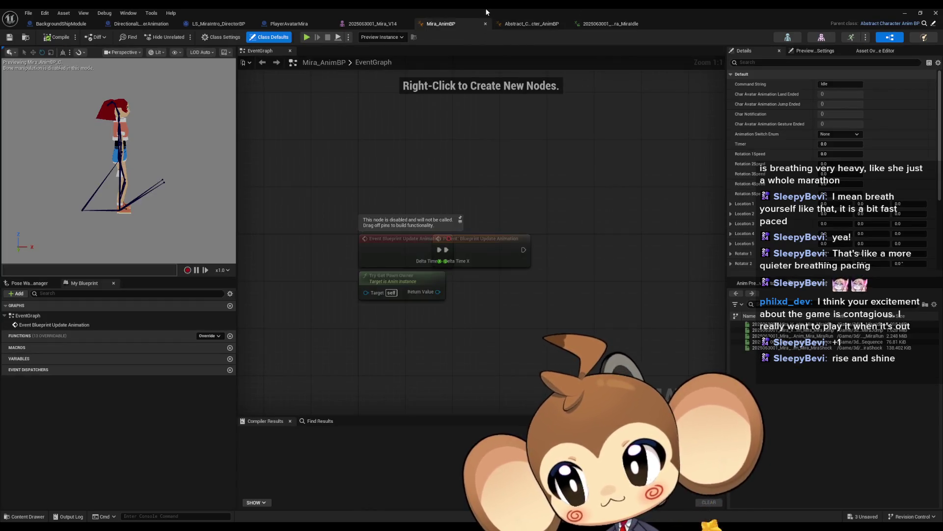
double_click(485, 8)
drag(387, 286, 249, 179)
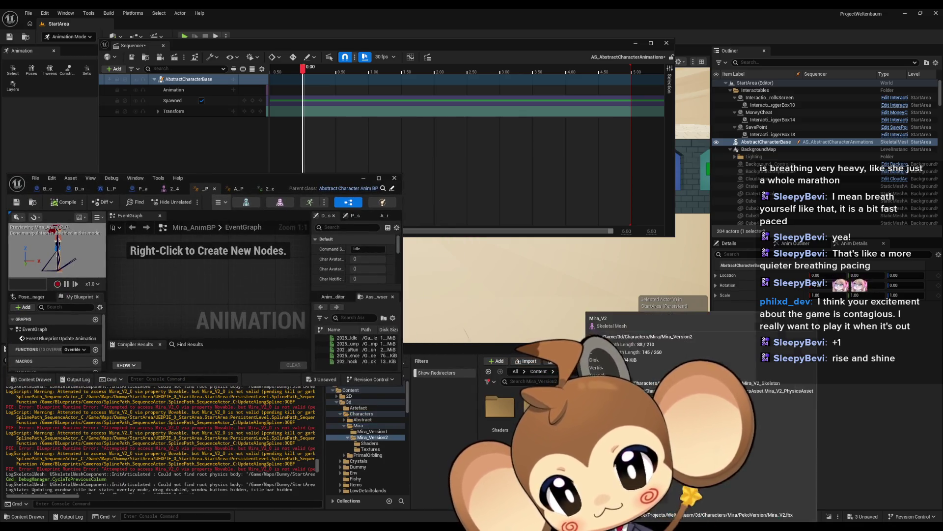
mouse_move(262, 175)
mouse_down()
mouse_move(371, 170)
mouse_move(467, 115)
mouse_up()
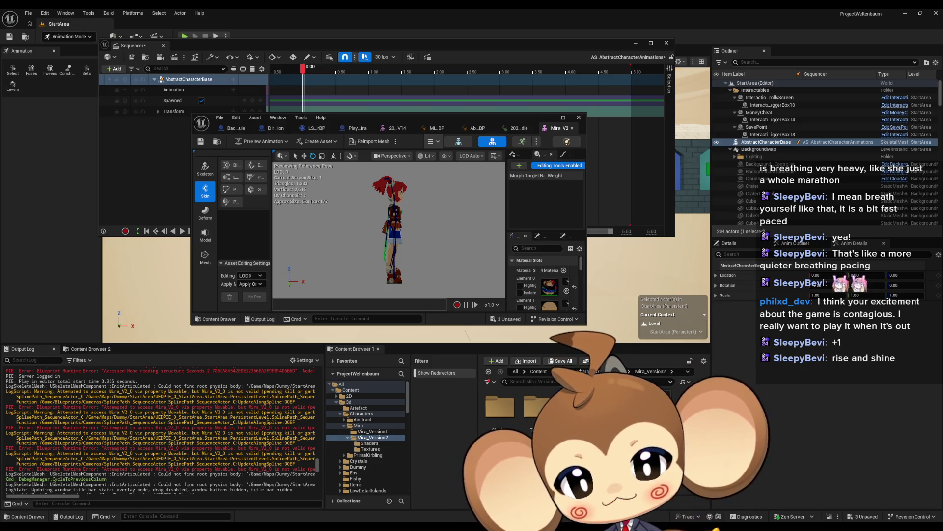
Create Mira_V2_AnimBP from the Mira_V2 mesh via Create > Anim Blueprint and open it
right_click(579, 407)
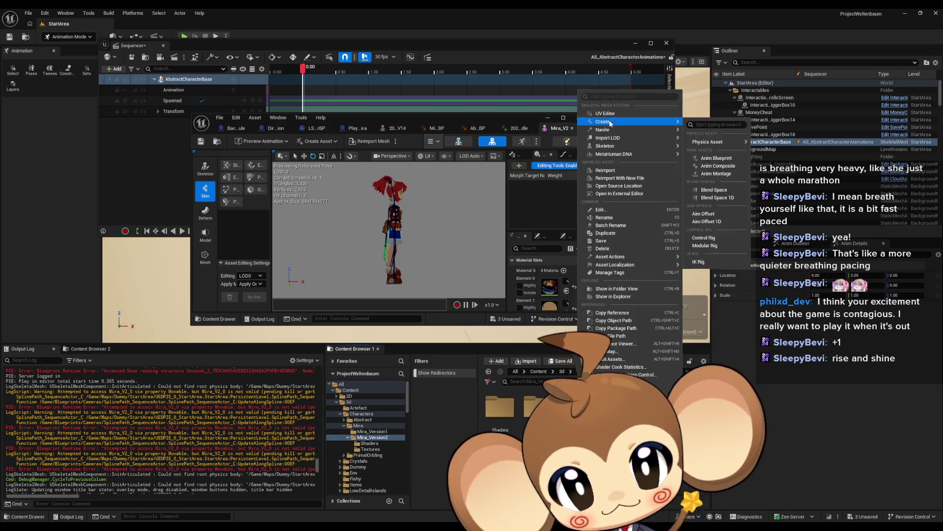
mouse_move(619, 123)
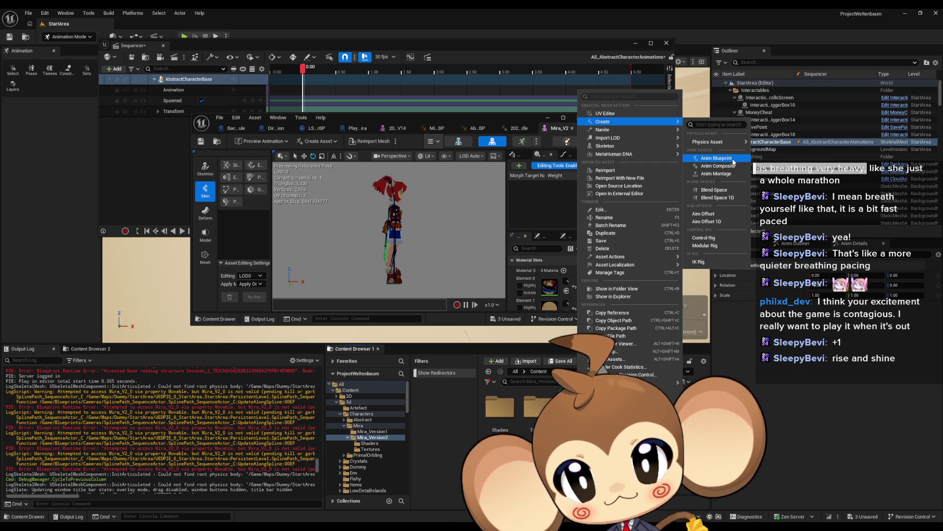
click(729, 162)
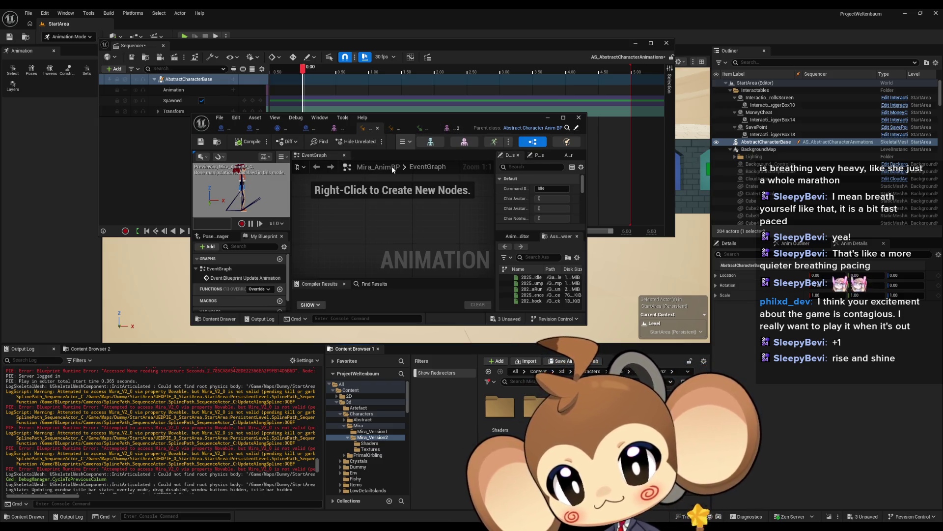
right_click(572, 405)
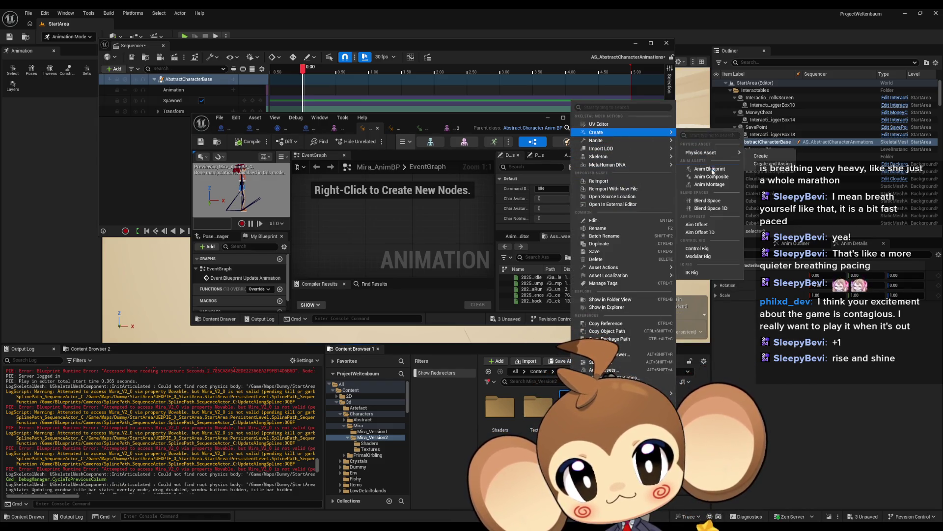
click(727, 169)
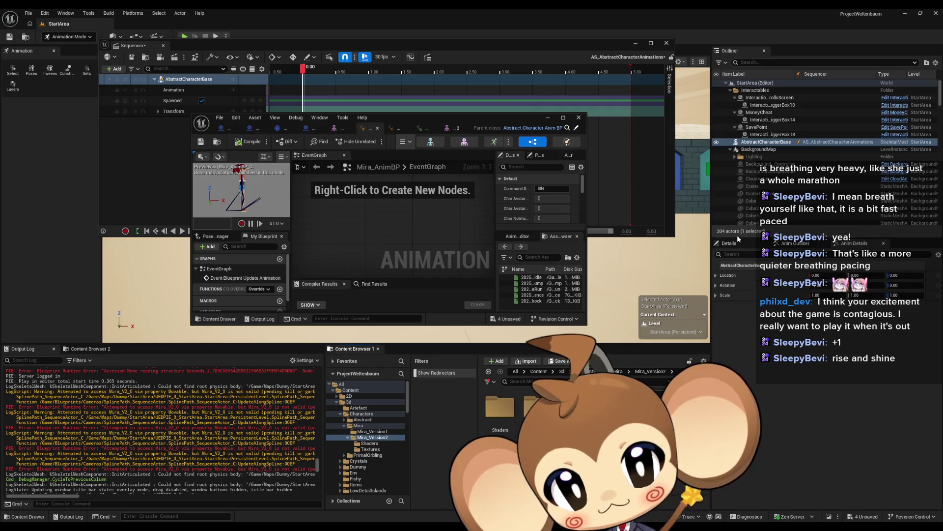
double_click(638, 462)
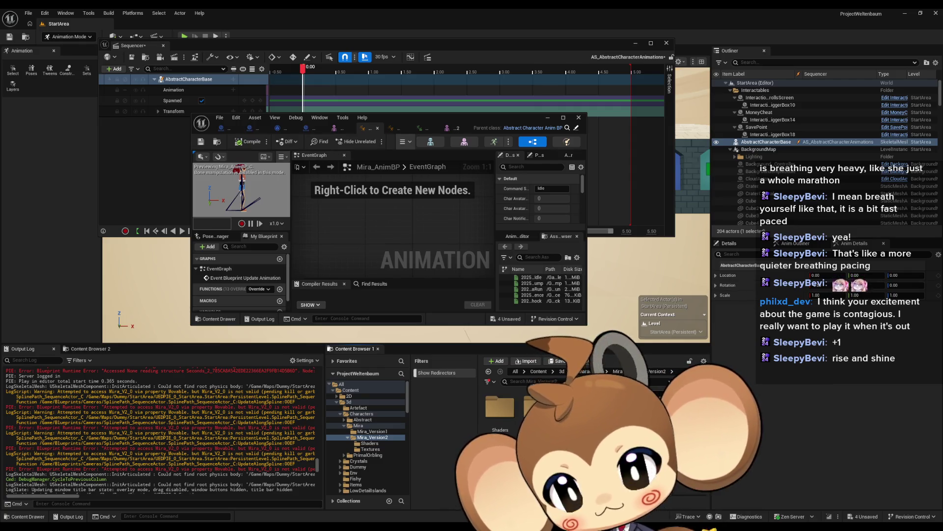
Save Mira_V2_AnimBP and reparent it from AnimInstance to Abstract_Character_AnimBP
click(200, 145)
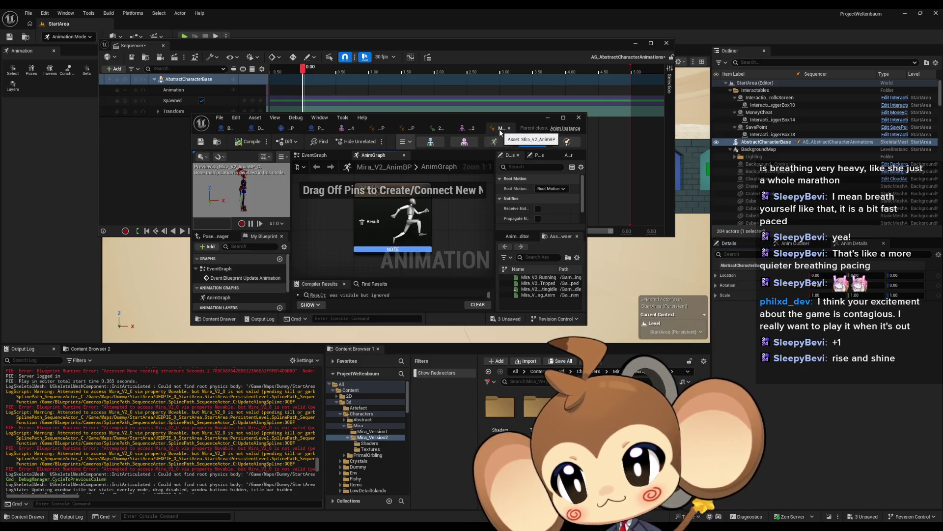
click(220, 118)
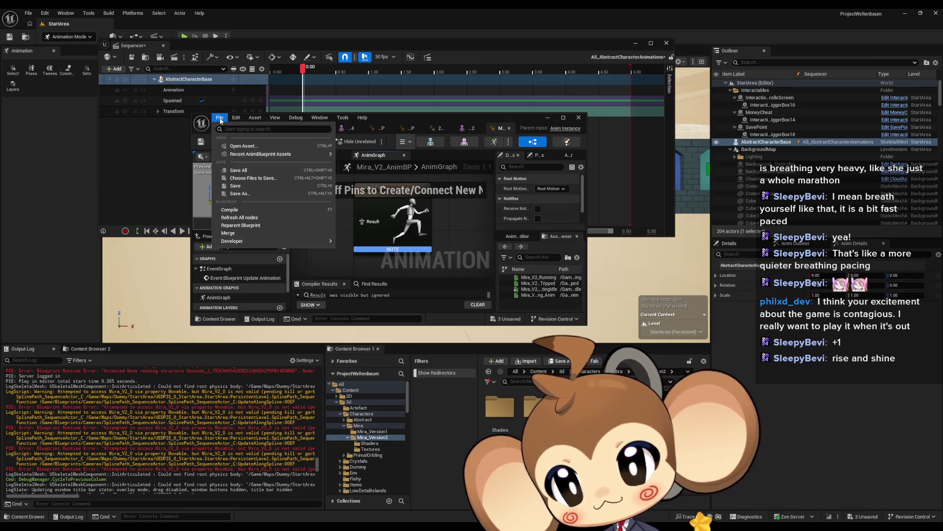
click(253, 225)
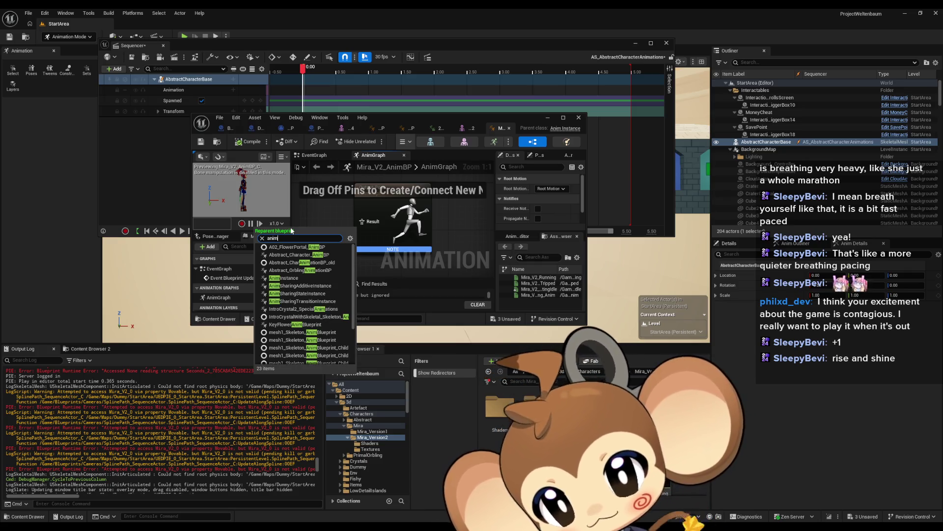
text(tract ch)
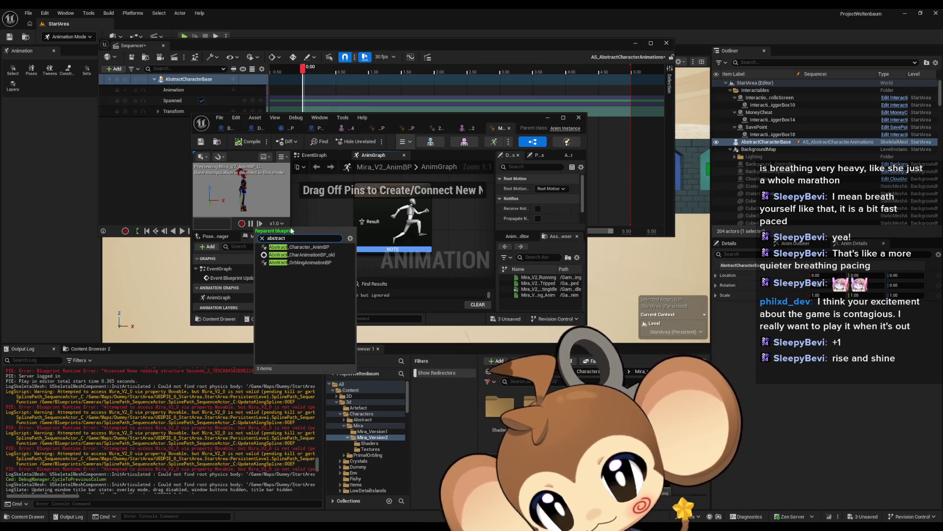
click(320, 247)
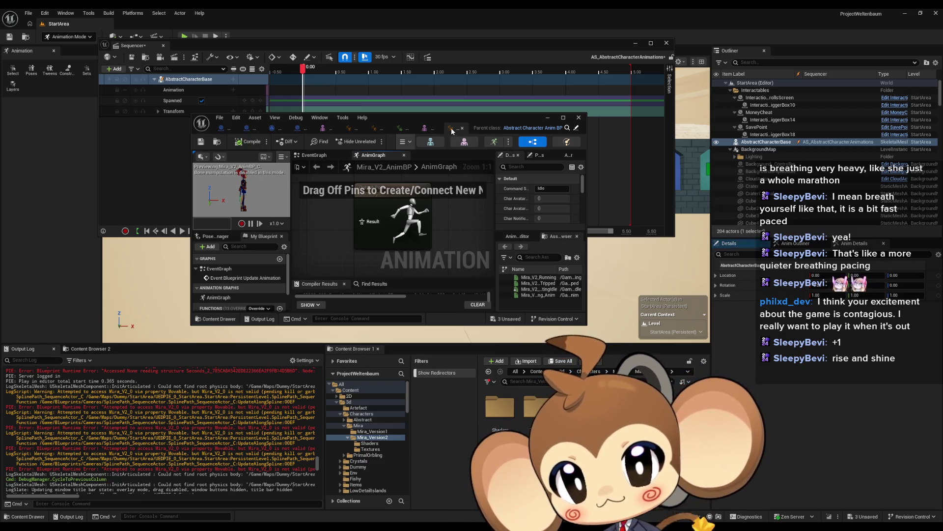
click(464, 142)
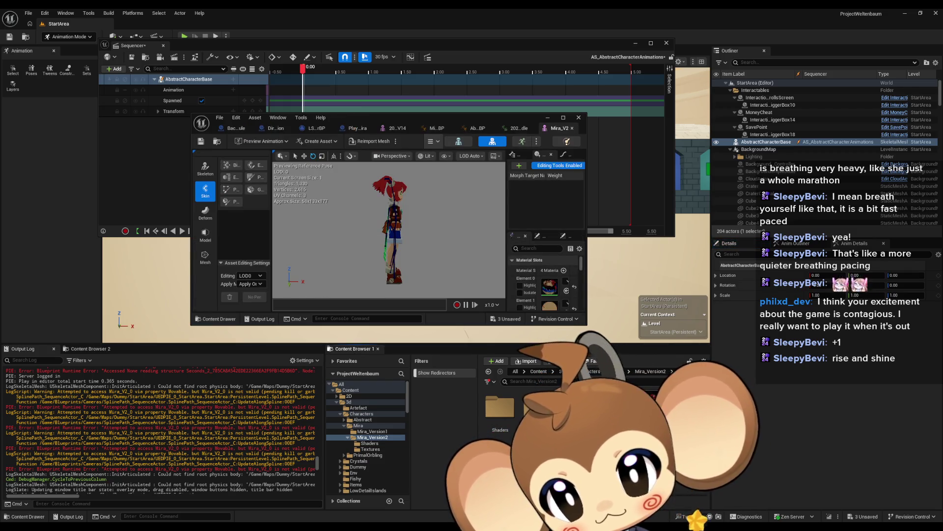
Maximize Mira_V2_AnimBP, view EventGraph and AnimGraph, and expand the inherited Anim states including LoopGesture_0
click(566, 141)
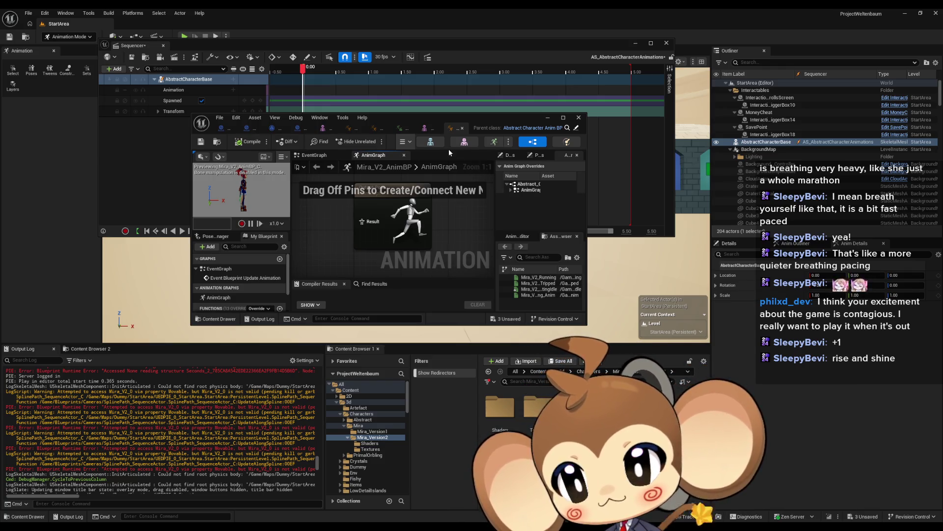
double_click(444, 120)
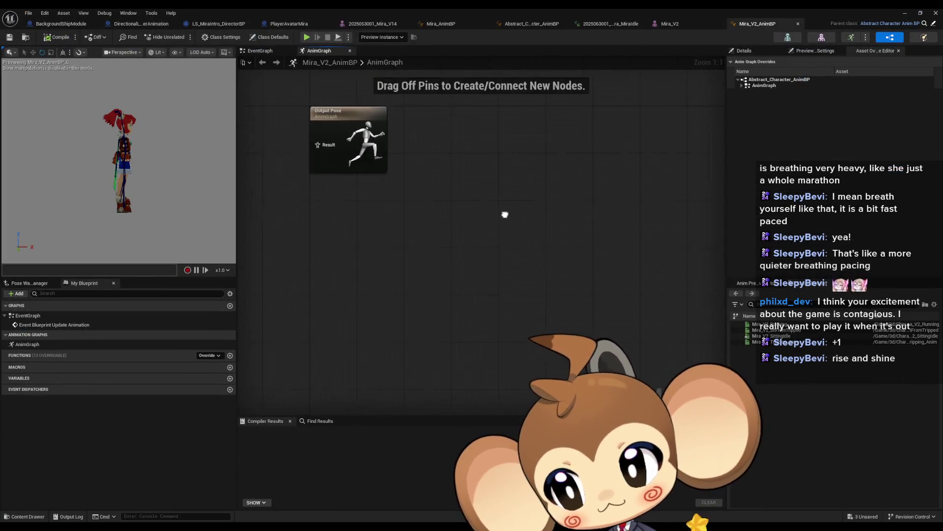
double_click(35, 326)
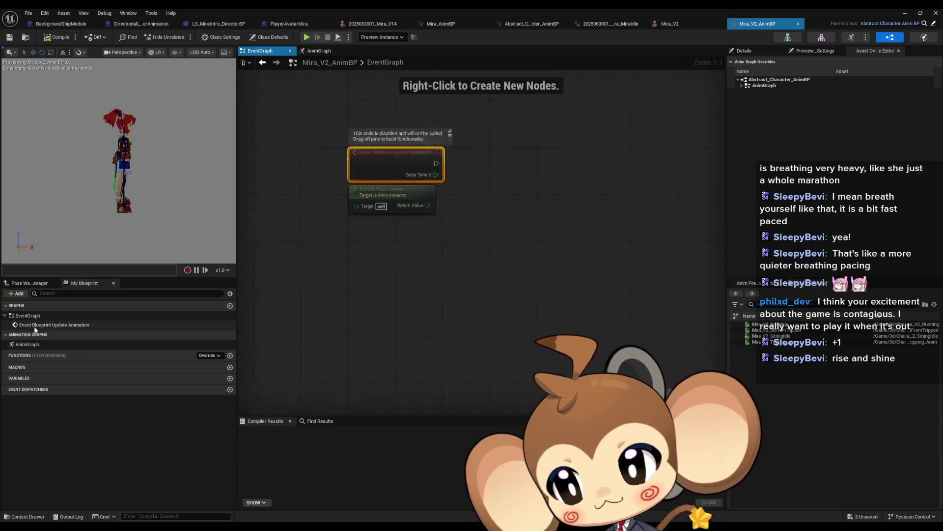
double_click(27, 344)
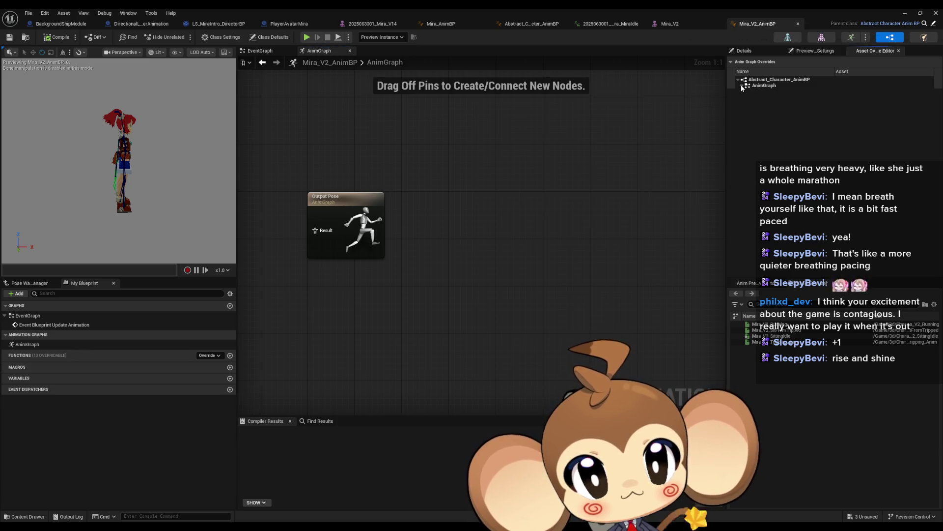
click(746, 103)
click(745, 103)
click(746, 98)
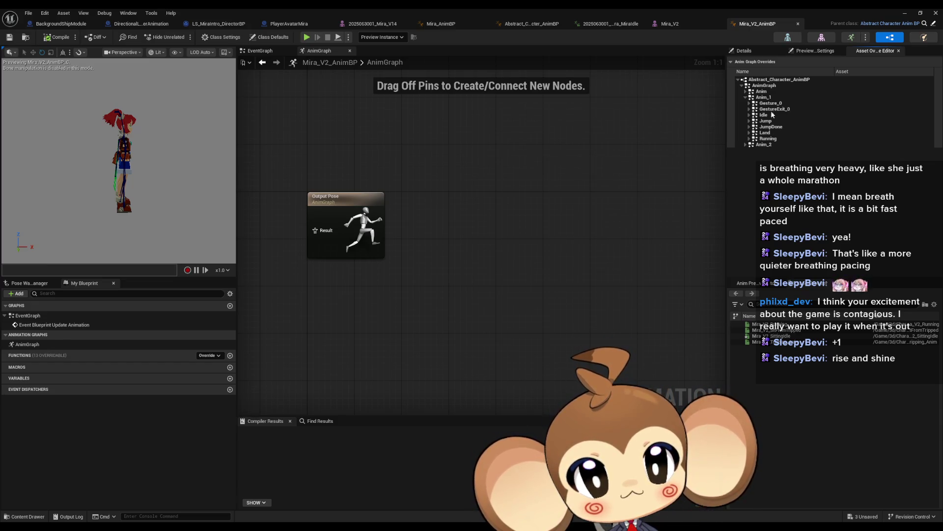
click(746, 92)
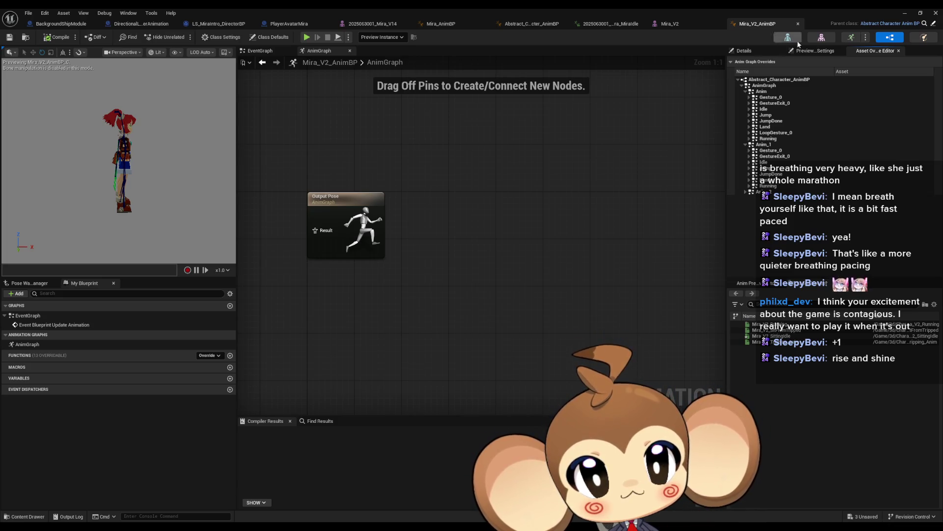
click(935, 24)
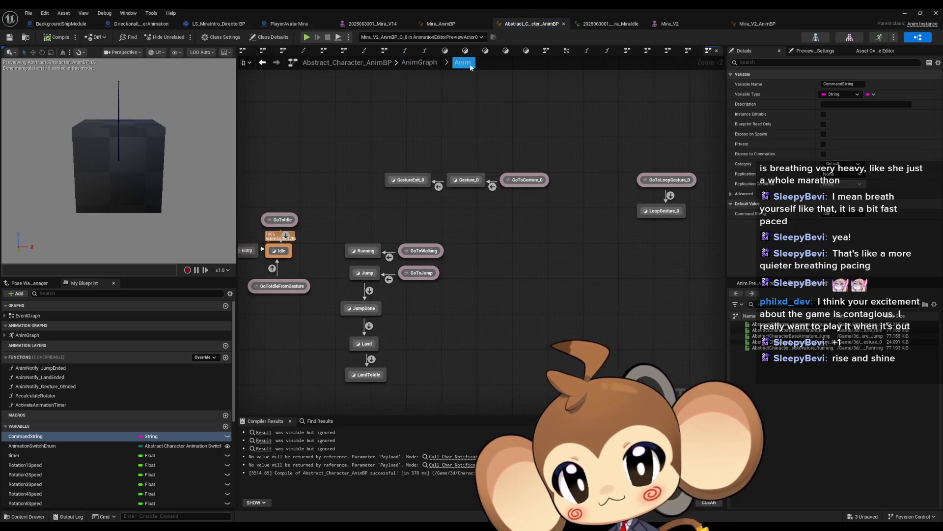
Go up from the state machine to the AnimGraph and back into the Anim state machine
double_click(29, 335)
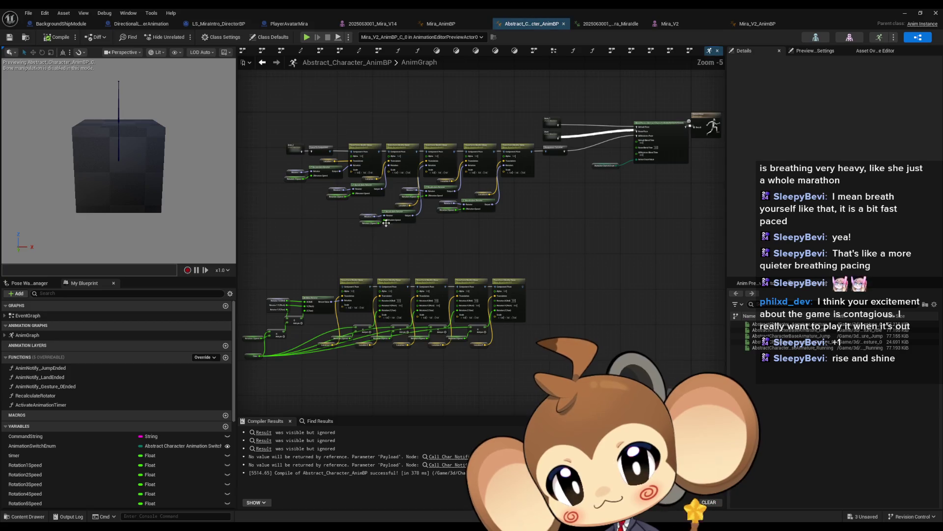
scroll(468, 247, up, 5)
double_click(413, 235)
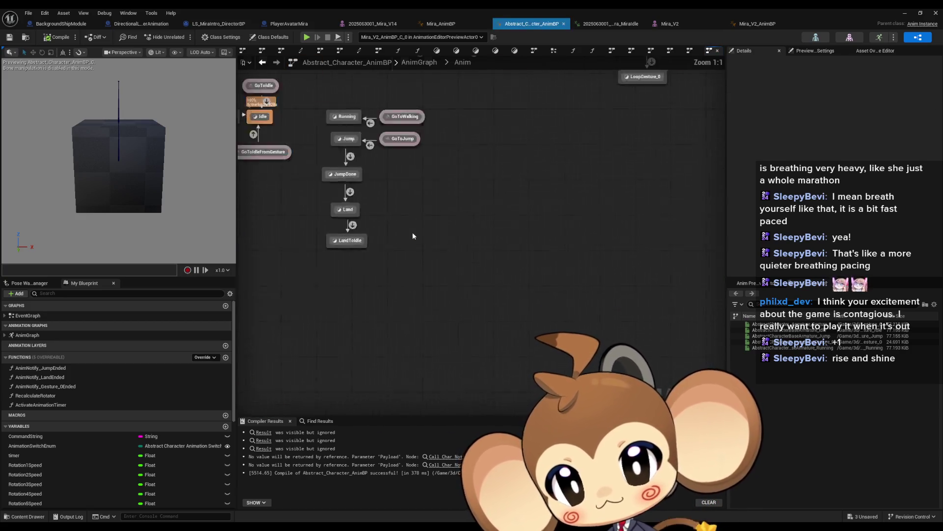
scroll(413, 235, down, 4)
scroll(460, 250, up, 4)
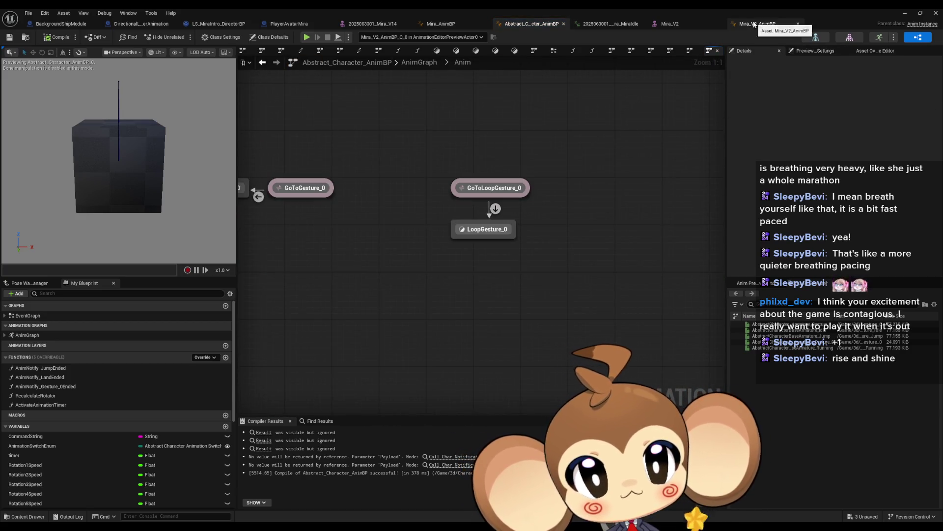
In Mira_V2_AnimBP, override LoopGesture_0's sequence player asset with Mira_V2_SittingIdle
click(764, 23)
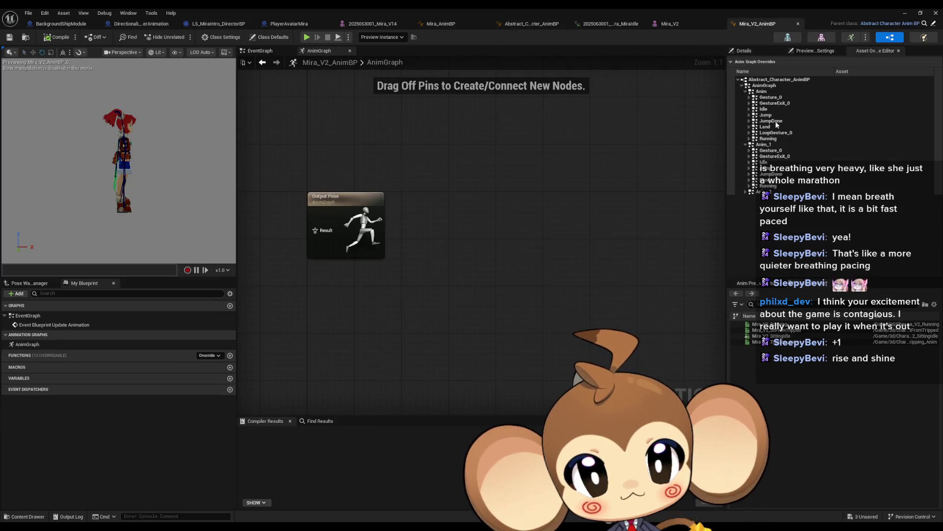
click(749, 134)
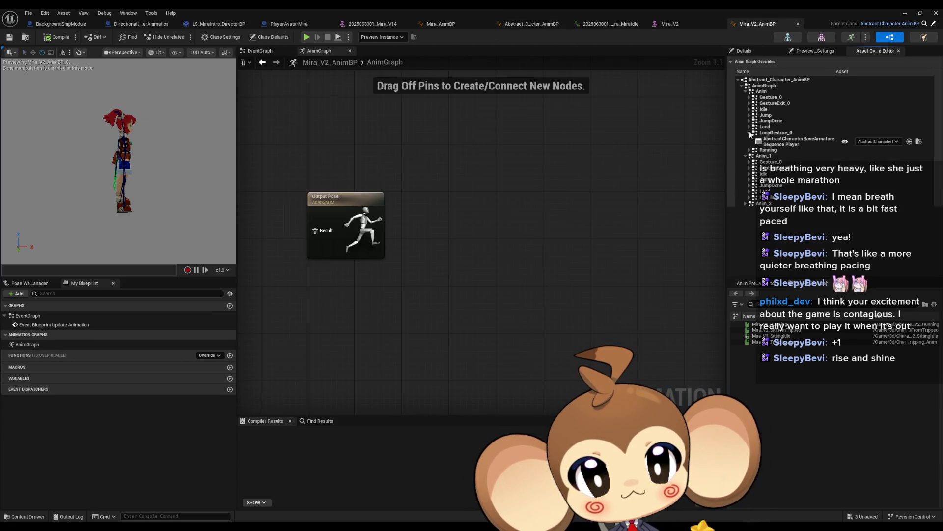
click(877, 142)
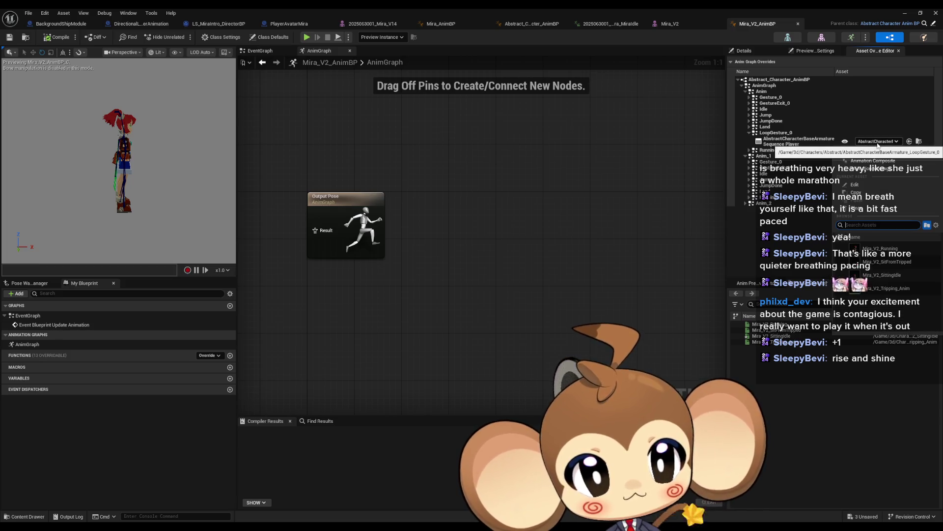
click(902, 276)
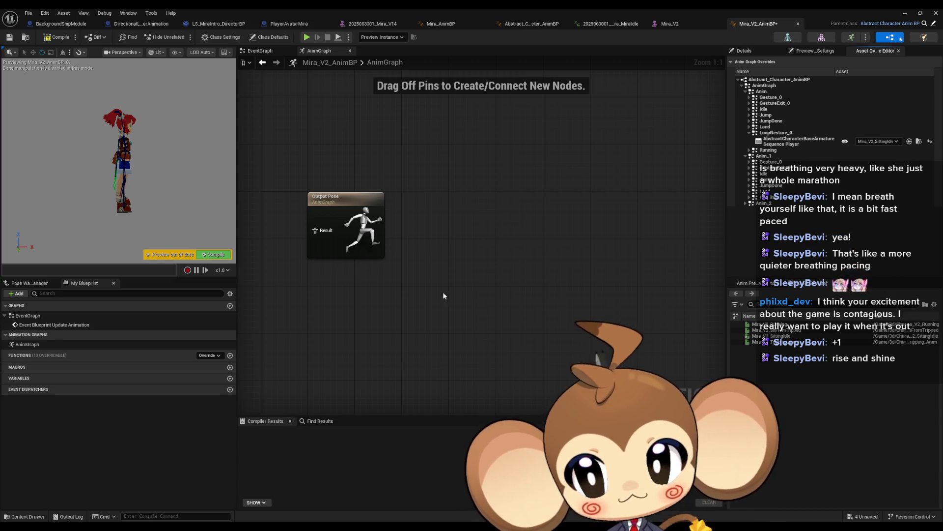
click(28, 13)
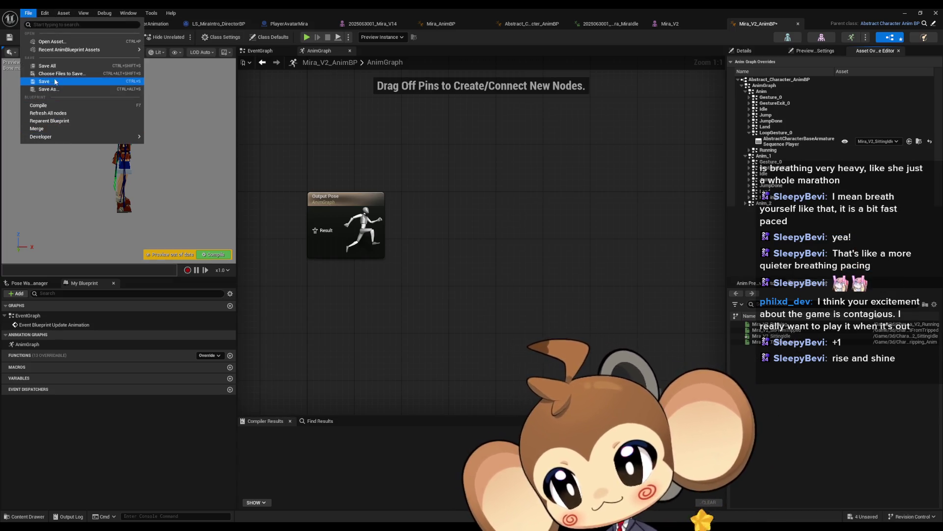
Save Mira_V2_AnimBP and enable Show Inherited Variables in the My Blueprint options
click(47, 65)
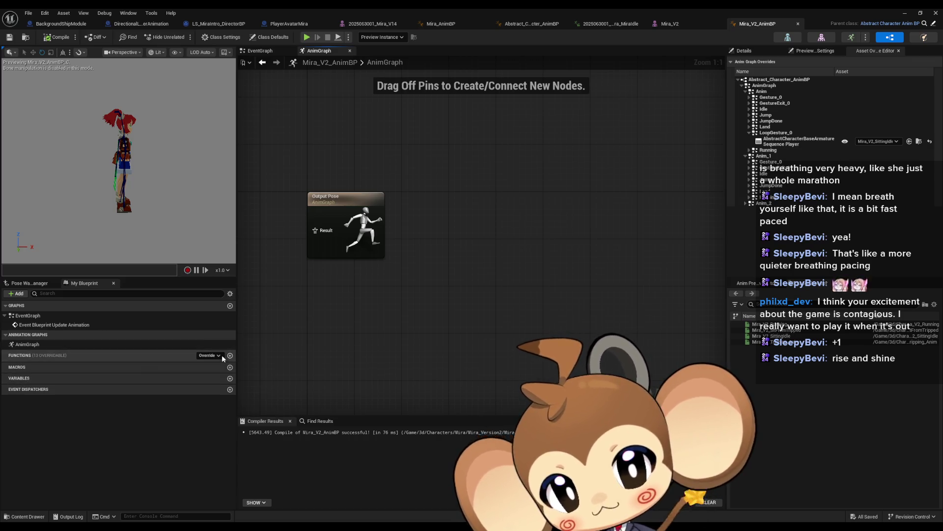
click(230, 294)
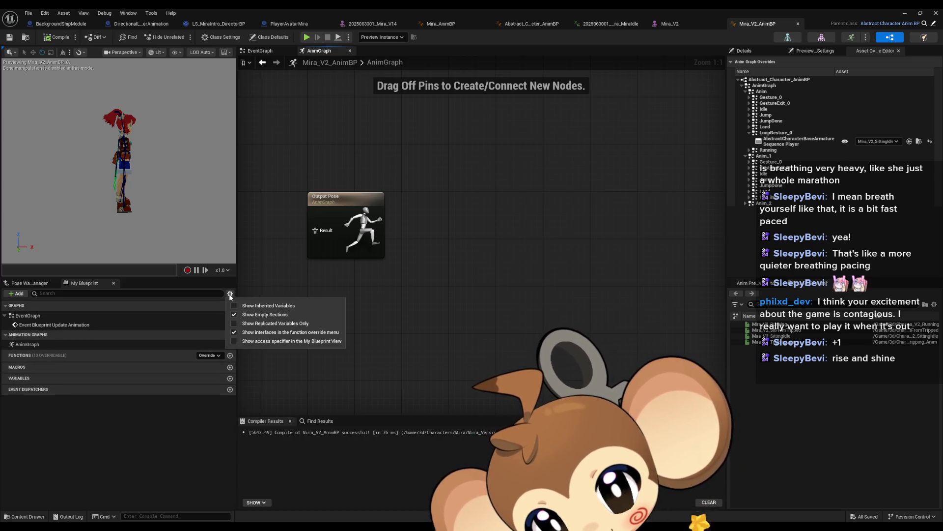
click(241, 306)
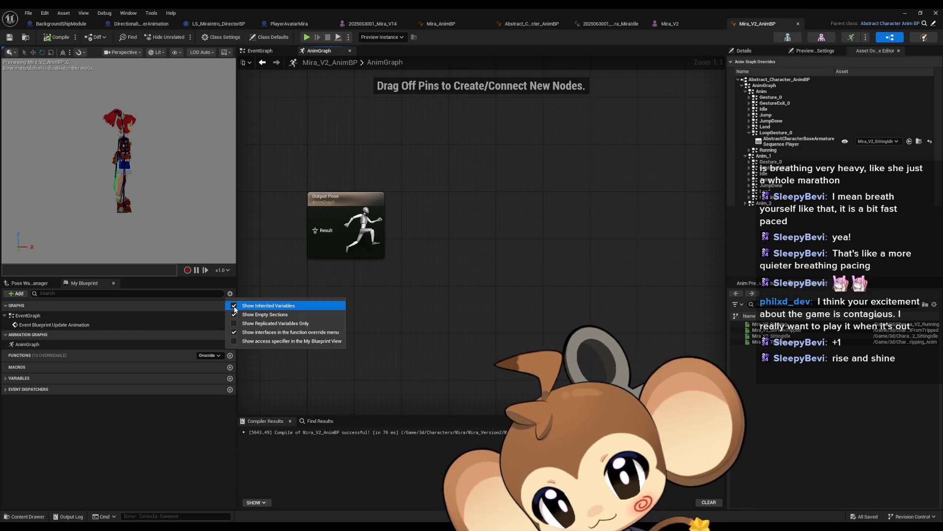
click(143, 443)
Expand the variables list and select the inherited CommandString variable
click(98, 378)
click(98, 387)
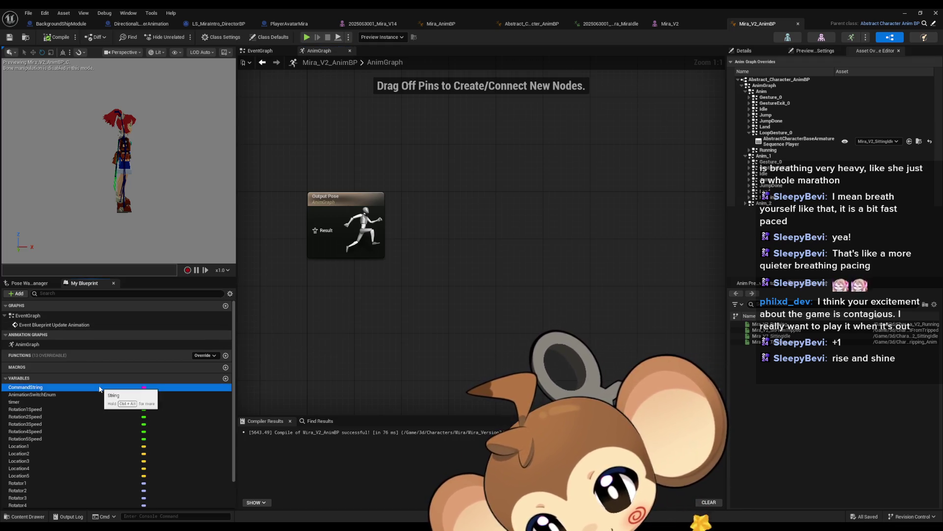
scroll(110, 400, down, 2)
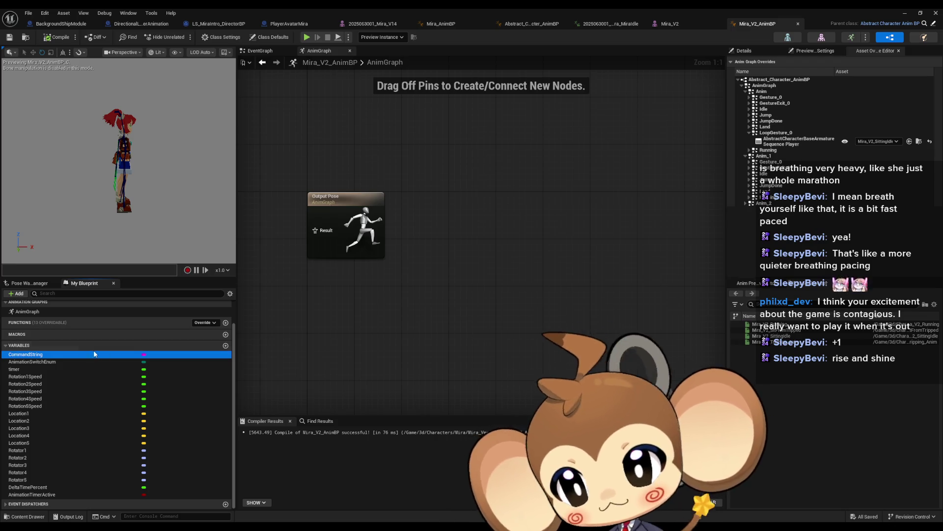
click(754, 284)
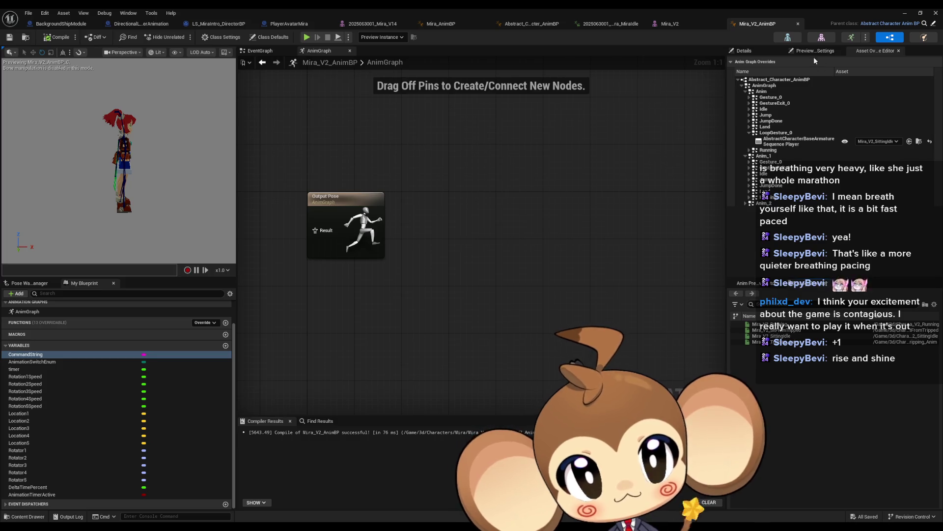
Change CommandString's Default Value from Idle to loopgesture0, briefly trying Idle before committing
click(758, 51)
click(842, 214)
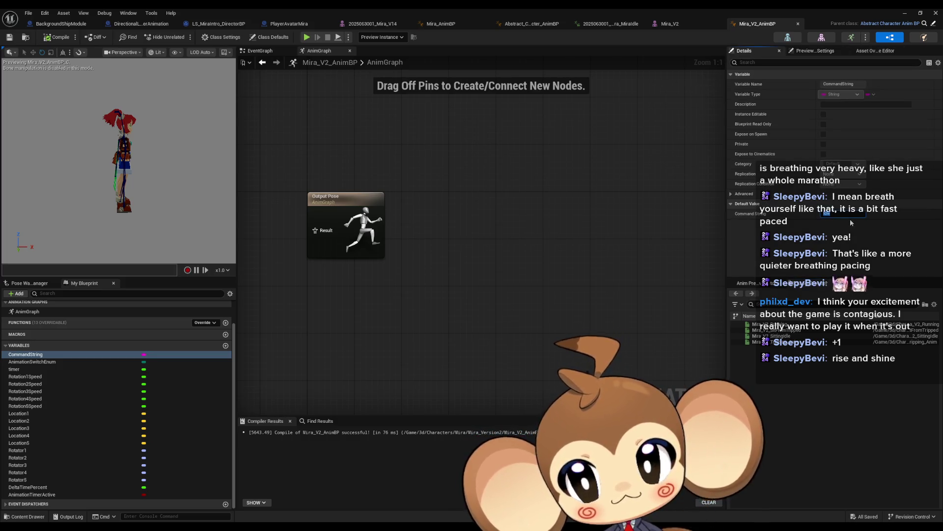
key(BackSpace)
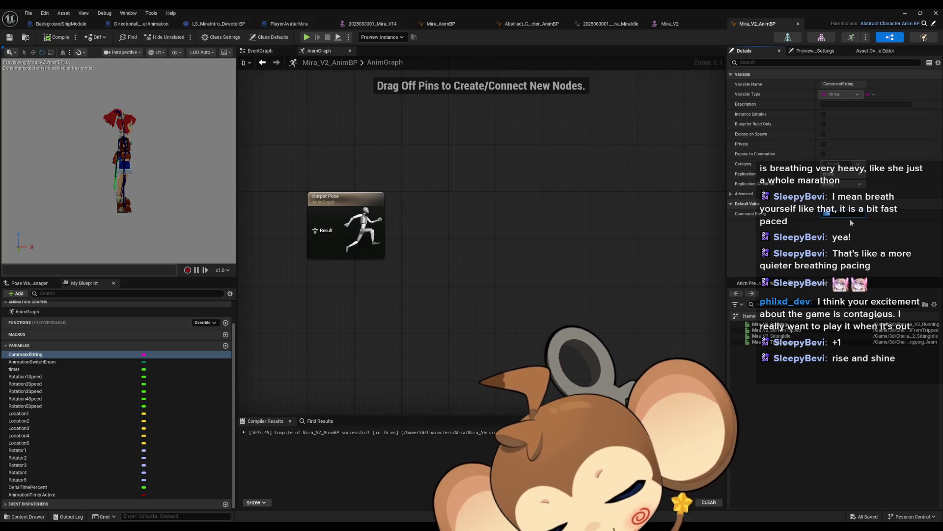
text(loop)
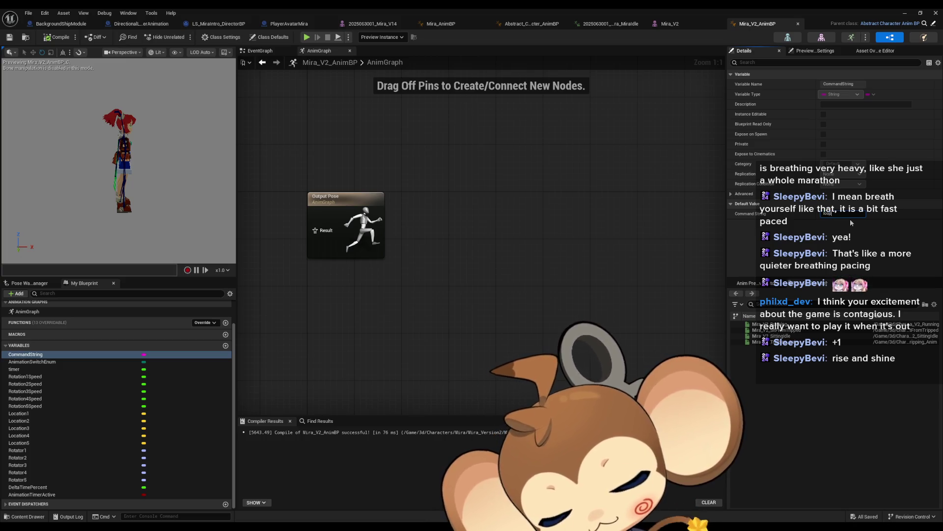
text(gestured)
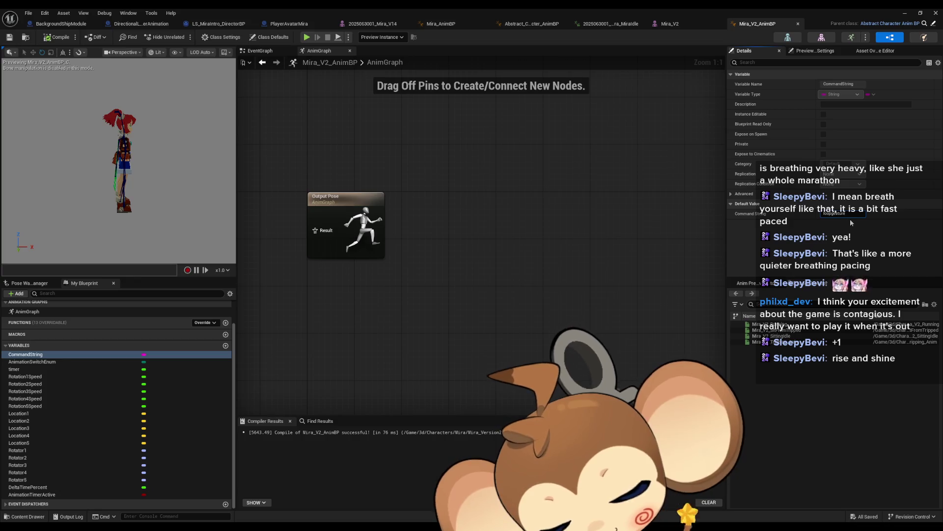
key(Return)
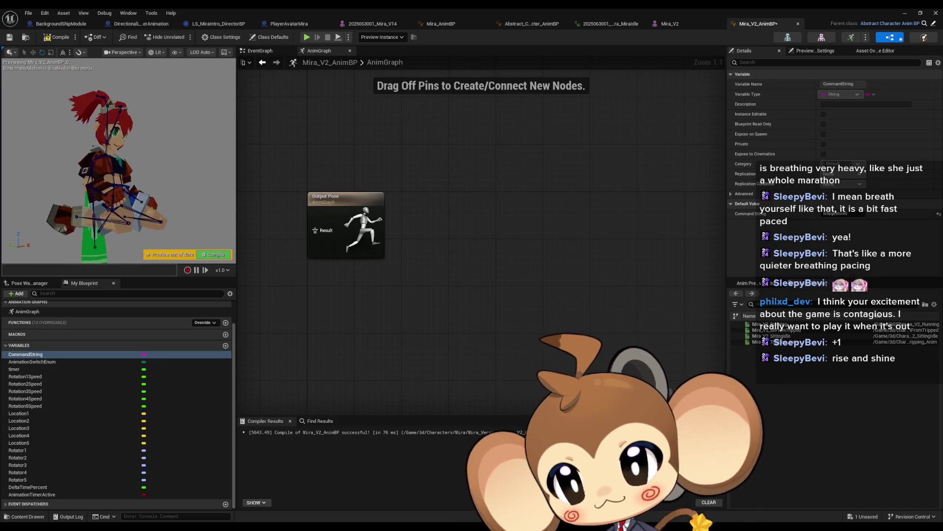
click(836, 213)
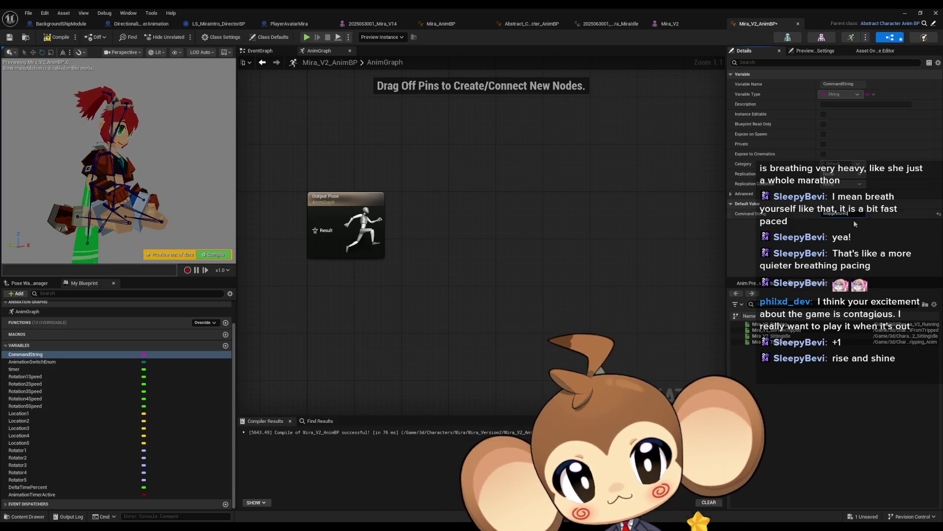
text(Idle)
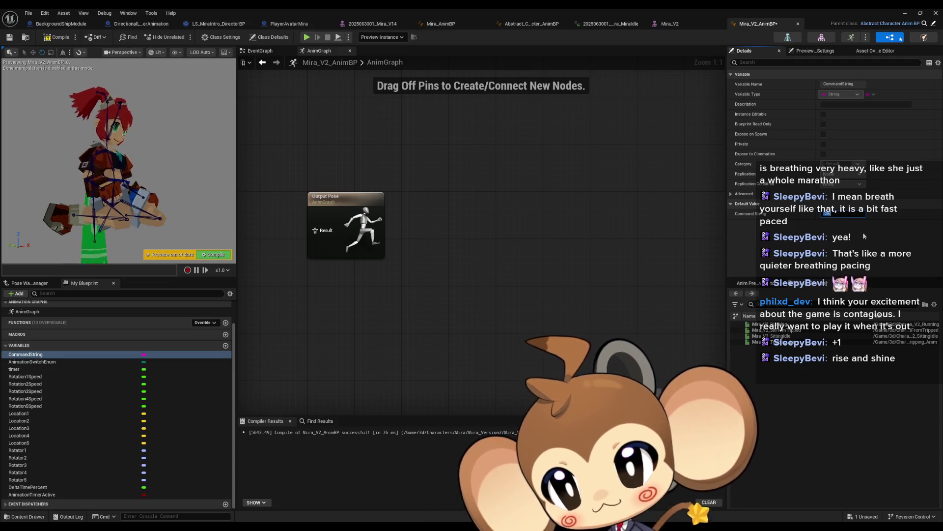
key(Return)
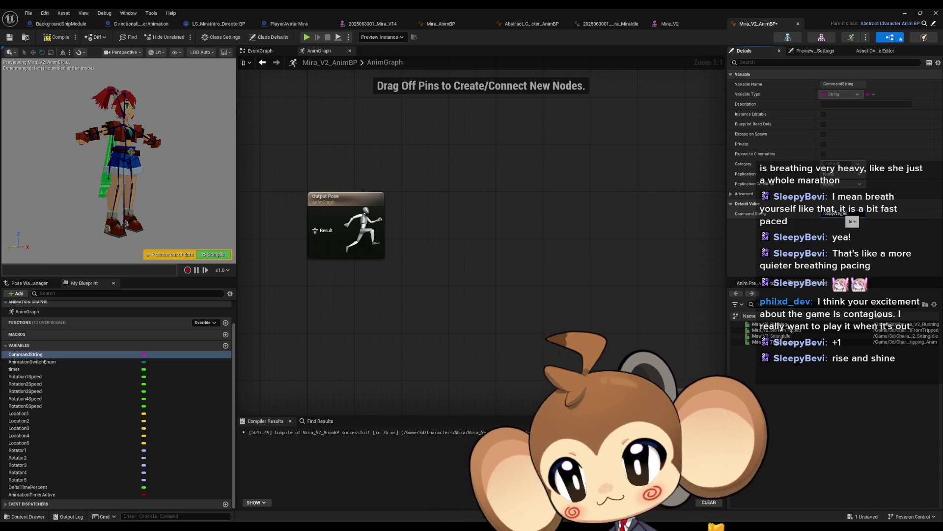
key(Return)
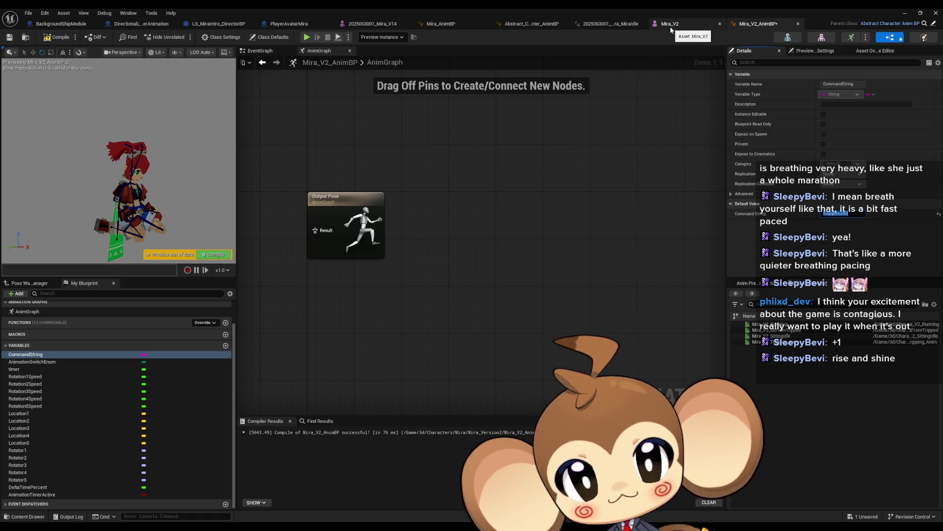
click(527, 23)
In Abstract_Character_AnimBP, commit the new transition duration into LoopGesture_0 and compile
drag(501, 212, 521, 246)
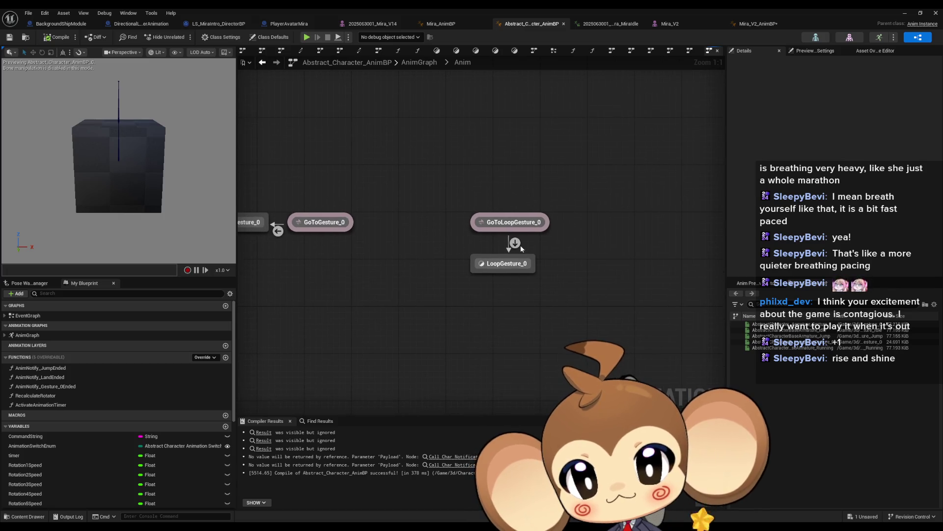
double_click(494, 263)
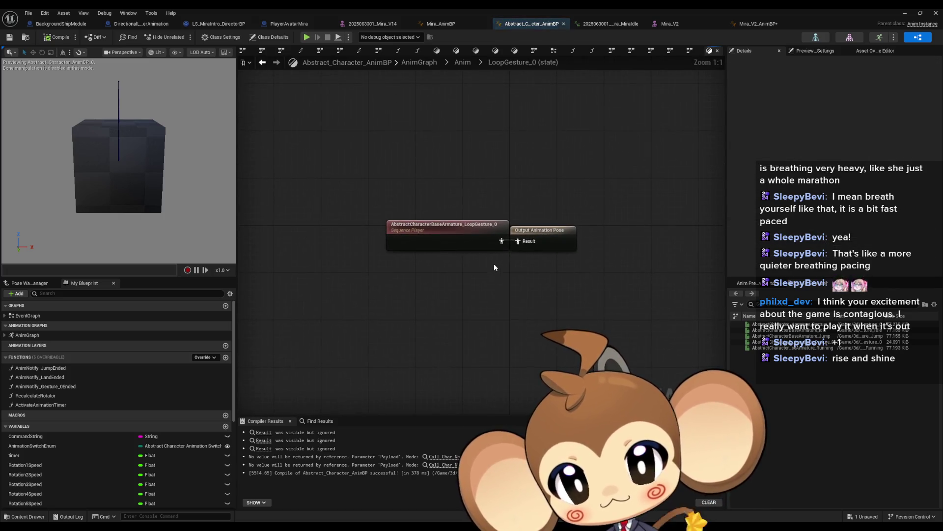
click(262, 62)
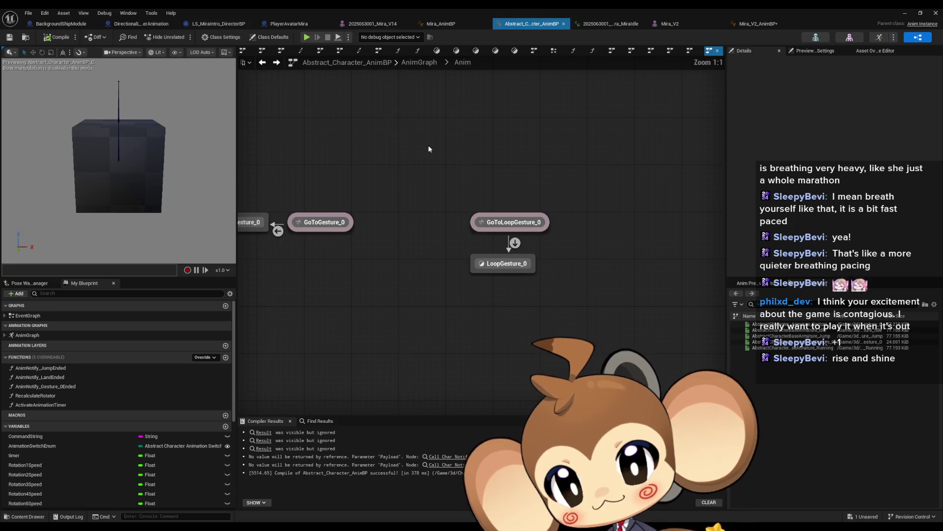
click(515, 243)
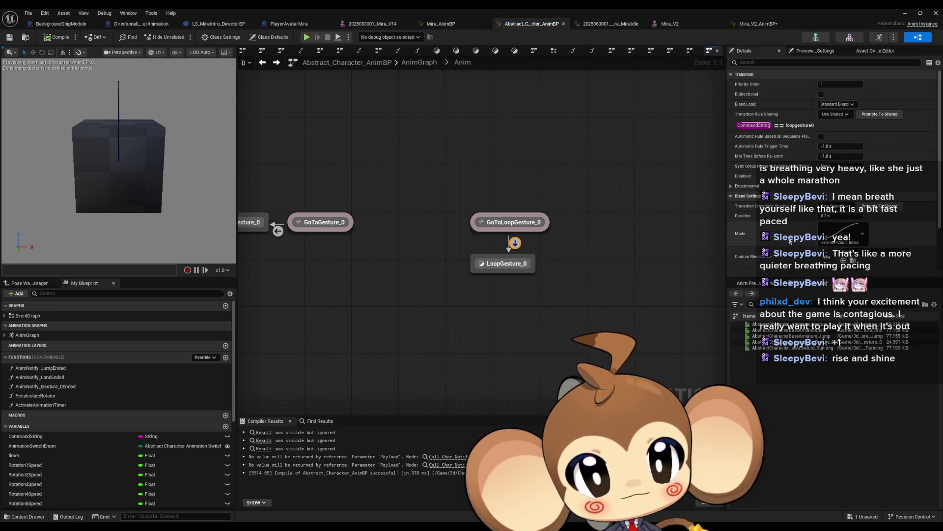
scroll(793, 210, down, 1)
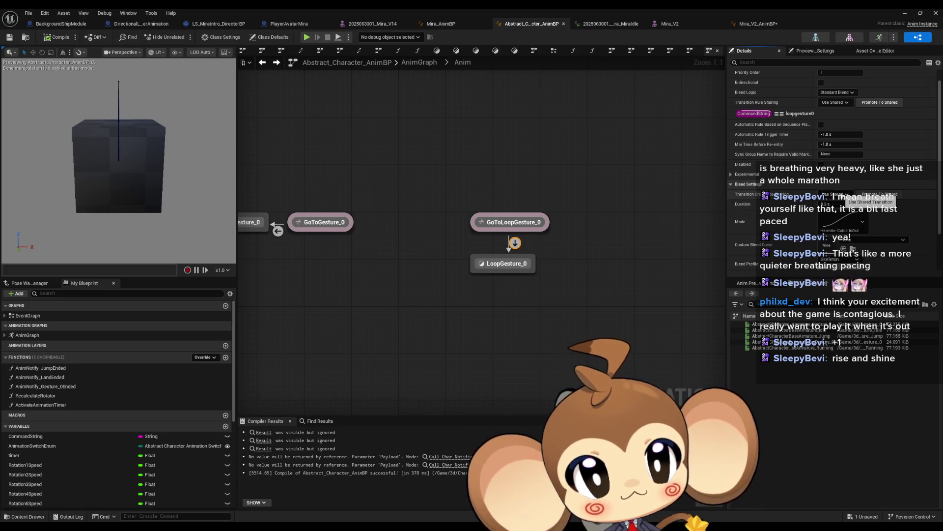
scroll(855, 183, up, 1)
drag(722, 255, 384, 263)
scroll(795, 189, down, 1)
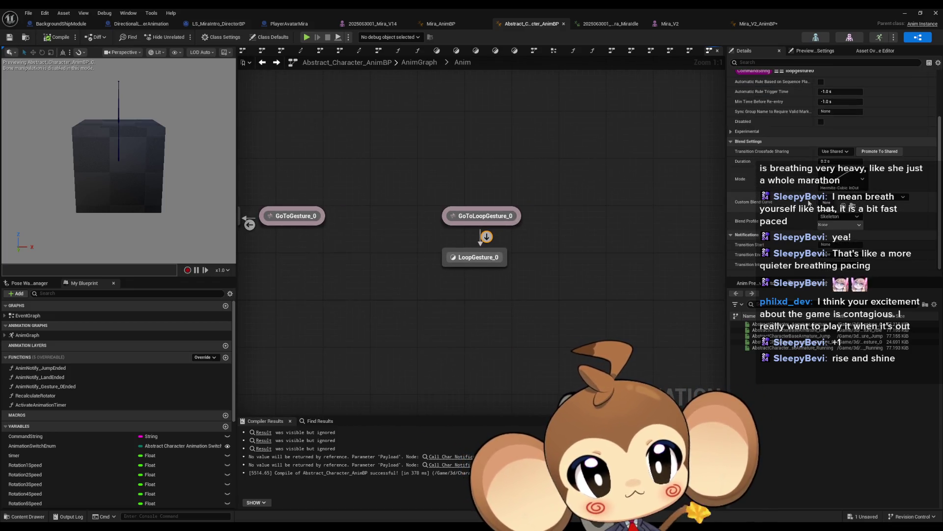
scroll(829, 263, down, 1)
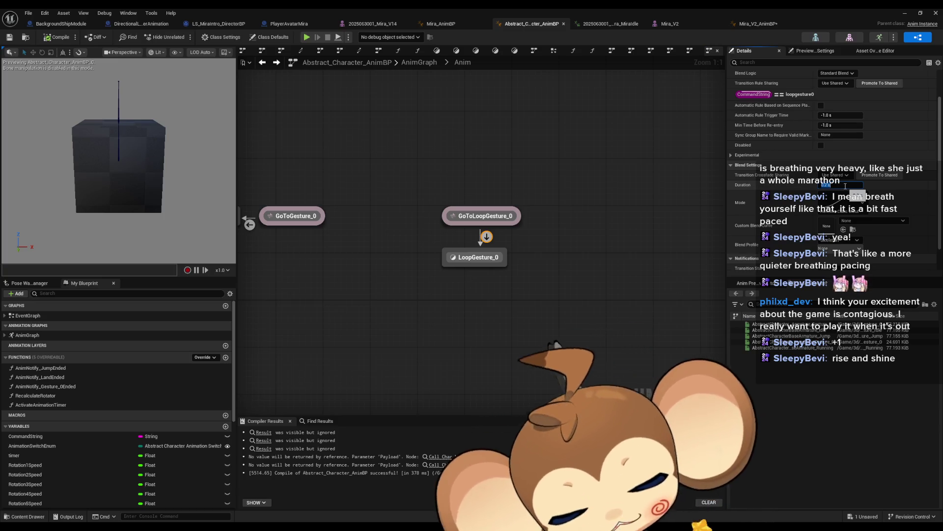
key(Return)
click(58, 37)
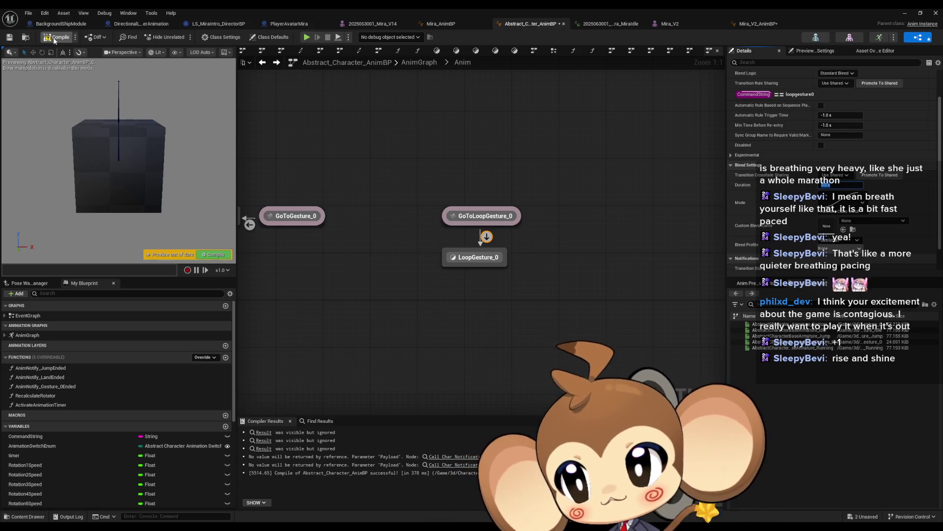
In Mira_V2_AnimBP, revise the CommandString default value, then compile and save
click(752, 23)
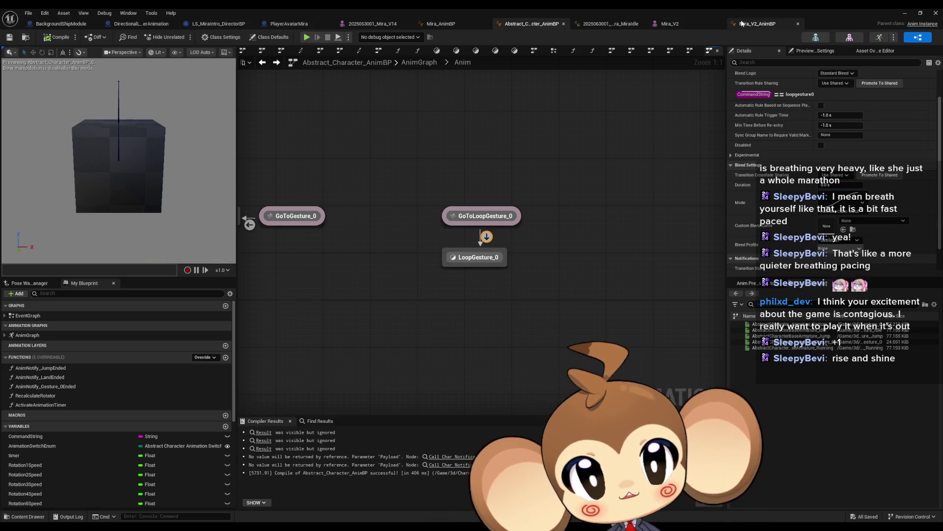
click(844, 214)
key(BackSpace)
key(Return)
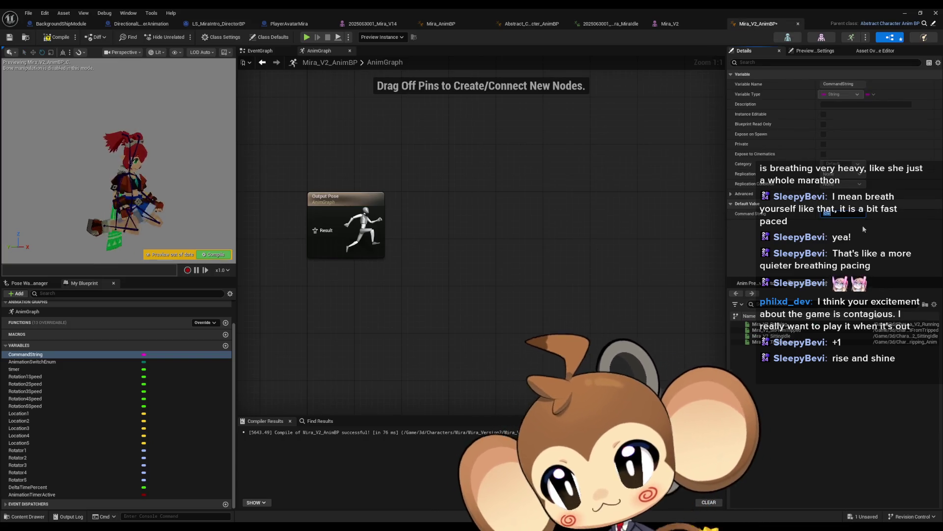
key(ctrl+a)
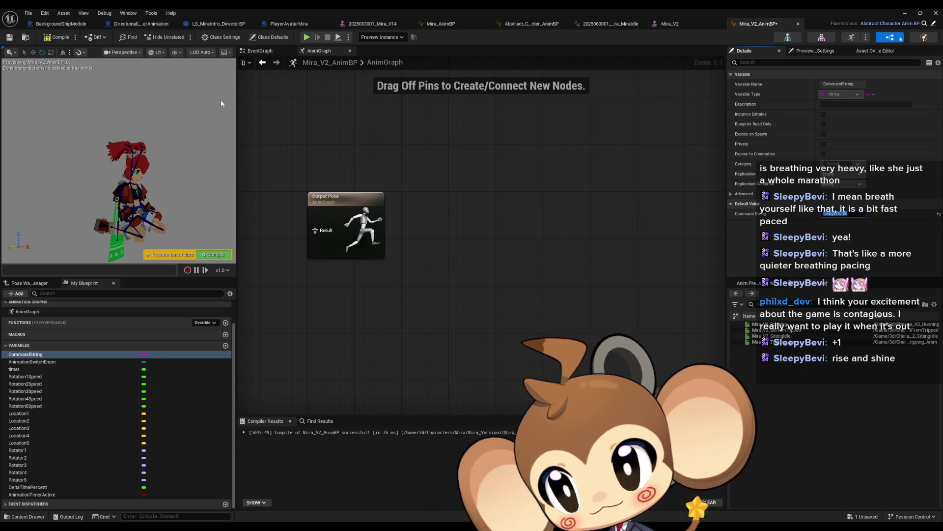
click(439, 201)
key(ctrl+s)
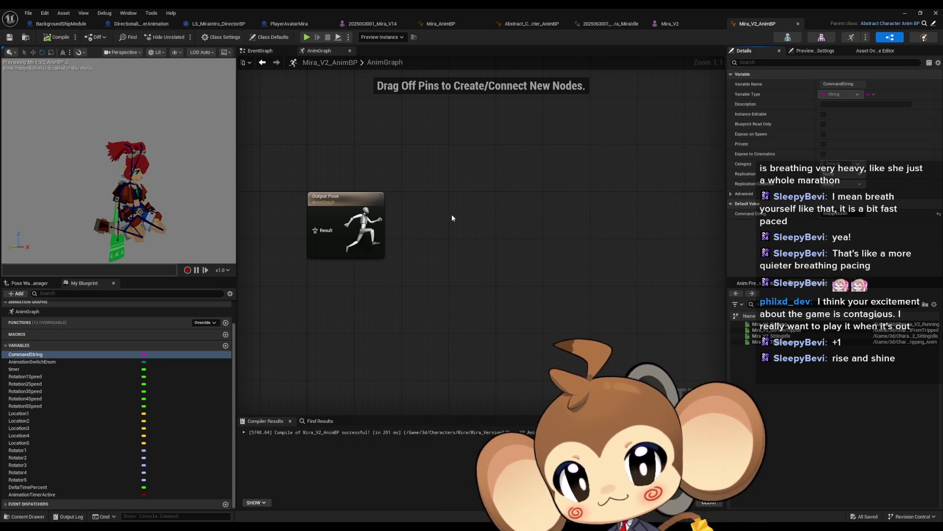
click(213, 25)
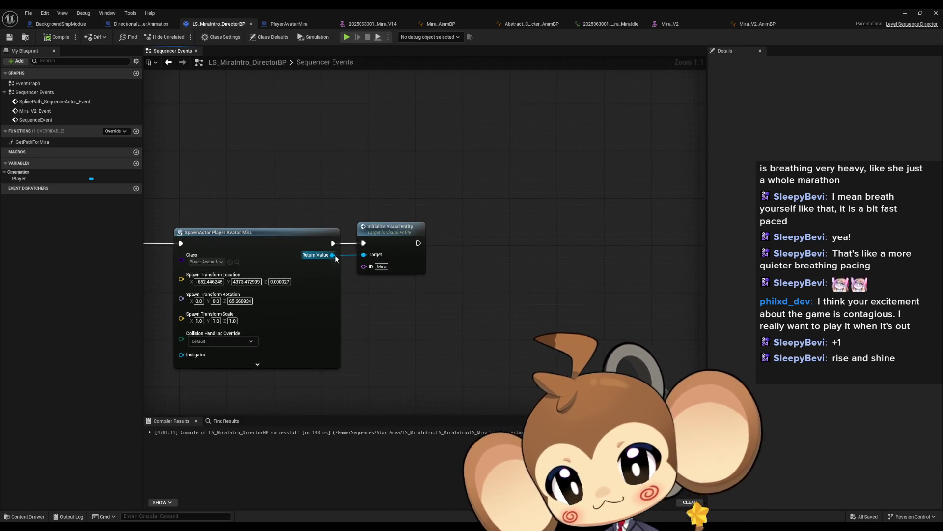
Add Get Anim BP and SET Command String 'loopgesture0' on spawned Mira, executed after Initialize Visual Entity
drag(333, 254, 384, 307)
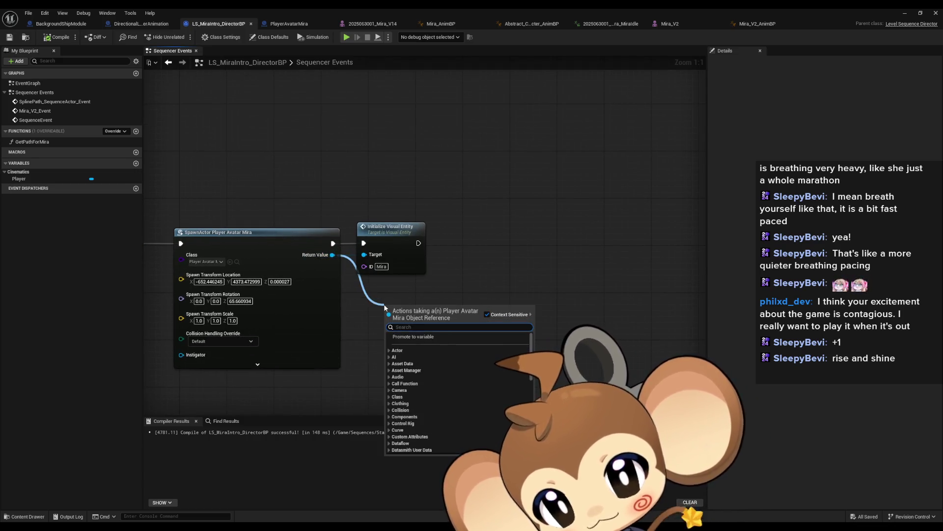
text(get anim)
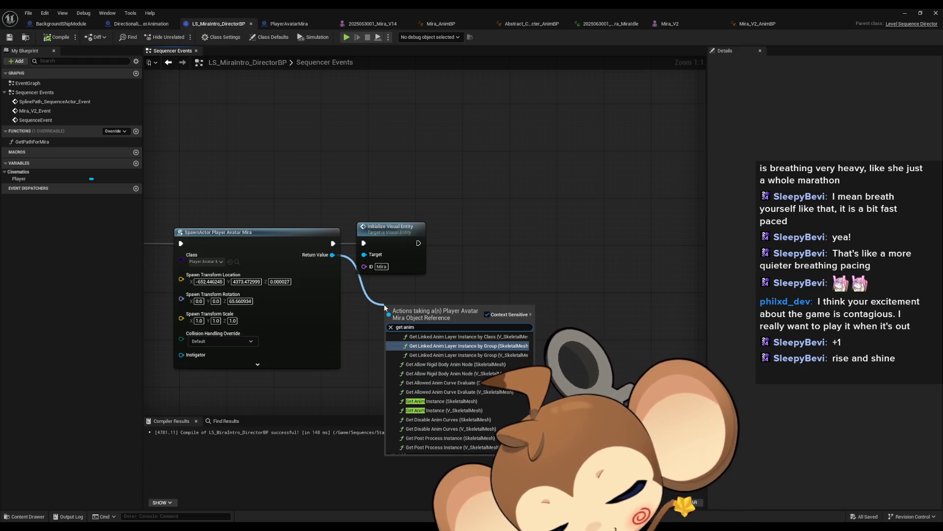
text( bp)
key(Return)
mouse_move(448, 311)
mouse_down()
mouse_move(457, 319)
mouse_move(472, 300)
mouse_up()
text(set comm)
key(Return)
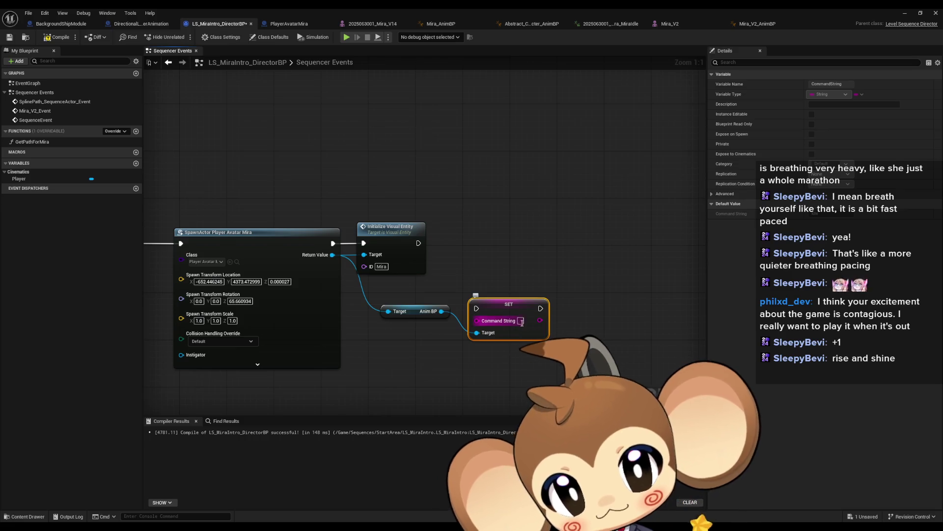
text(loopgesture0)
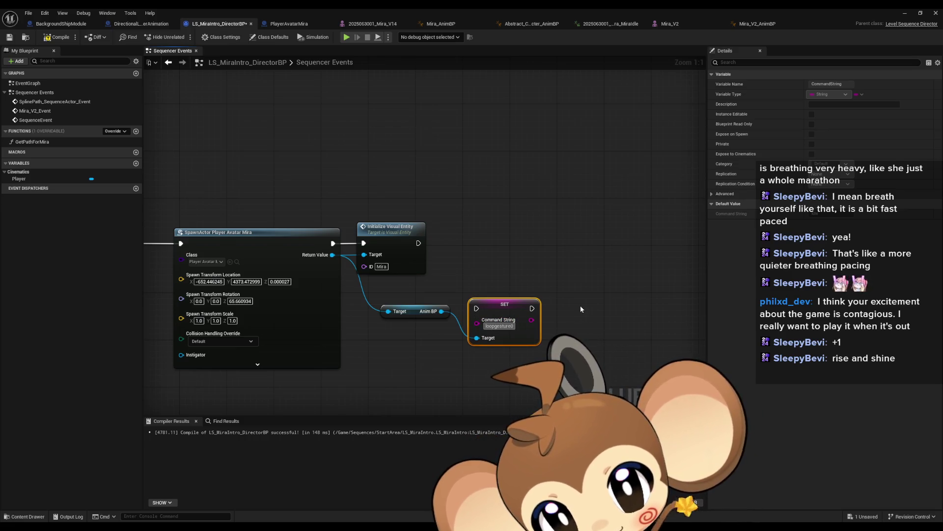
mouse_move(476, 308)
mouse_down()
mouse_move(419, 243)
mouse_move(486, 237)
mouse_up()
click(492, 324)
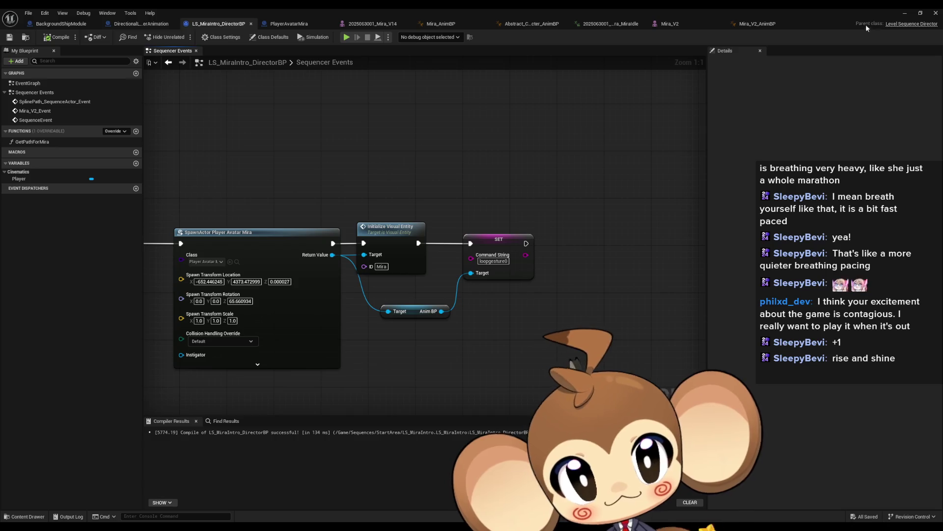
click(904, 15)
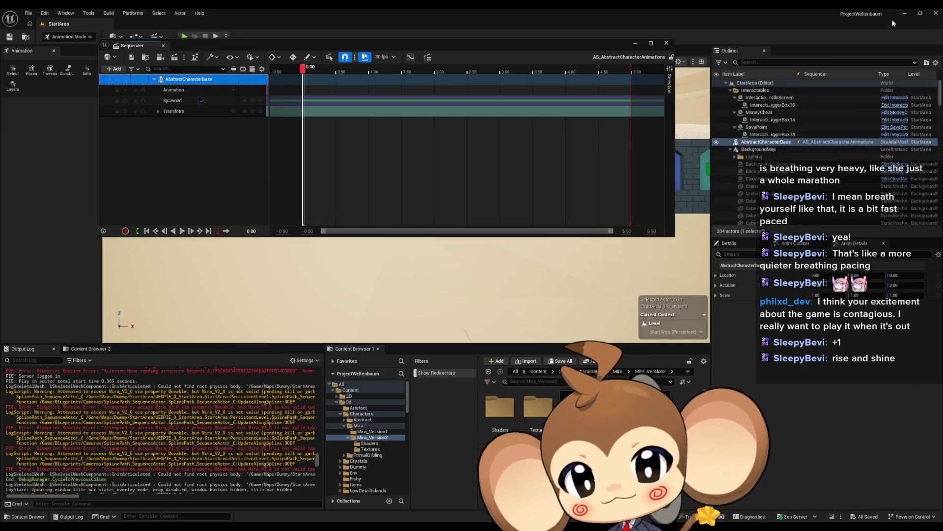
Close the Sequencer and open LS_MiraIntro from the Content > Sequences folder
drag(346, 40, 339, 132)
click(660, 136)
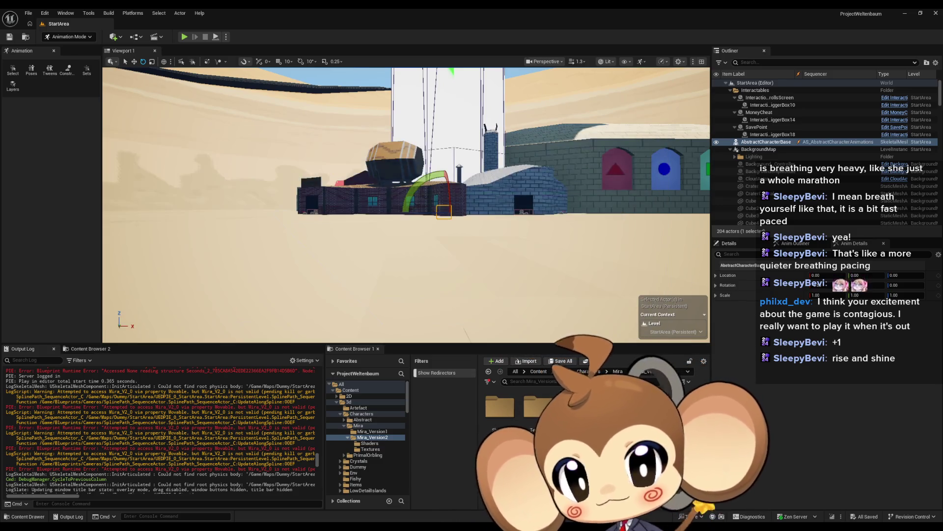
click(539, 372)
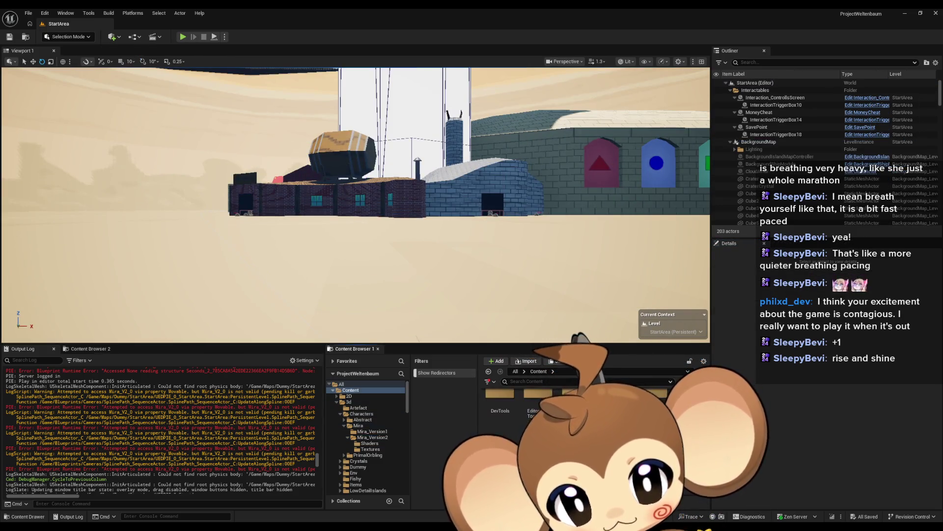
double_click(590, 442)
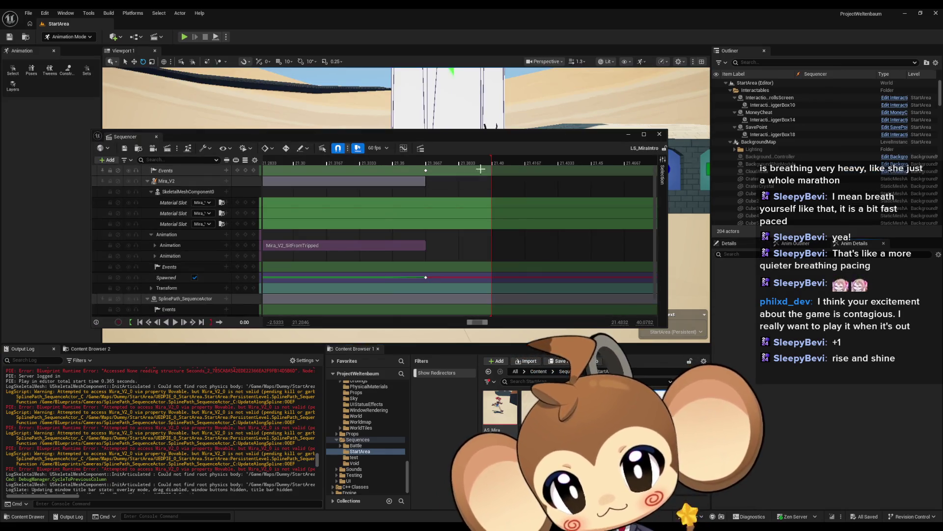
mouse_move(461, 136)
mouse_down()
mouse_move(474, 392)
mouse_move(482, 379)
mouse_up()
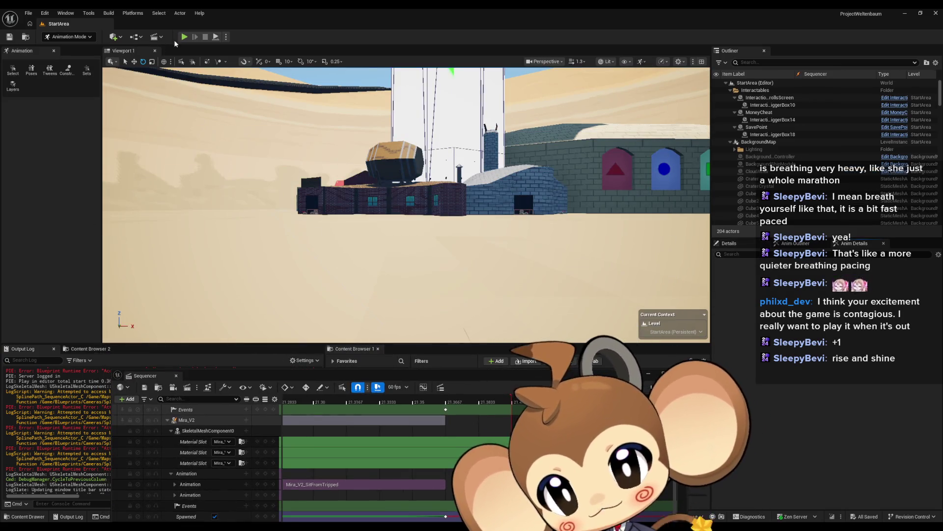
Play the level in the editor, watch Mira spawn, then stop the session
key(alt+p)
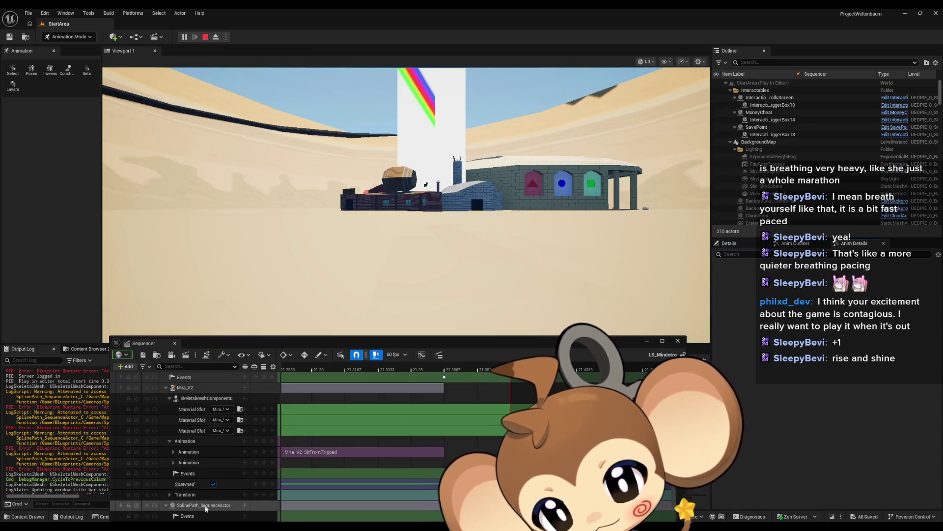
drag(216, 343, 228, 297)
mouse_move(344, 298)
mouse_down()
mouse_move(358, 309)
mouse_move(361, 384)
mouse_up()
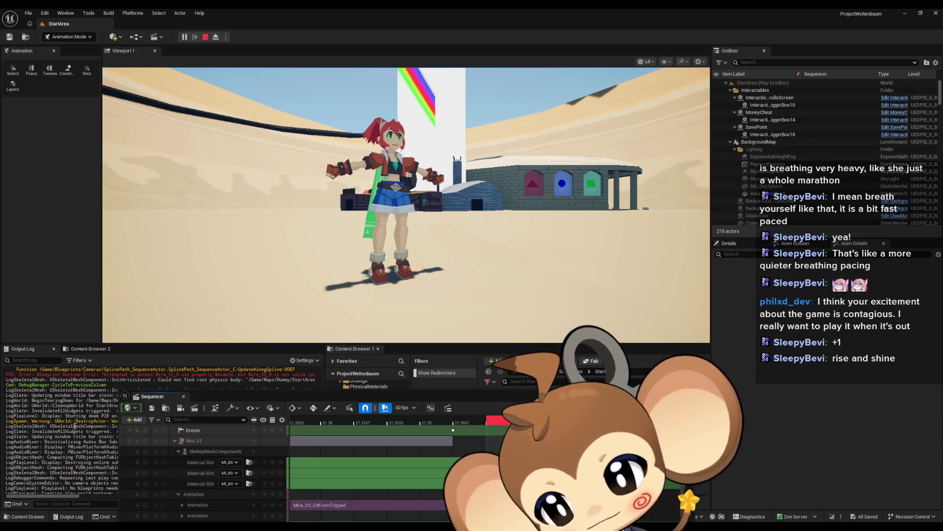
drag(268, 402, 597, 357)
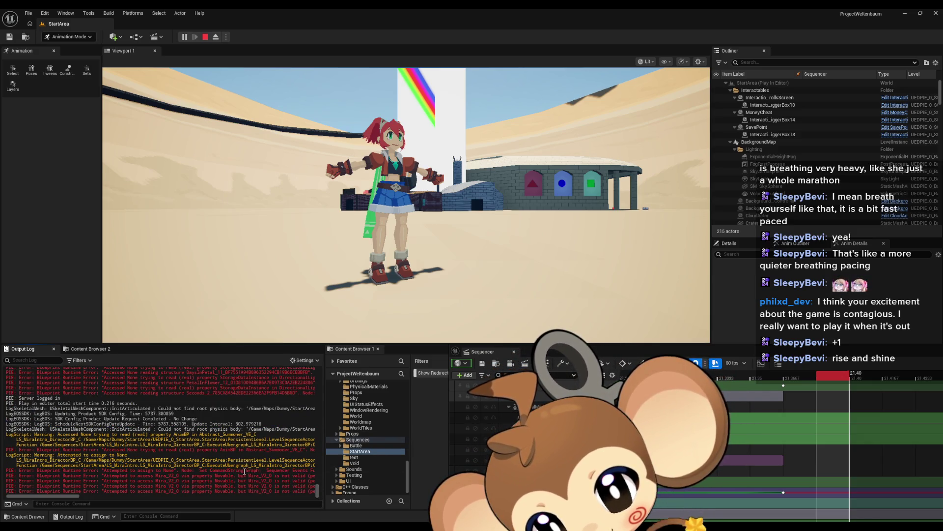
drag(75, 497, 131, 502)
mouse_move(483, 351)
mouse_down()
mouse_move(310, 339)
mouse_move(194, 266)
mouse_up()
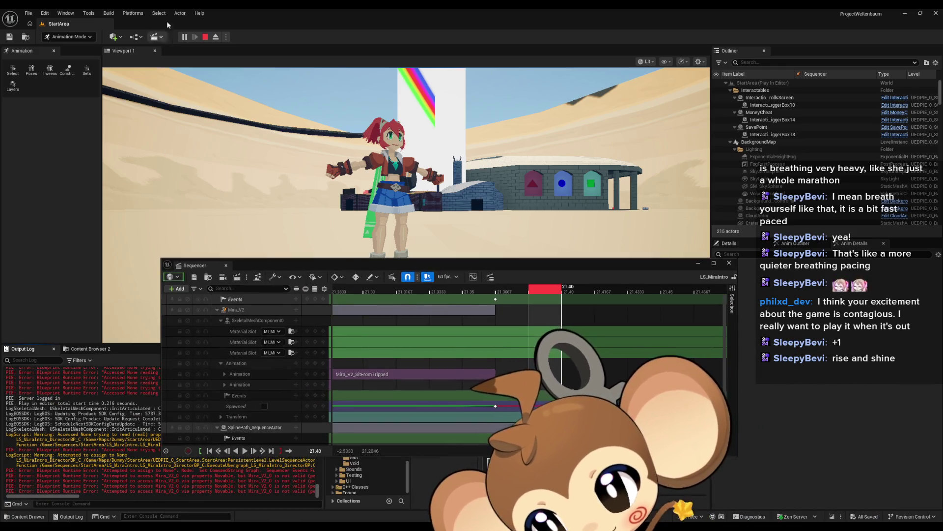
click(206, 37)
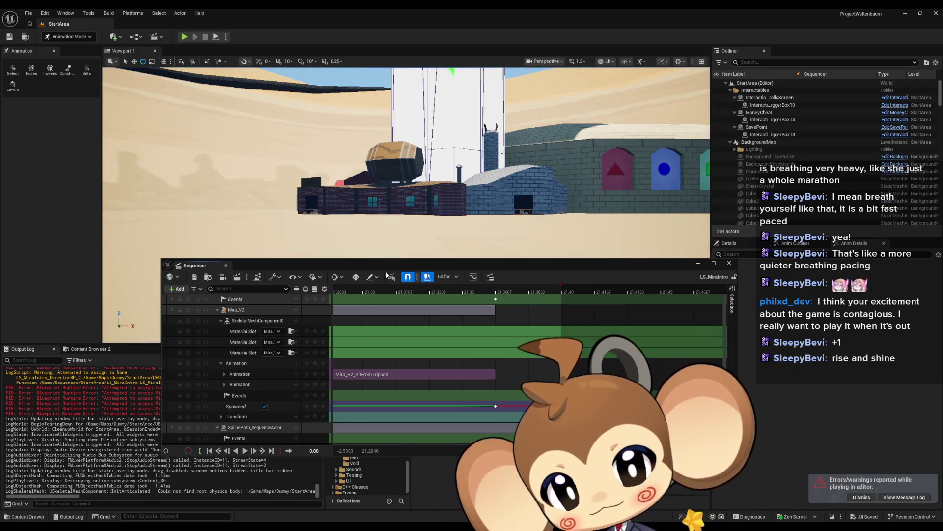
In the director blueprint, add breakpoints to all nodes of the Mira spawn chain
mouse_move(432, 489)
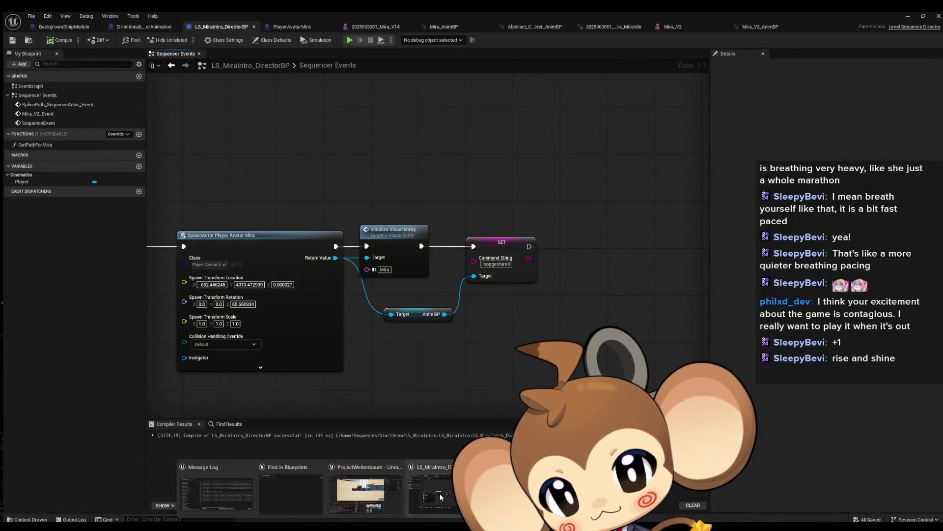
click(440, 493)
drag(437, 354, 536, 346)
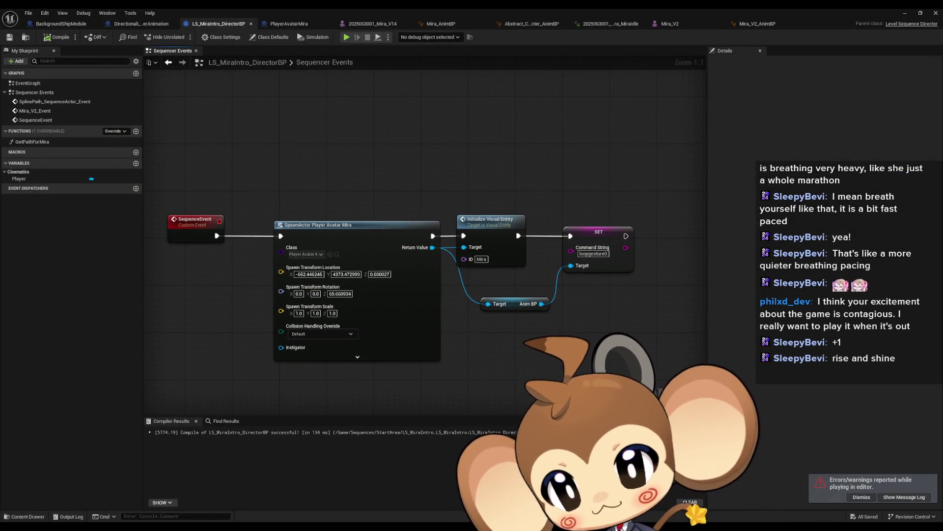
drag(336, 147, 666, 367)
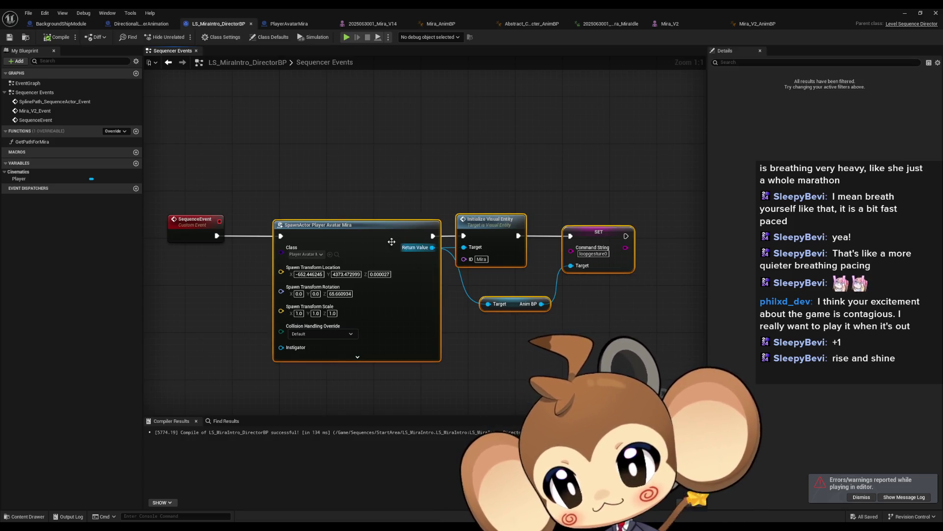
right_click(349, 232)
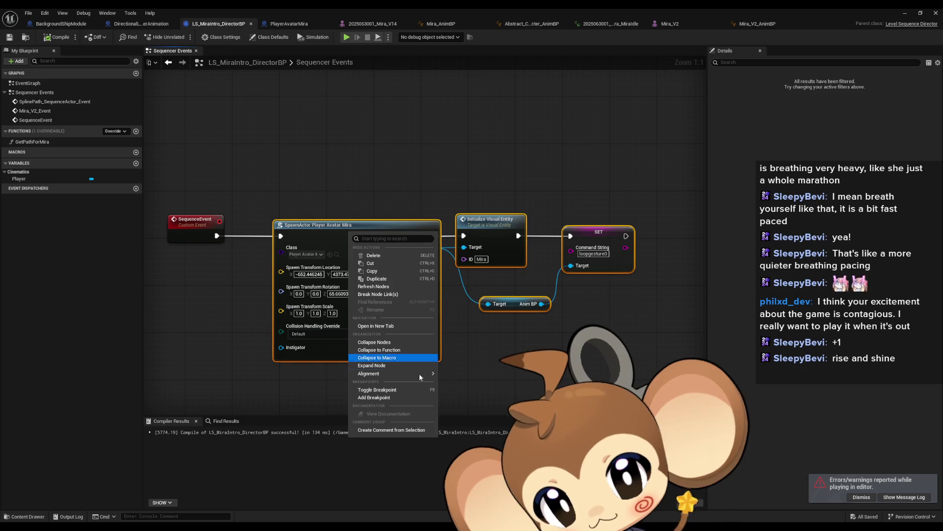
click(386, 401)
click(496, 201)
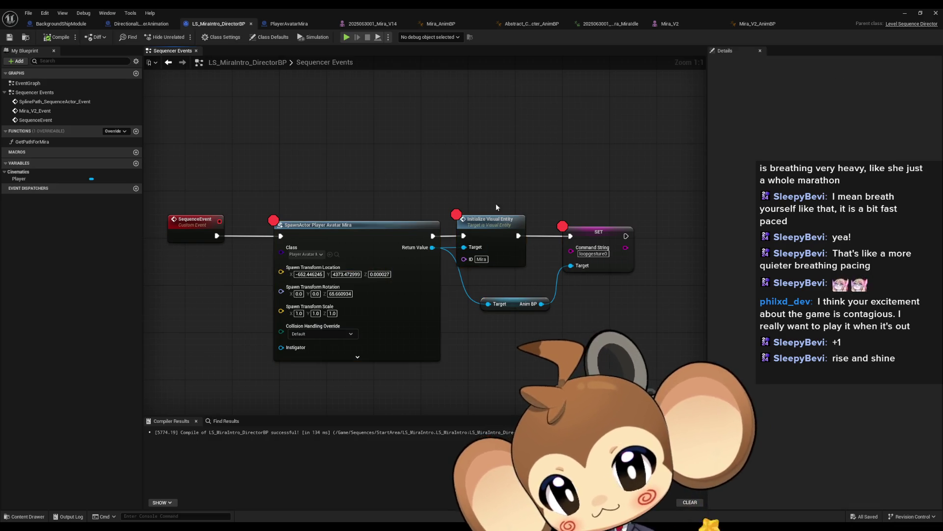
Remove the breakpoints from Initialize Visual Entity and SET Command String, leaving SpawnActor's
right_click(481, 220)
click(511, 406)
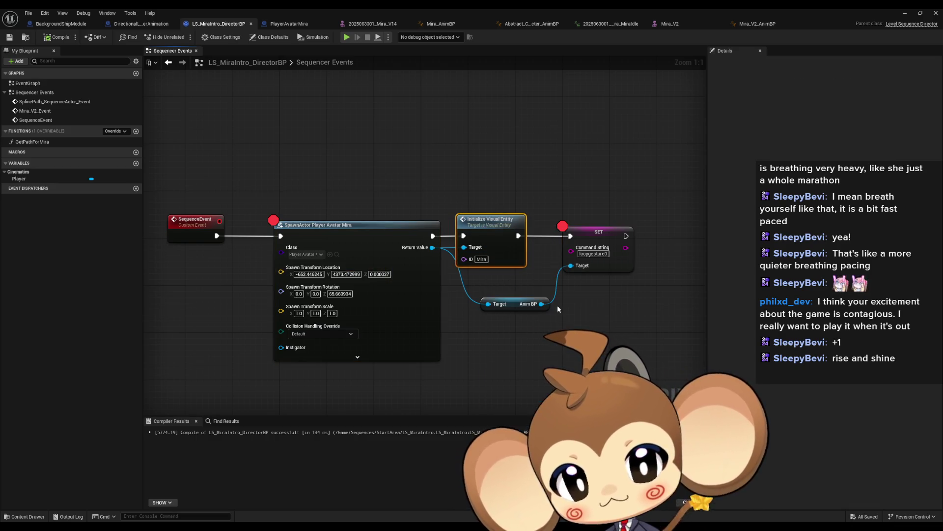
right_click(612, 246)
click(591, 234)
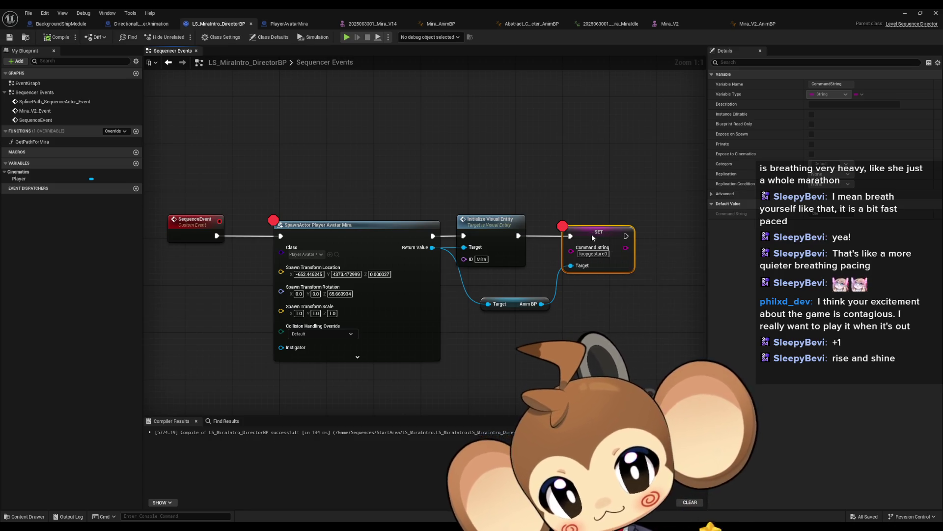
right_click(592, 234)
click(622, 419)
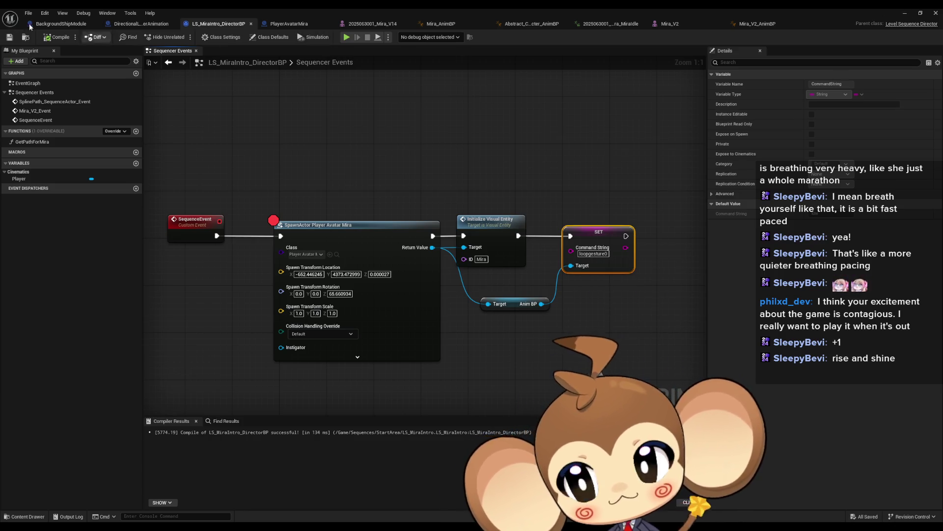
click(905, 13)
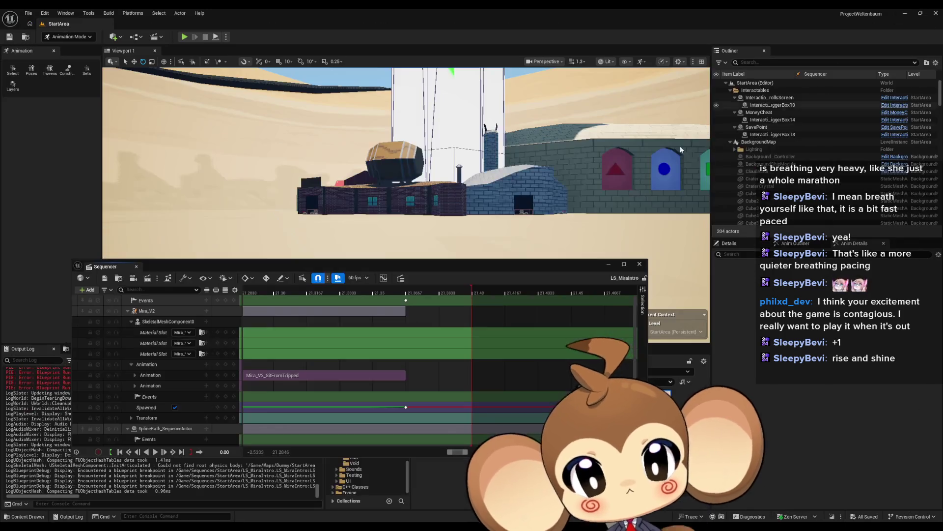
Play the level and step from the SpawnActor breakpoint to SET Command String, finding Anim BP Unknown
click(185, 37)
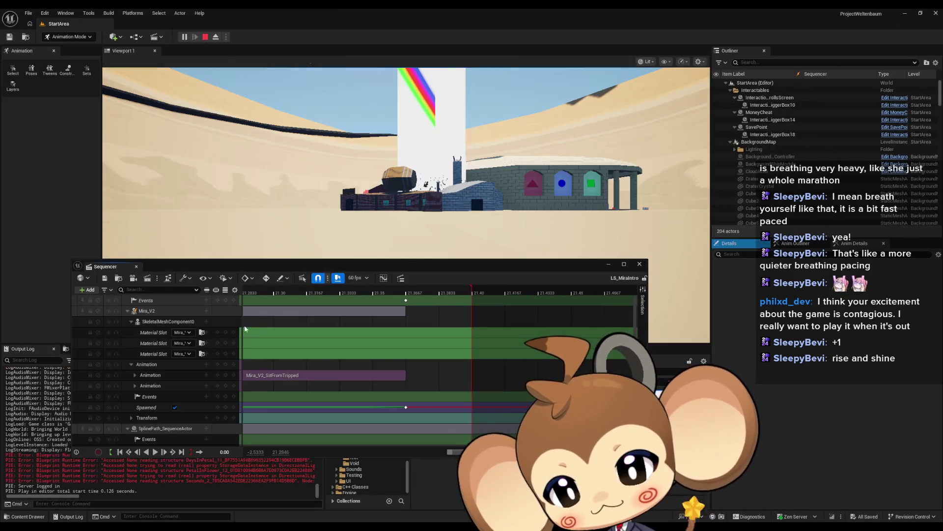
drag(373, 269, 534, 476)
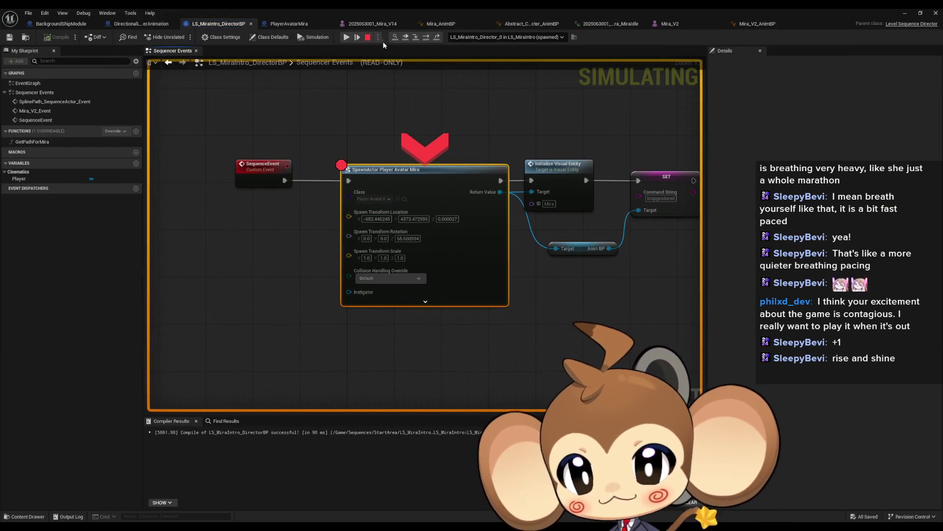
click(425, 38)
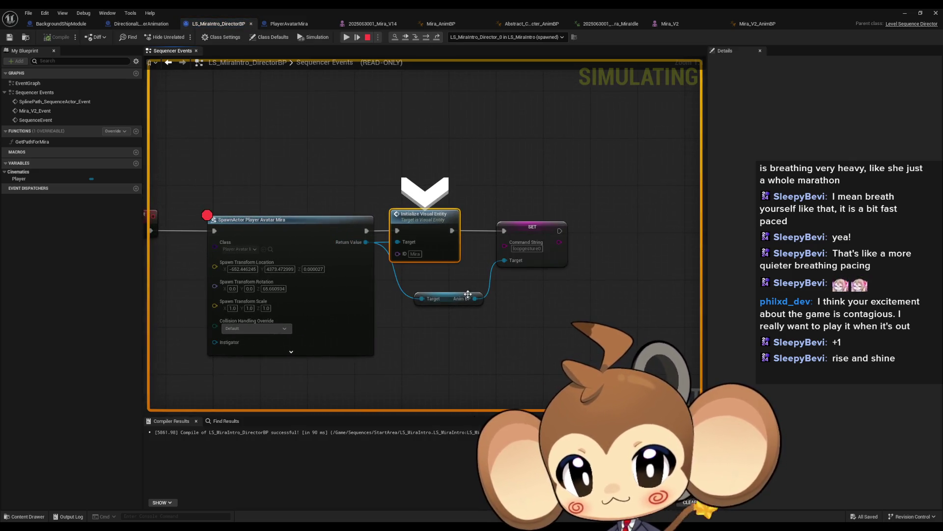
mouse_move(475, 297)
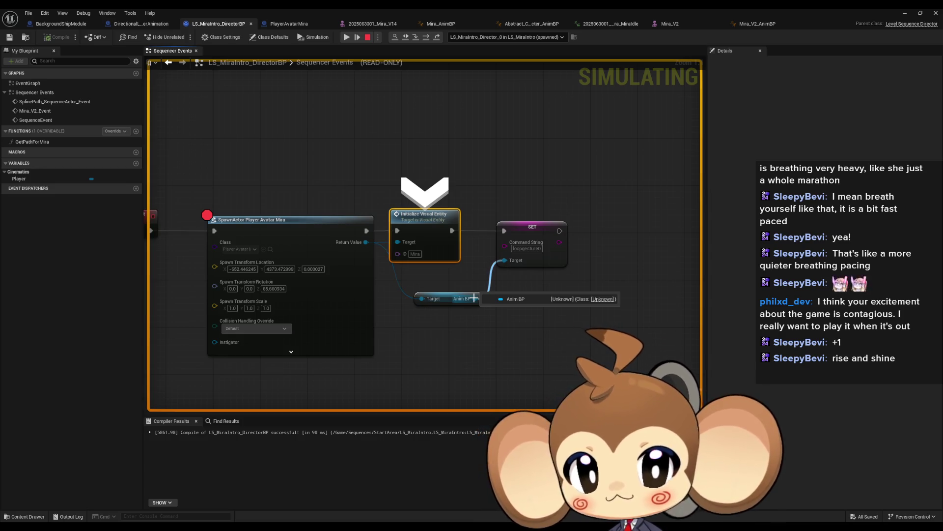
click(417, 35)
mouse_move(364, 290)
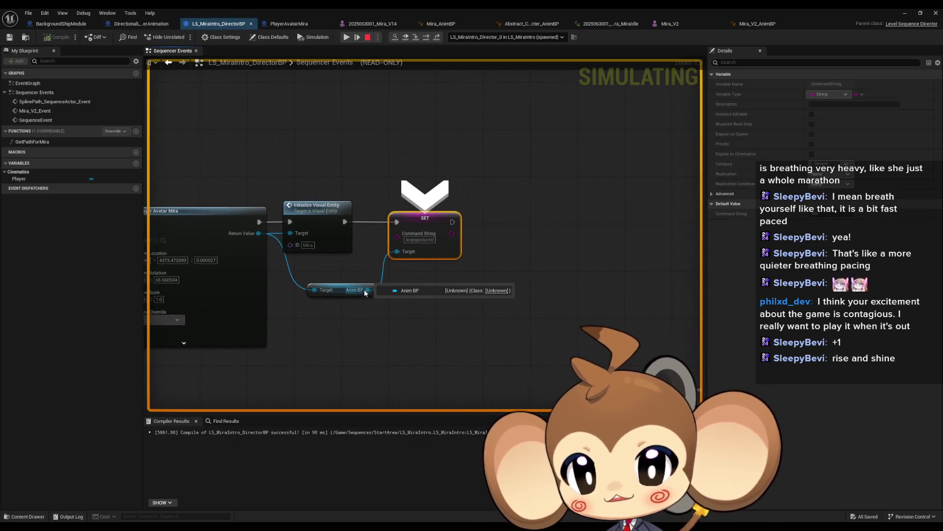
Stop play and add a breakpointed Print String node after SET Command String
click(367, 37)
drag(506, 224, 510, 217)
text(print string)
key(Return)
right_click(509, 217)
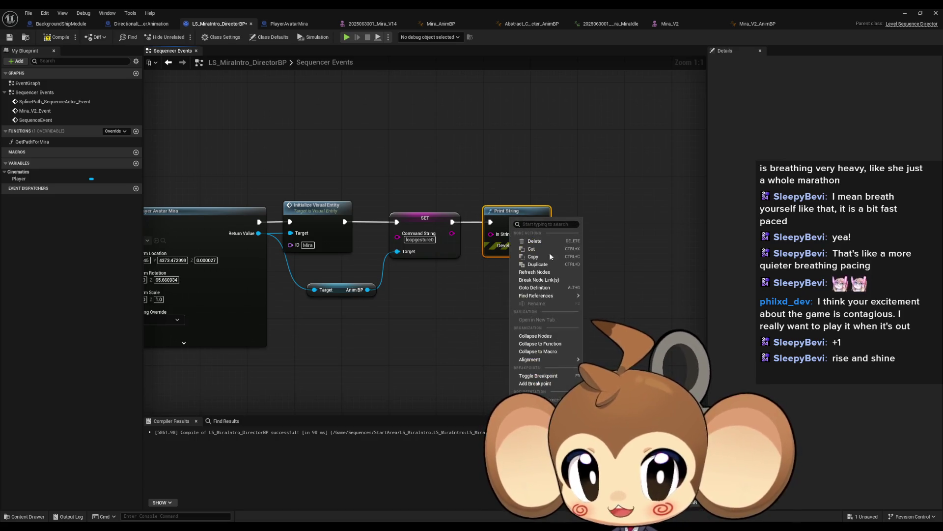
click(536, 378)
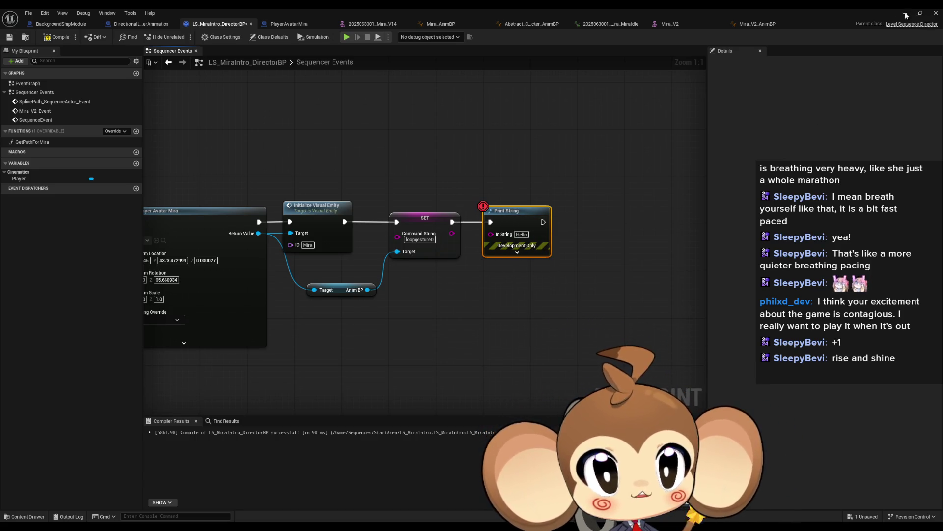
Rewind the LS_MiraIntro sequence to the start and save it
click(906, 14)
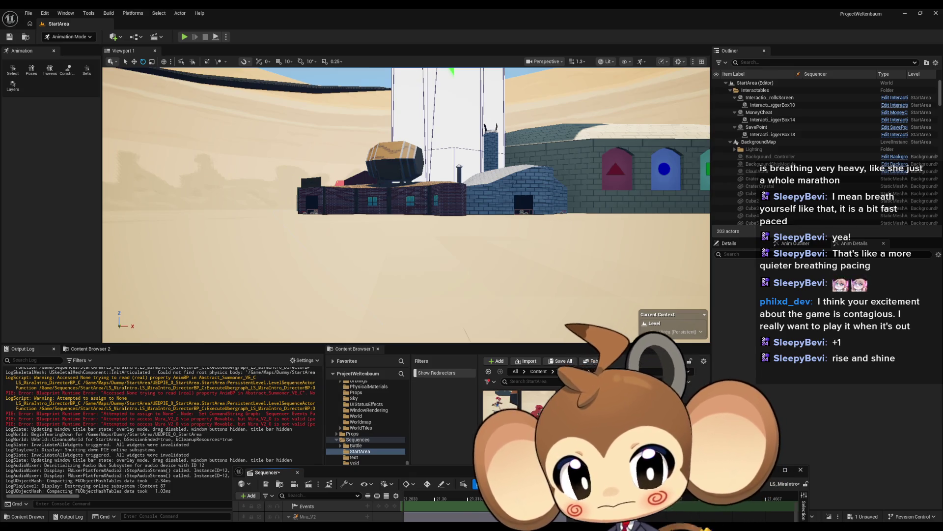
drag(362, 474, 379, 213)
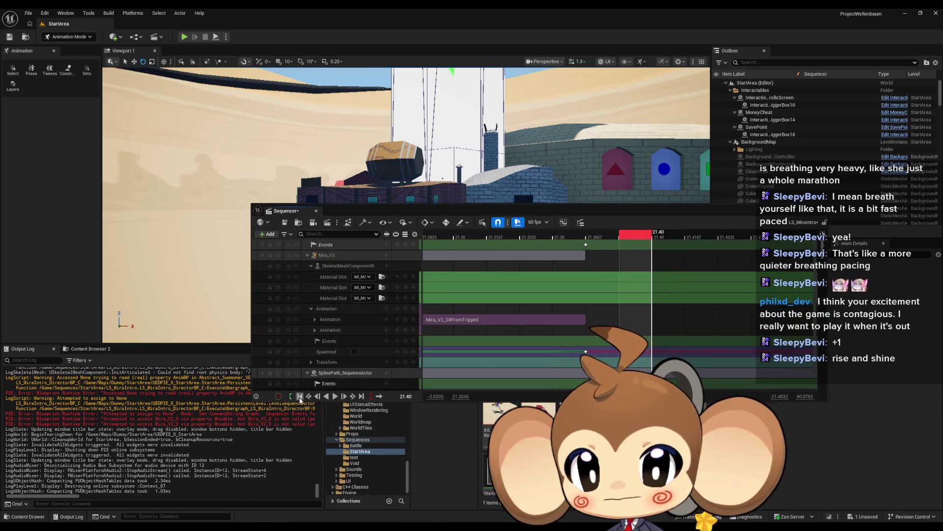
click(299, 396)
key(ctrl+s)
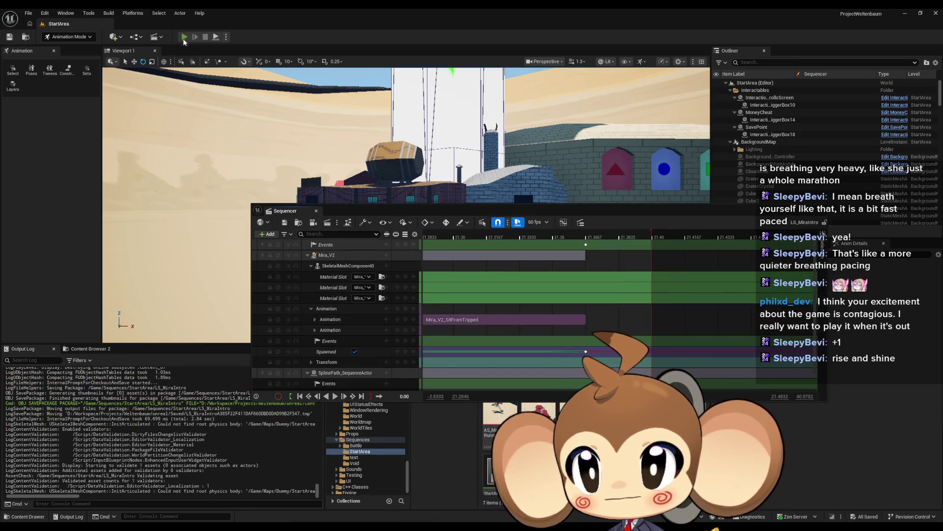
Play again, step through to the Print String breakpoint, resume, then stop
click(184, 39)
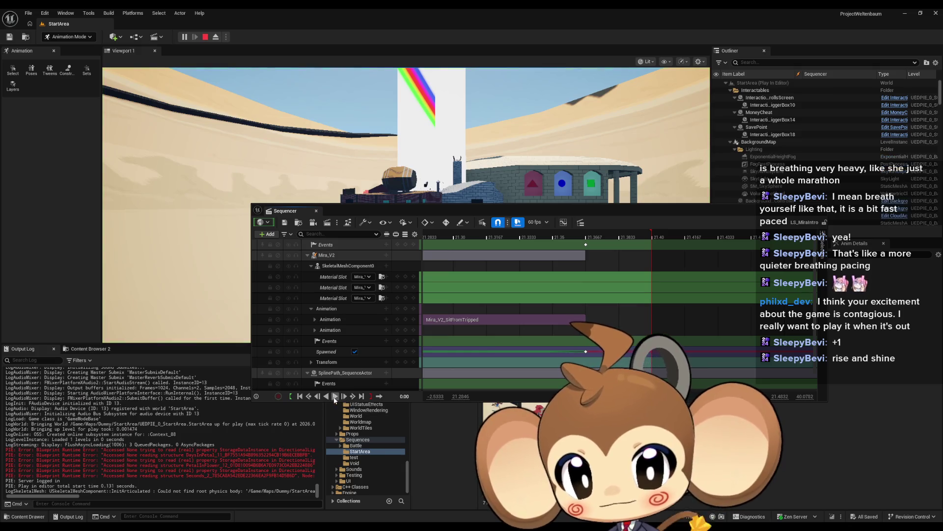
click(764, 235)
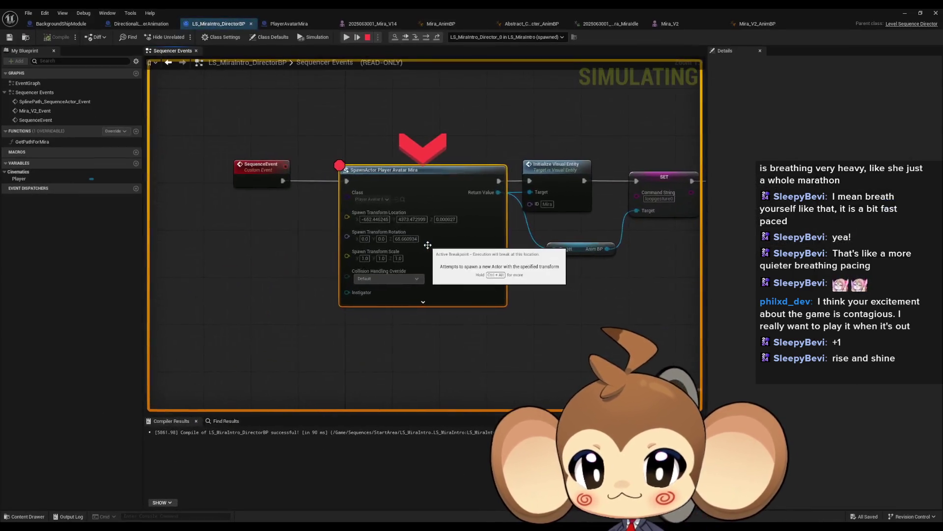
click(416, 37)
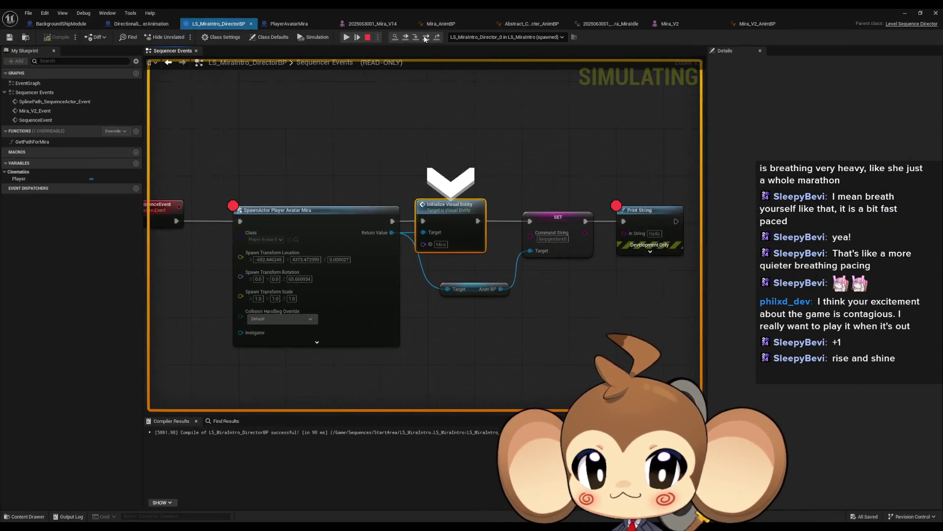
click(416, 36)
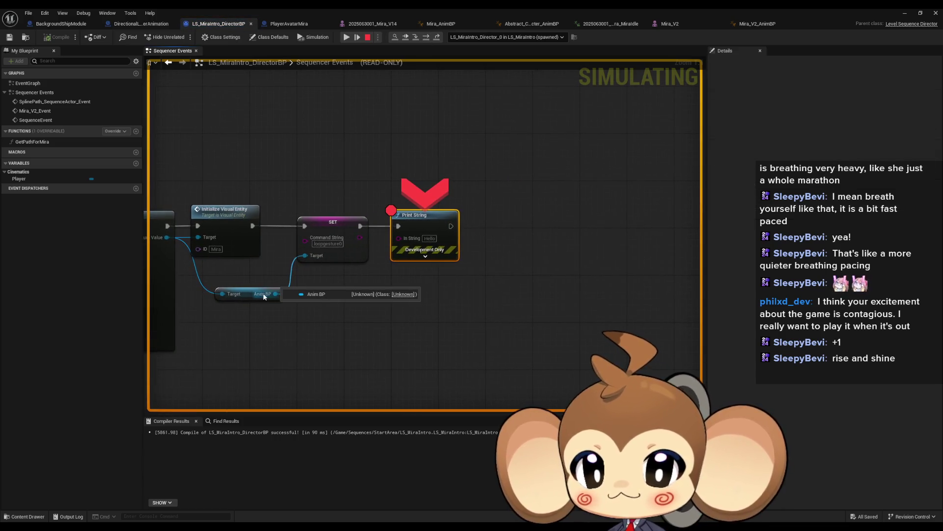
click(395, 37)
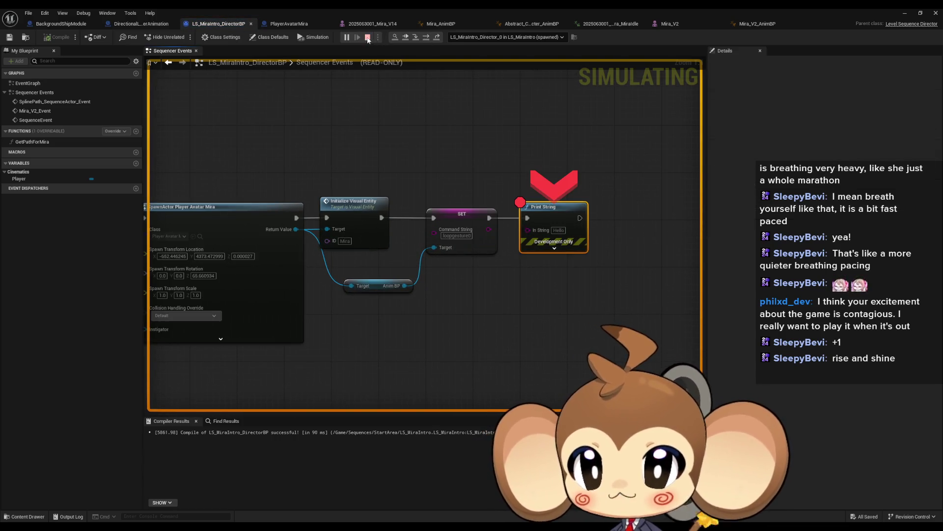
click(368, 37)
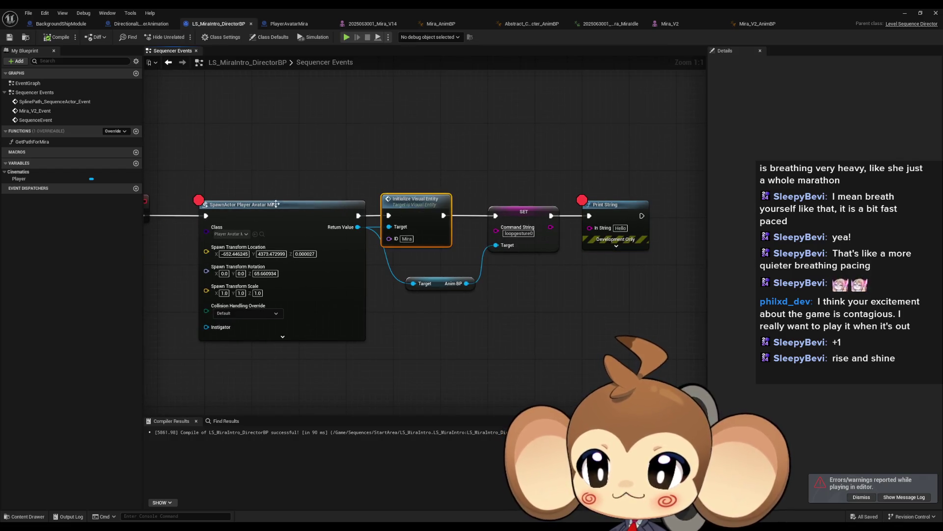
Remove the breakpoints from the SpawnActor and Print String nodes
right_click(273, 211)
mouse_move(315, 342)
click(328, 357)
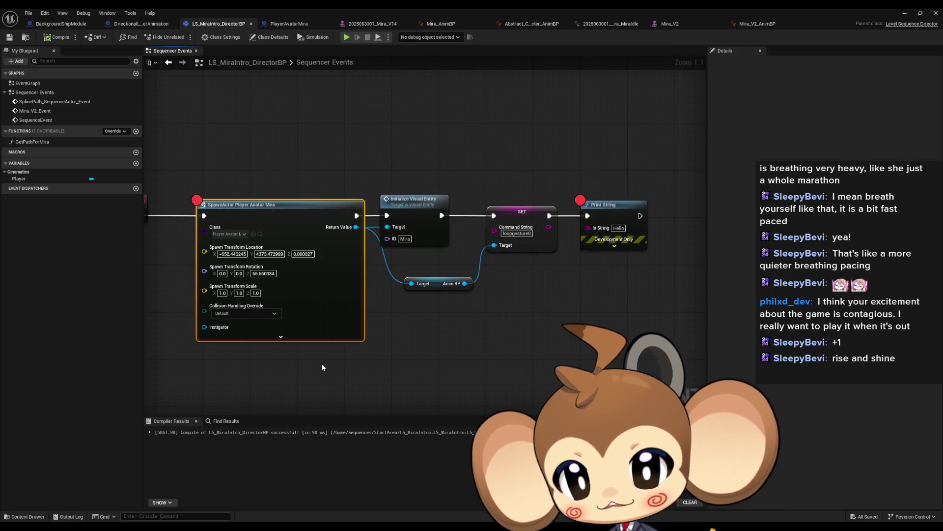
right_click(617, 209)
click(654, 371)
Find all references to InitializeVisualEntity by class member across the project
click(410, 214)
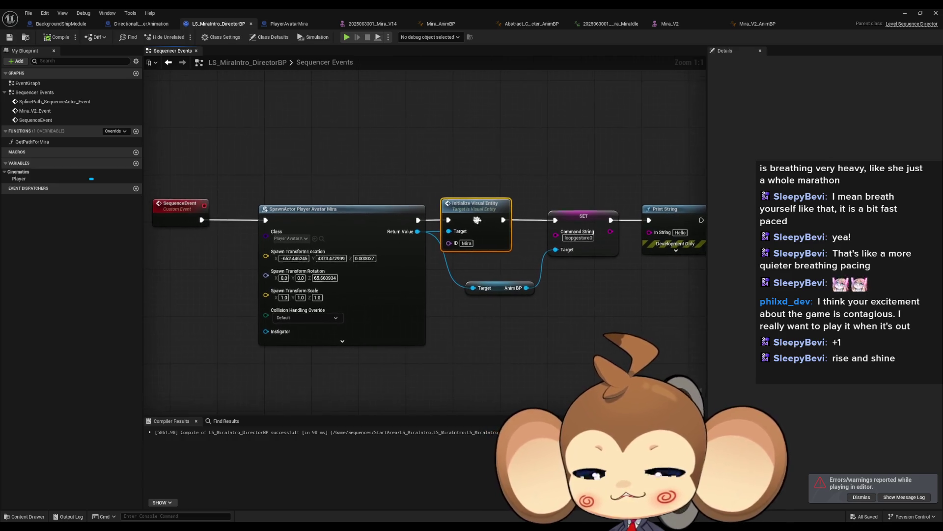
right_click(468, 214)
mouse_move(516, 292)
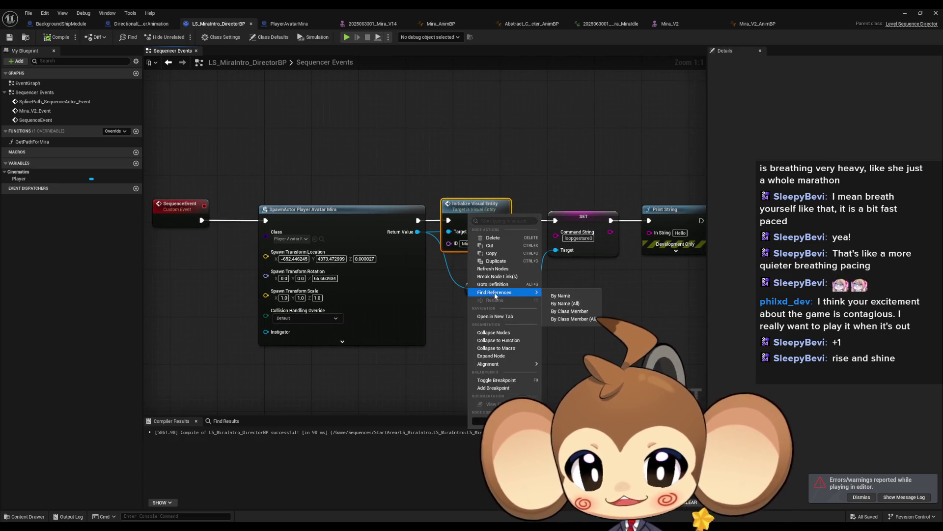
click(576, 317)
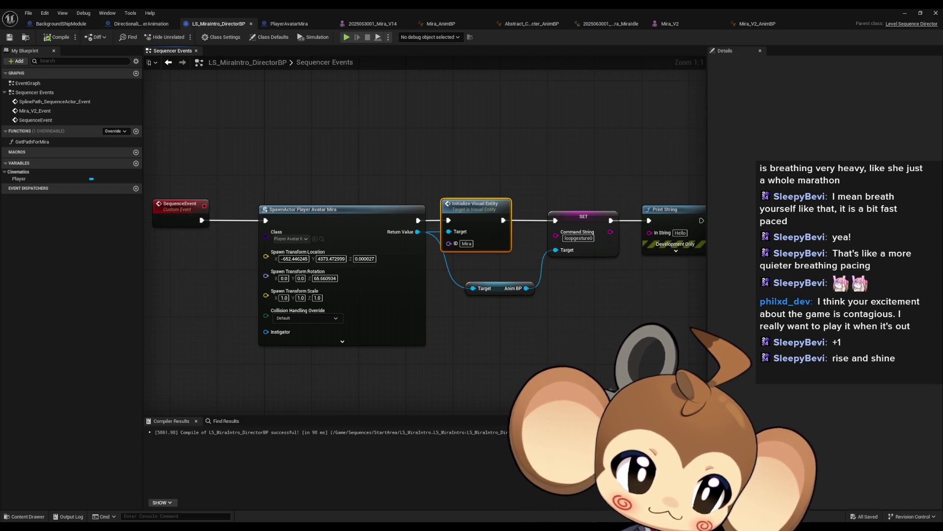
key(shift+alt+f)
scroll(515, 333, down, 1)
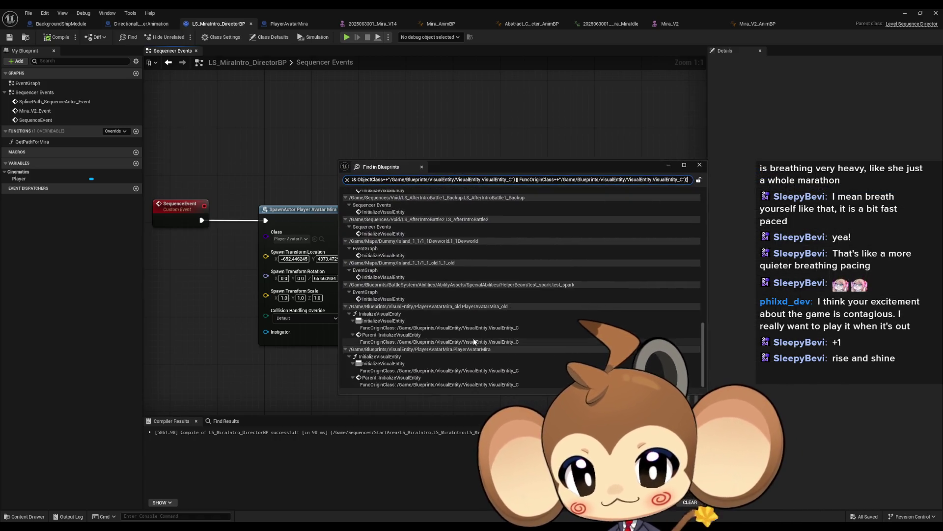
Collapse the reference result groups, from PlayerAvatarMira and test_spark through LS_AfterIntroBattle1_Backup
click(346, 349)
click(346, 342)
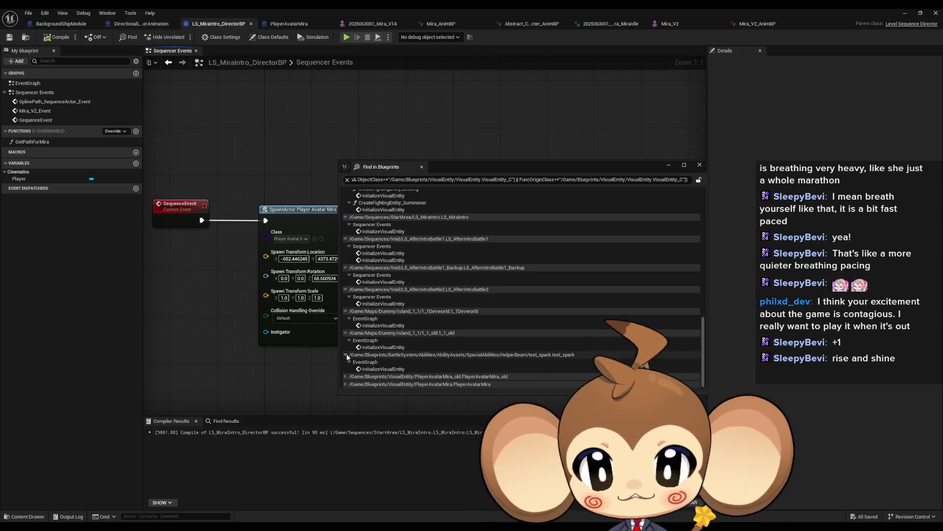
click(346, 353)
click(344, 346)
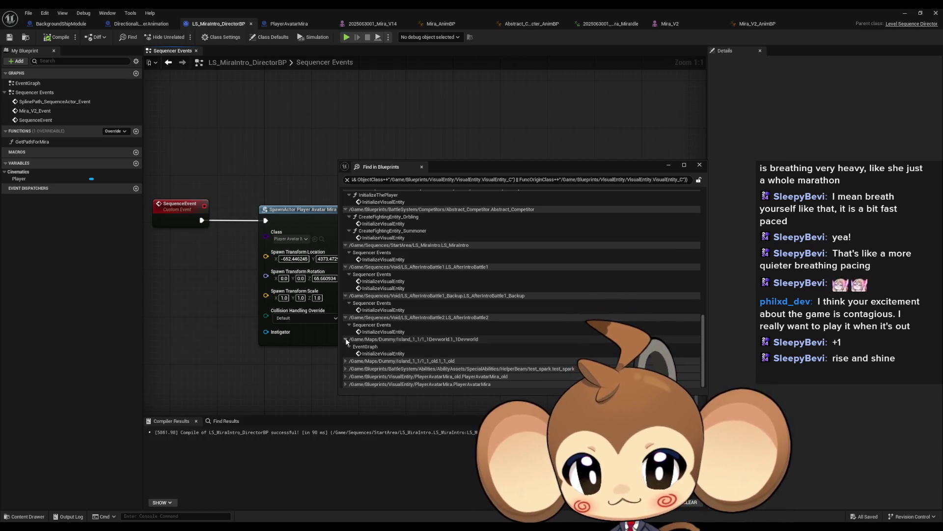
click(346, 338)
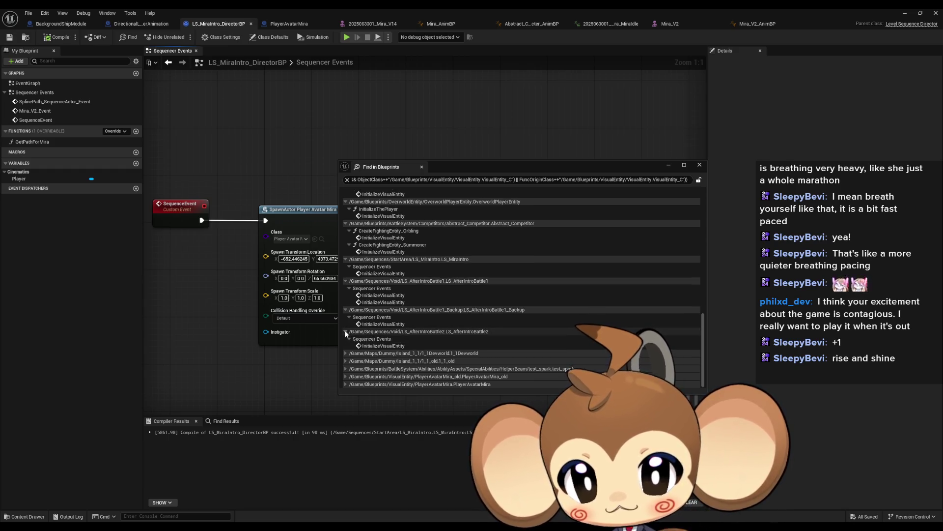
click(345, 331)
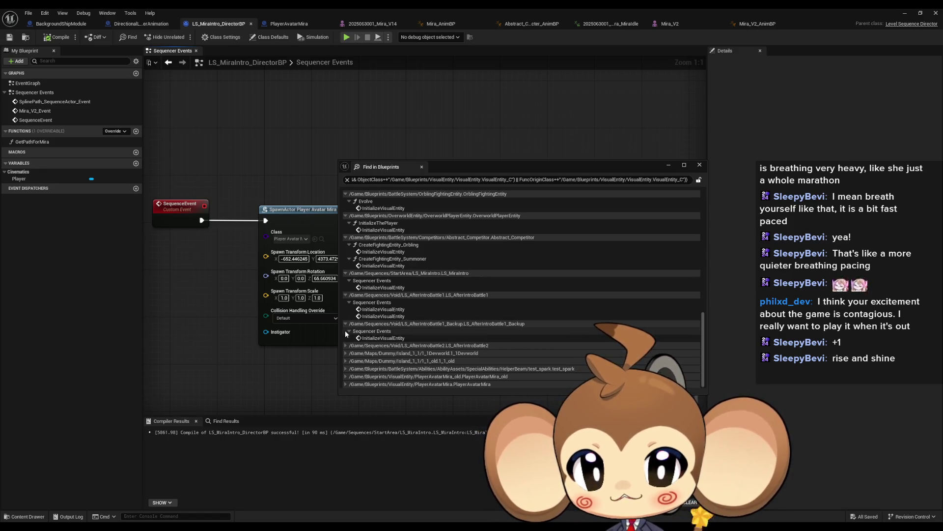
click(346, 324)
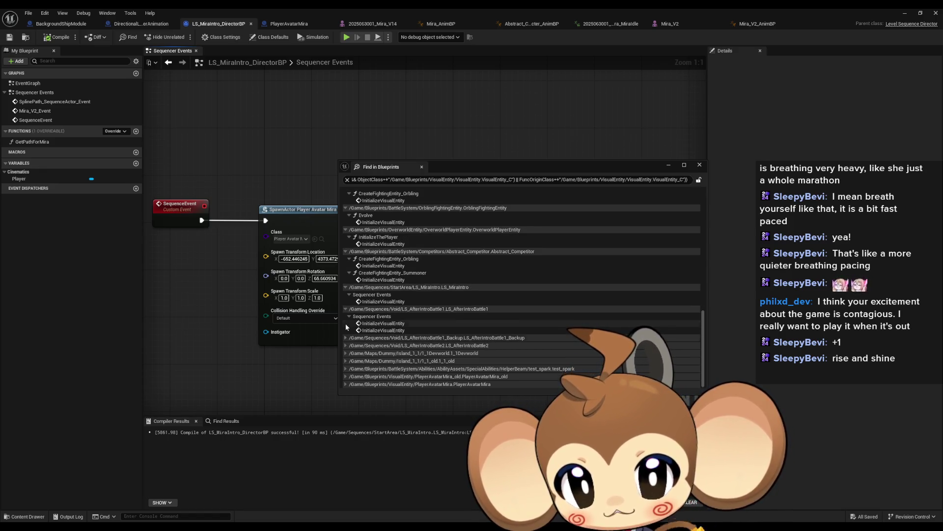